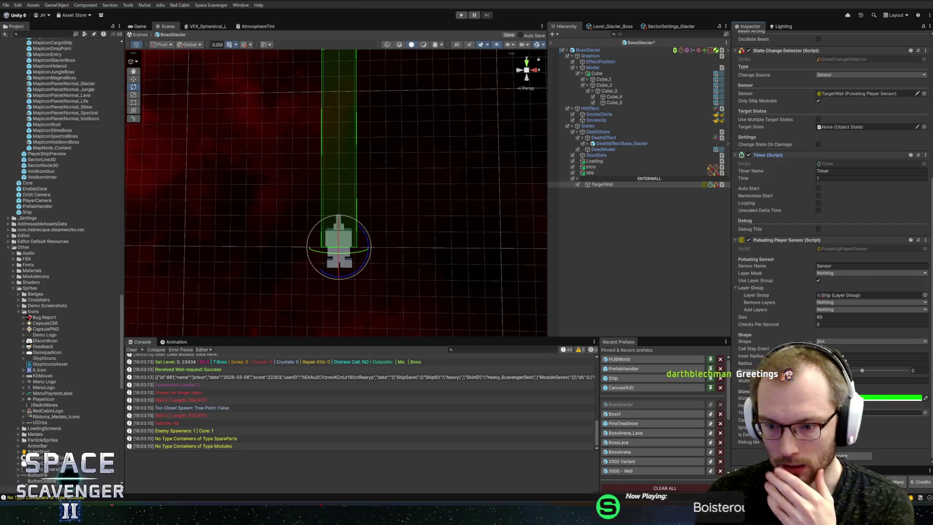
# Step: Turn on the TargetWall timer's Looping, Randomize Start and Auto Start options
pyautogui.click(819, 203)
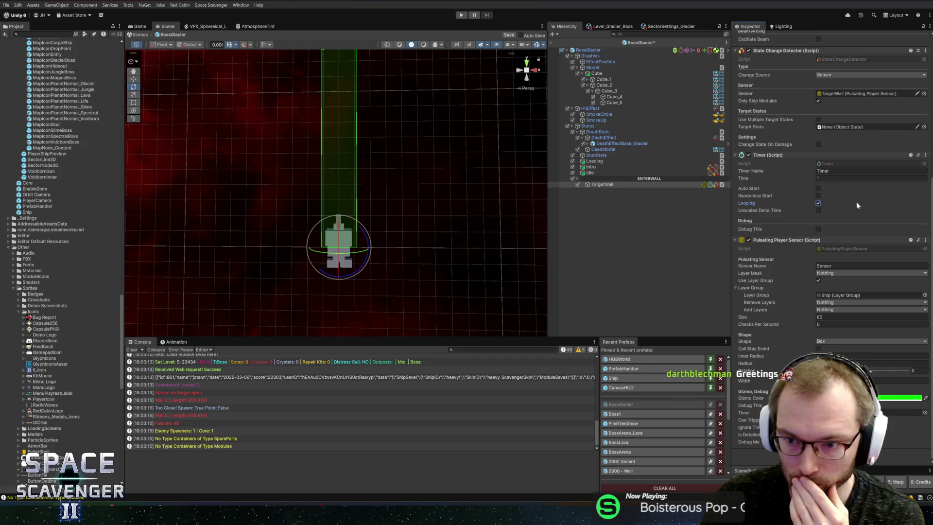
pyautogui.click(818, 195)
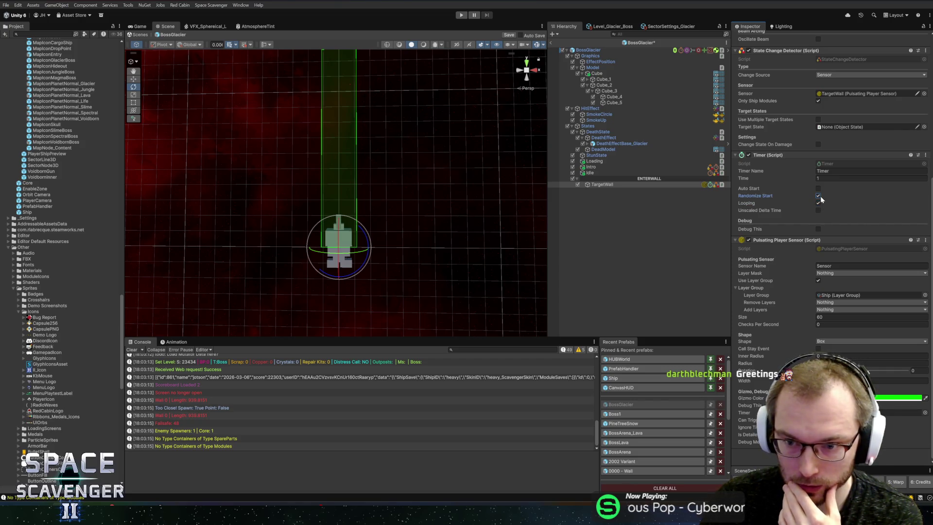
pyautogui.click(818, 195)
pyautogui.click(818, 189)
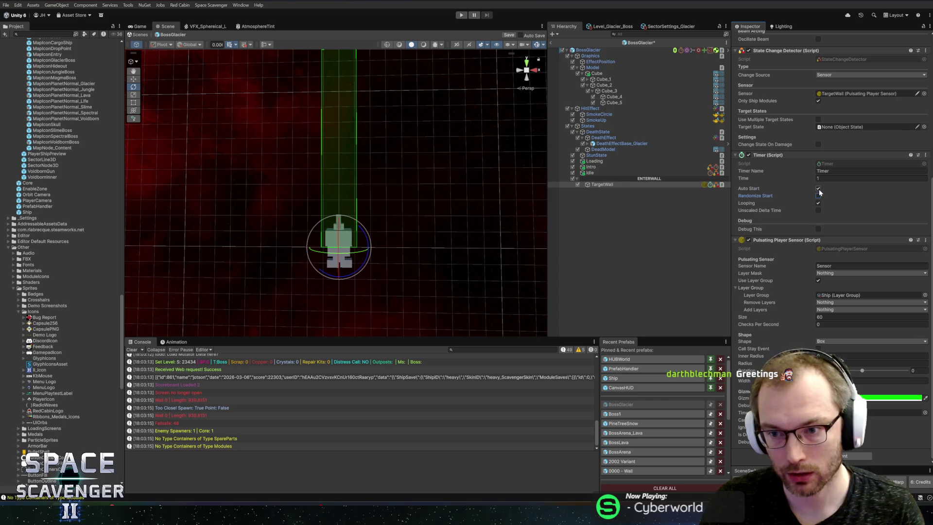
pyautogui.click(818, 195)
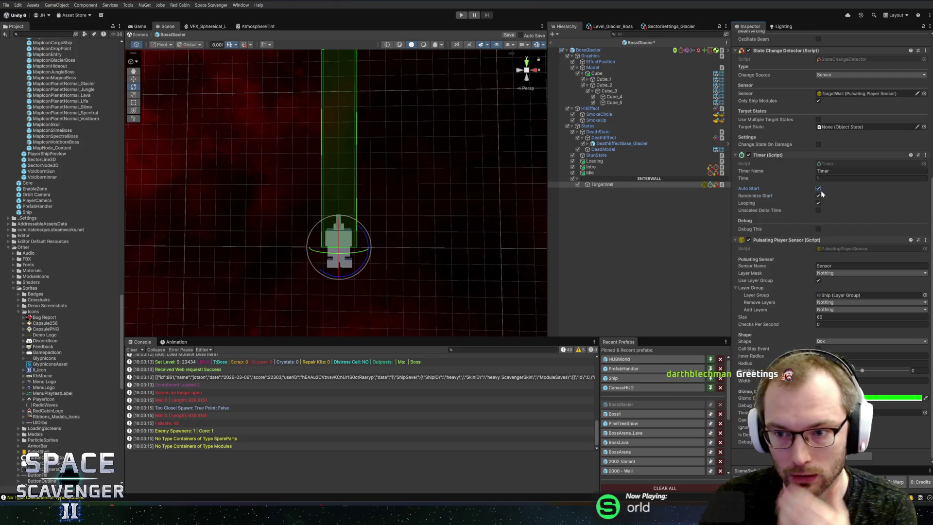
# Step: Check the Idle state, then toggle TargetWall's timer Auto Start and save the BossGlacier prefab
pyautogui.click(609, 173)
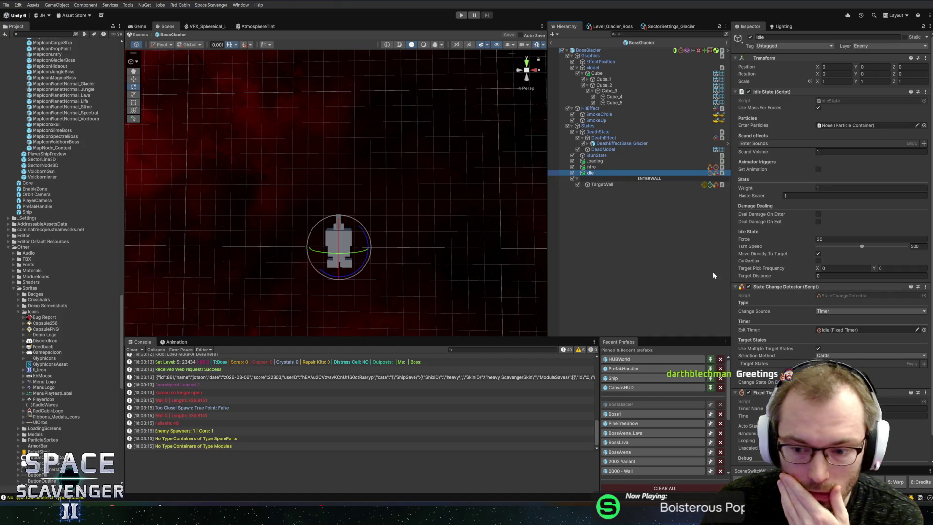
pyautogui.click(680, 184)
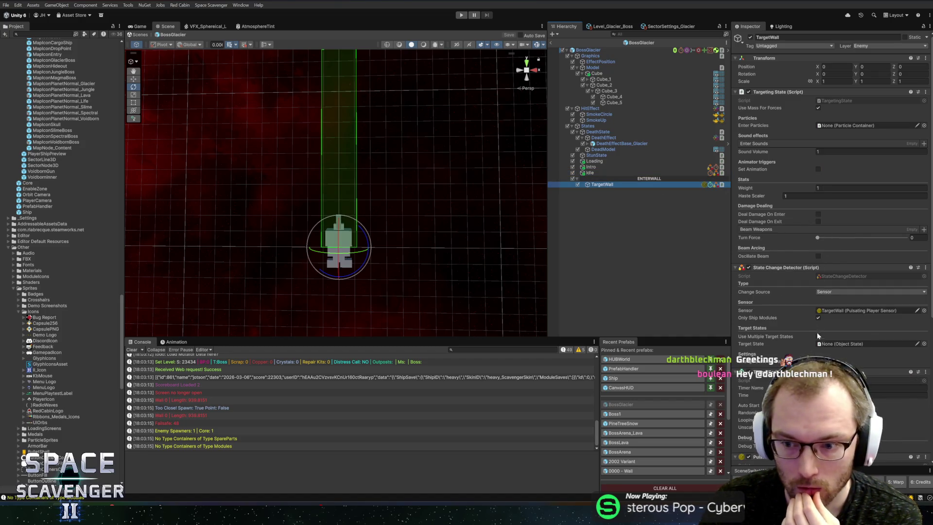
pyautogui.click(818, 405)
pyautogui.hotkey('ctrl', 's')
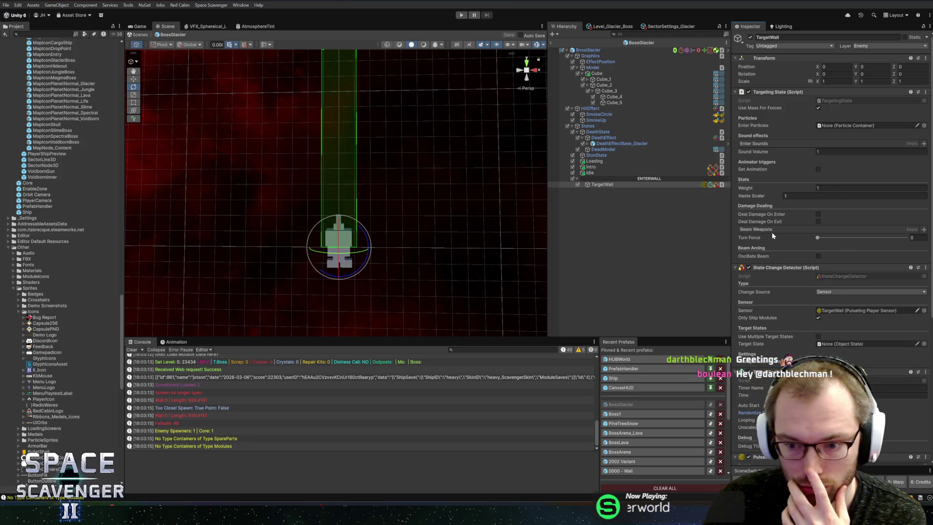
pyautogui.scroll(-4, 807, 253)
pyautogui.scroll(-3, 820, 333)
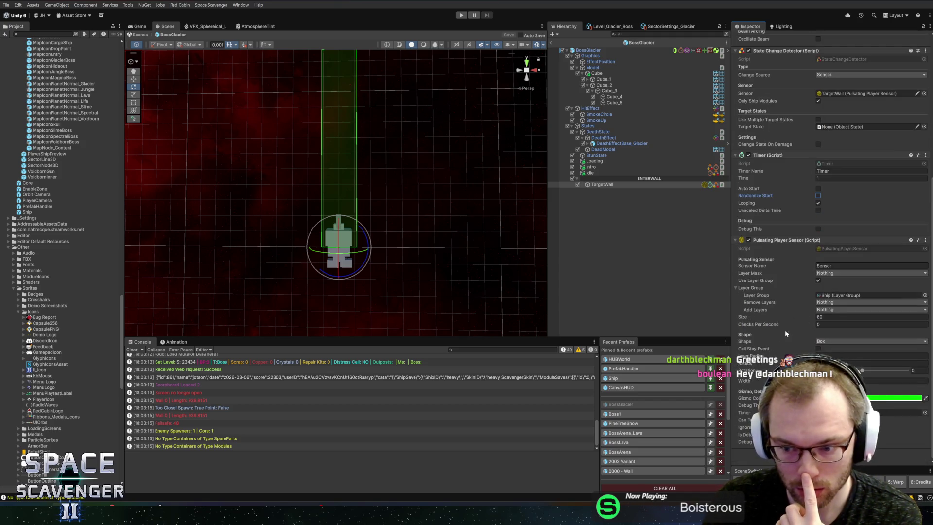
pyautogui.scroll(3, 781, 307)
pyautogui.scroll(4, 781, 305)
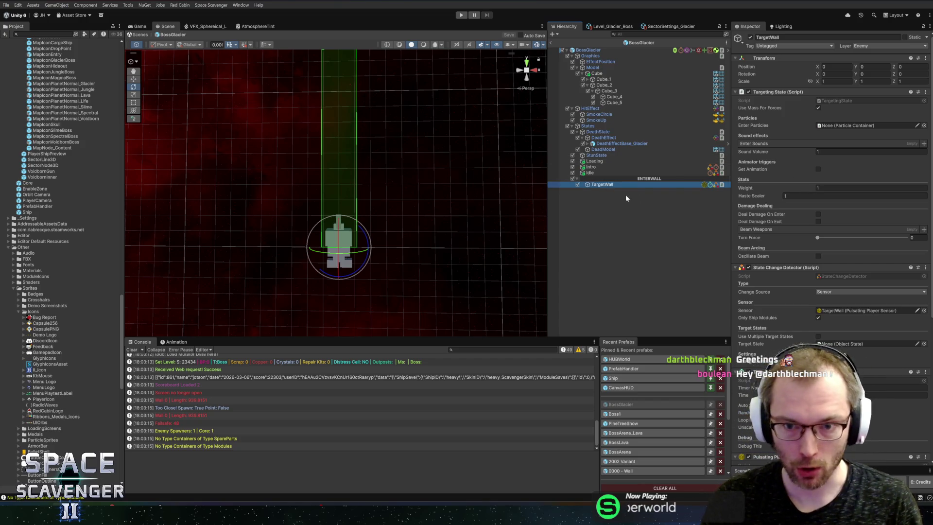
pyautogui.hotkey('ctrl', 'd')
# Step: Rename the duplicated TargetWall object to ChargeState
pyautogui.press('F2')
pyautogui.write('ChargeState')
pyautogui.press('Return')
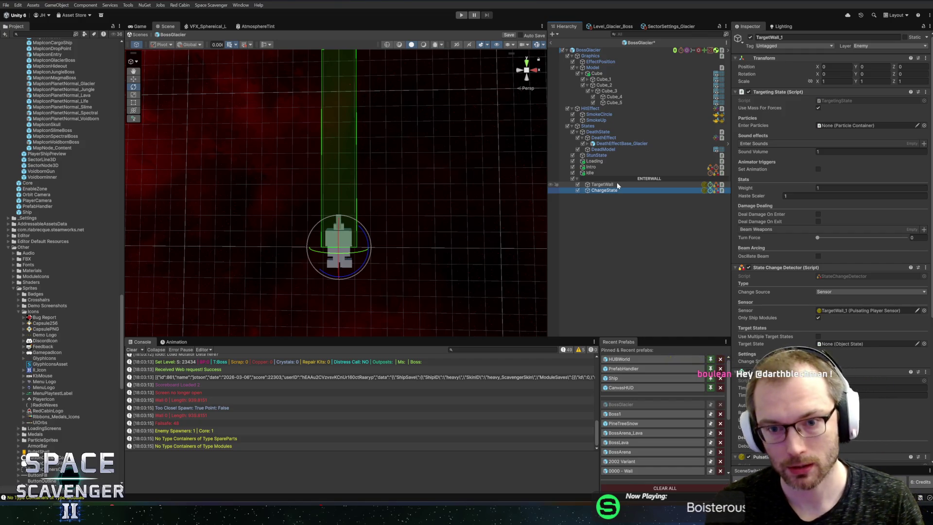
# Step: Select ChargeState, collapse its Targeting State and bring up the Pulsating Player Sensor's options
pyautogui.click(617, 184)
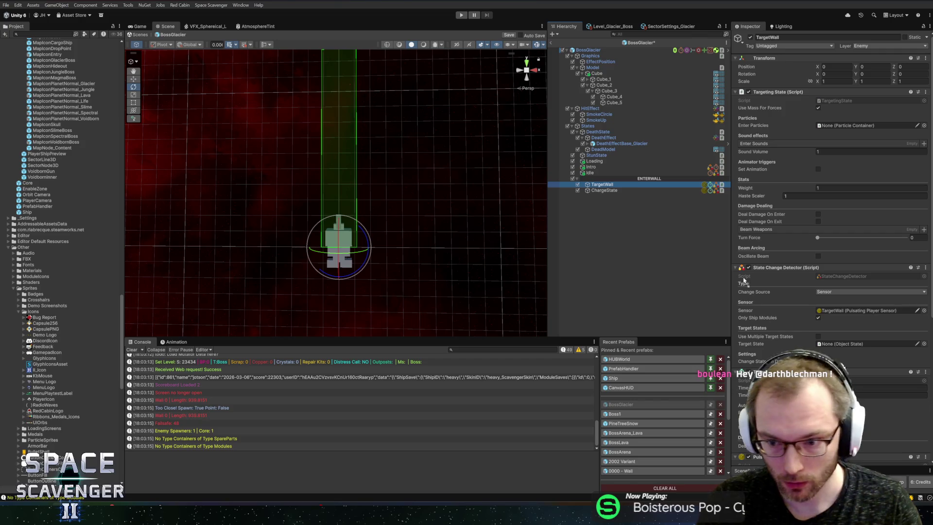
pyautogui.click(601, 191)
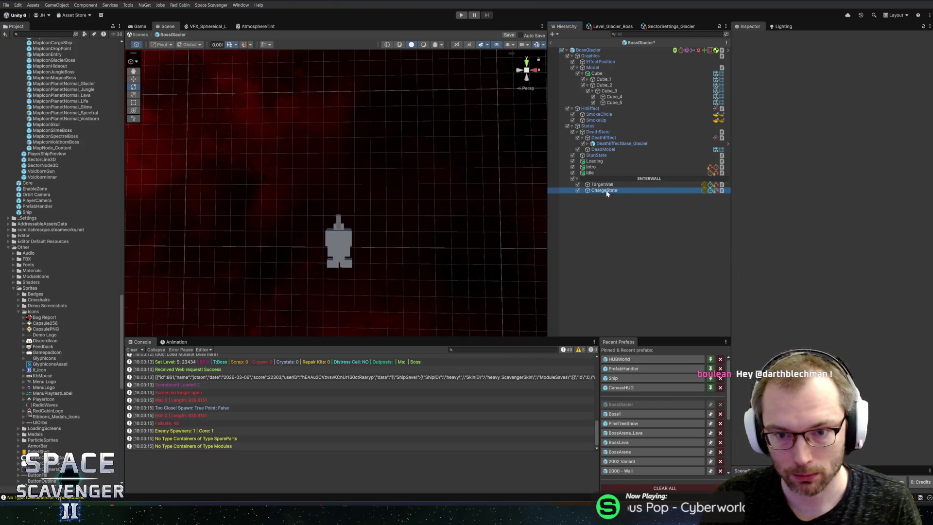
pyautogui.click(781, 91)
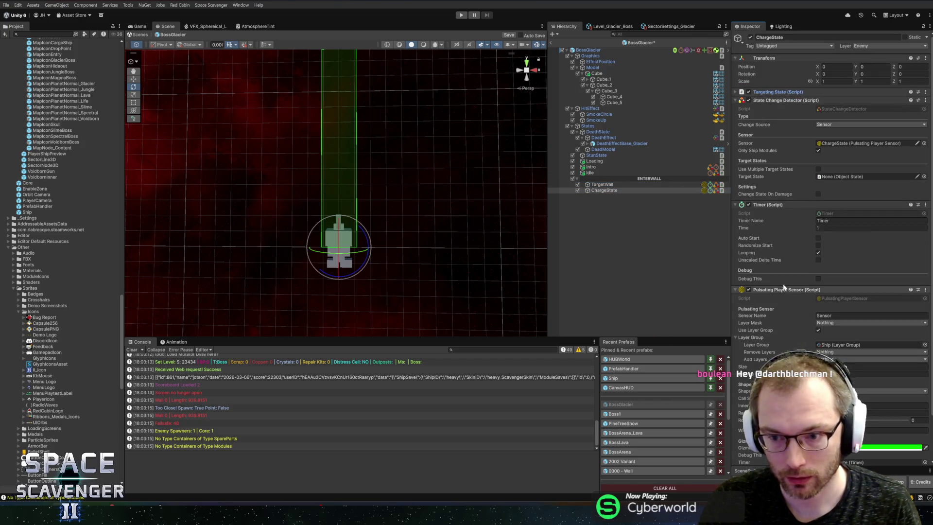
pyautogui.rightClick(771, 289)
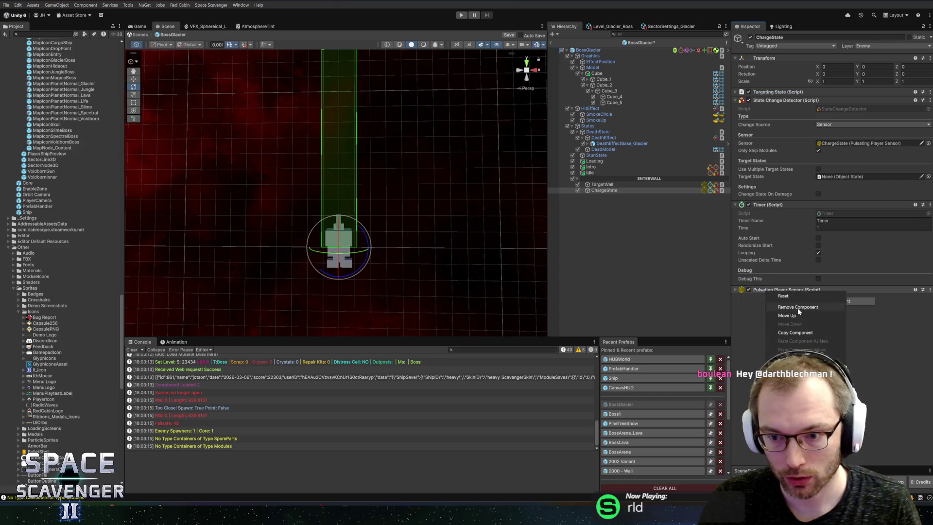
# Step: Remove the Pulsating Player Sensor and add a Charge State component just below Transform
pyautogui.click(802, 307)
pyautogui.click(804, 293)
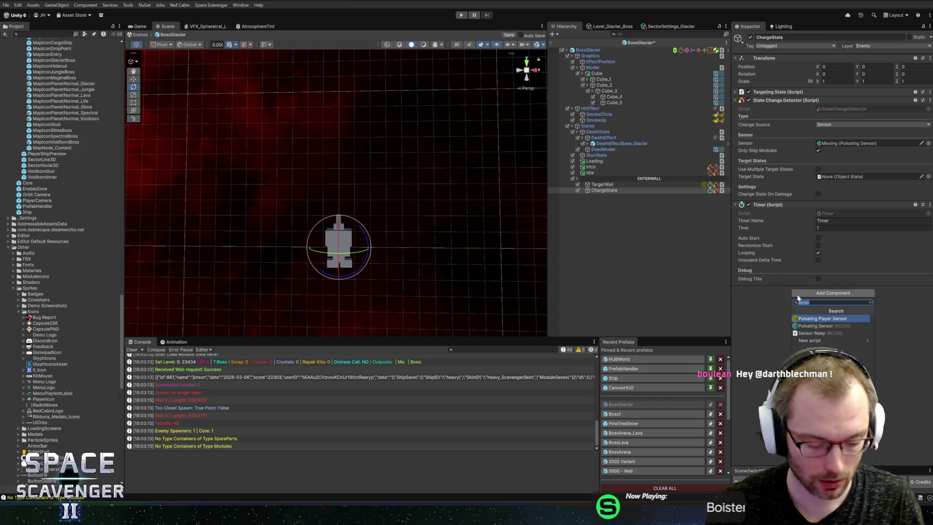
pyautogui.write('chargest')
pyautogui.click(812, 333)
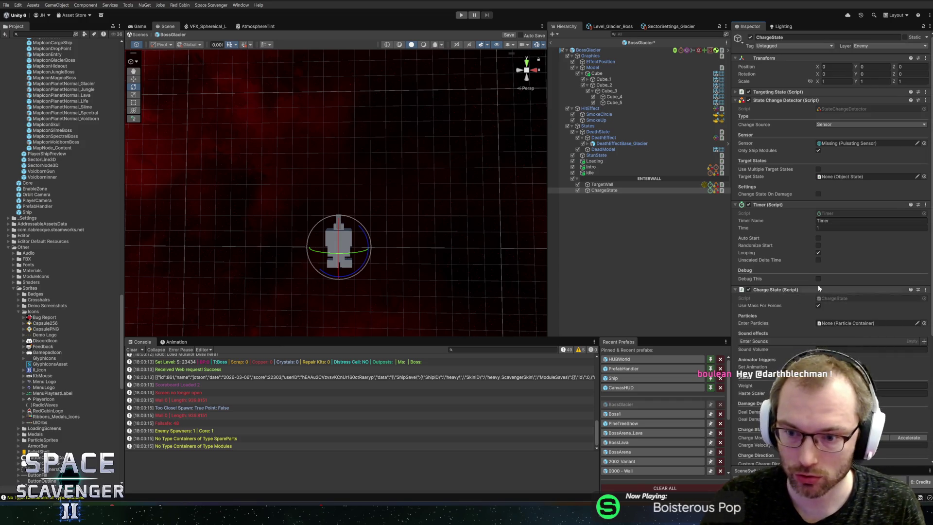
pyautogui.moveTo(787, 100); pyautogui.dragTo(783, 89)
pyautogui.scroll(-2, 772, 372)
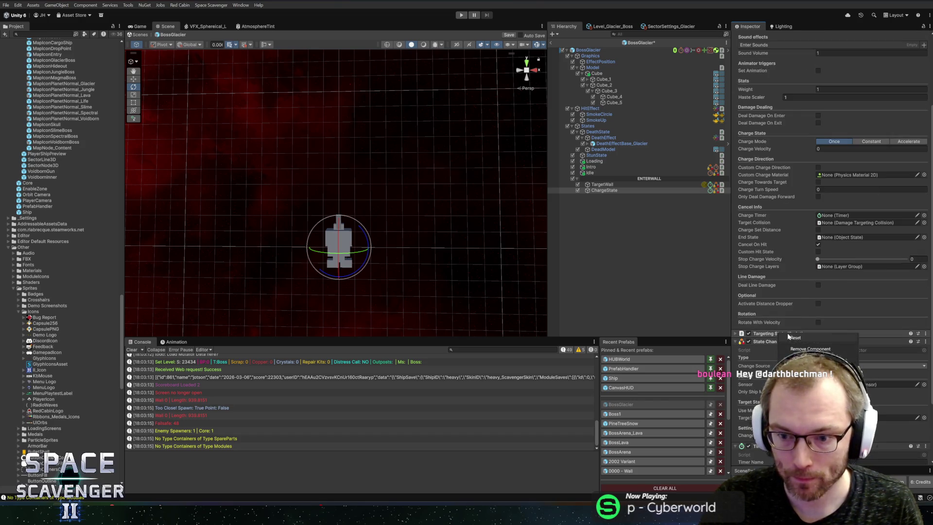
pyautogui.scroll(2, 798, 350)
# Step: Set the Charge State's Charge Velocity to 40
pyautogui.click(826, 247)
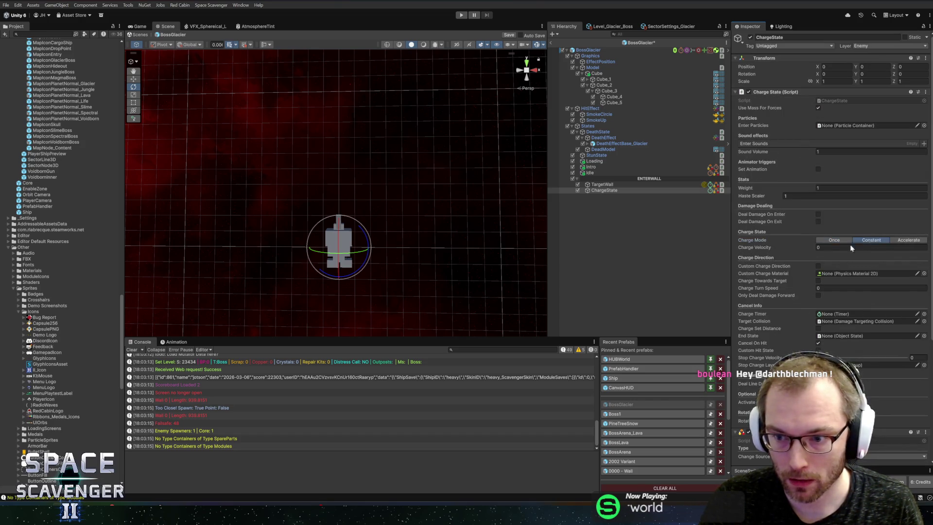
pyautogui.write('40')
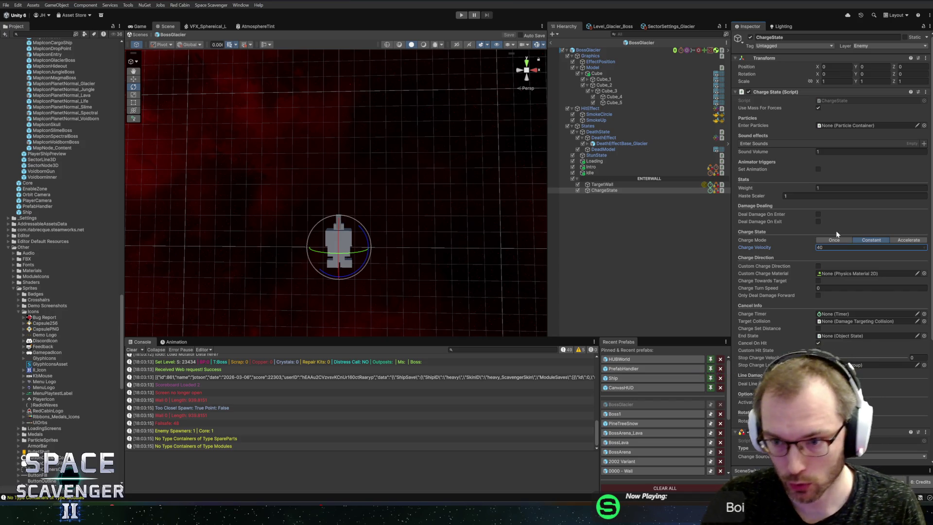
pyautogui.scroll(-3, 815, 258)
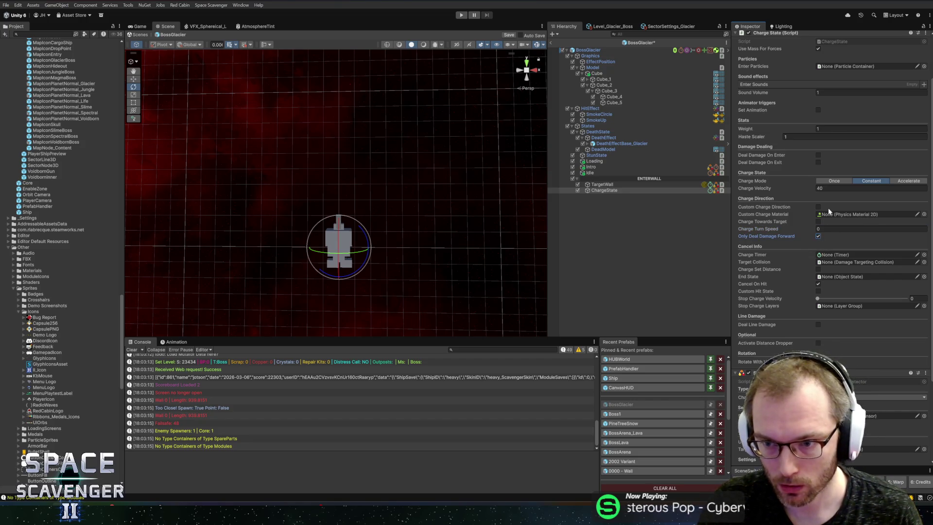
pyautogui.scroll(3, 810, 171)
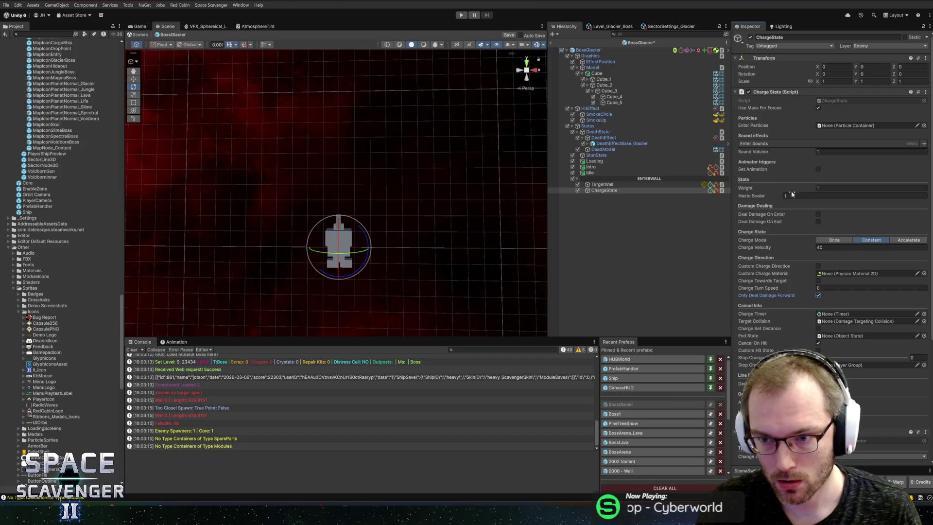
# Step: Set Stop Charge Layers to LevelEdge, enable Custom Hit State, and save the prefab
pyautogui.scroll(-6, 791, 194)
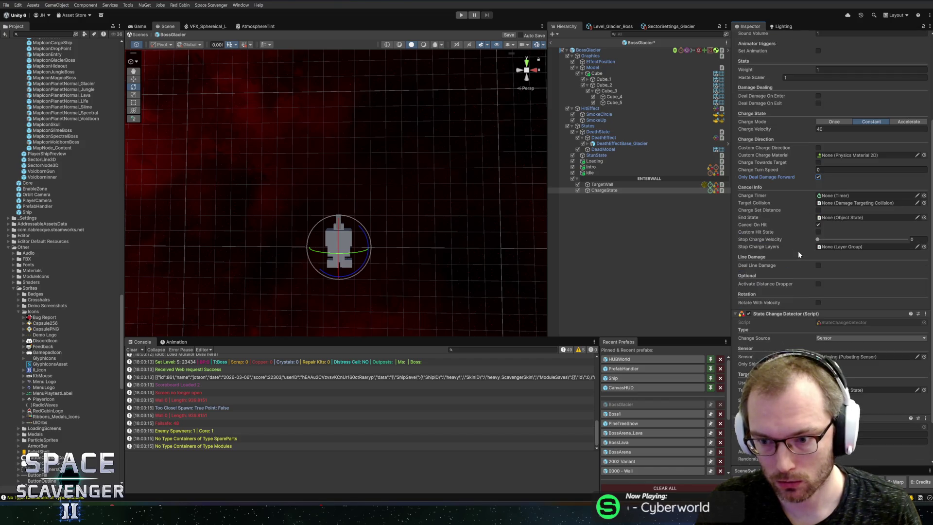
pyautogui.click(923, 247)
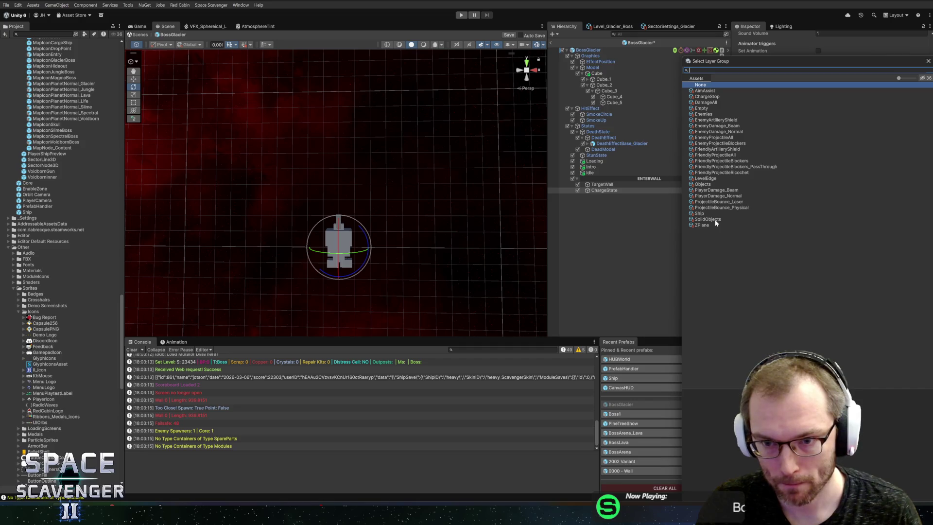
pyautogui.doubleClick(707, 89)
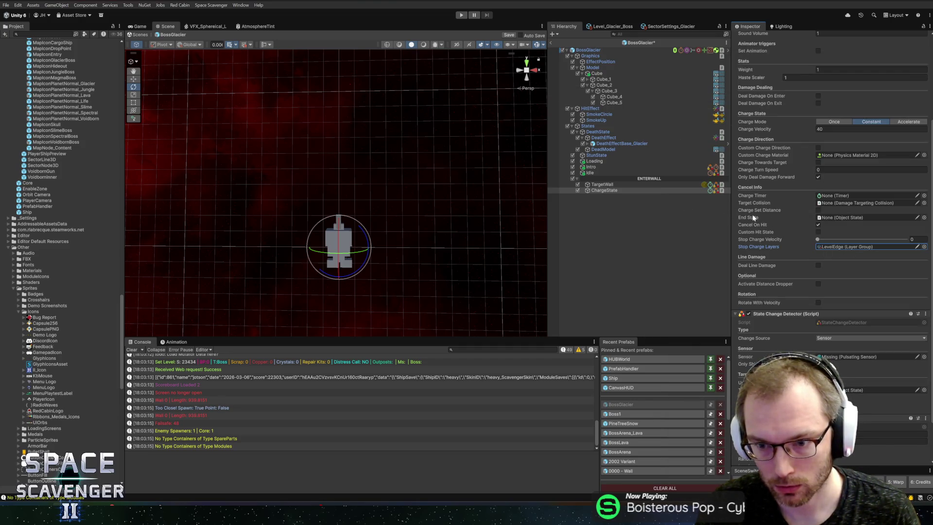
pyautogui.click(817, 232)
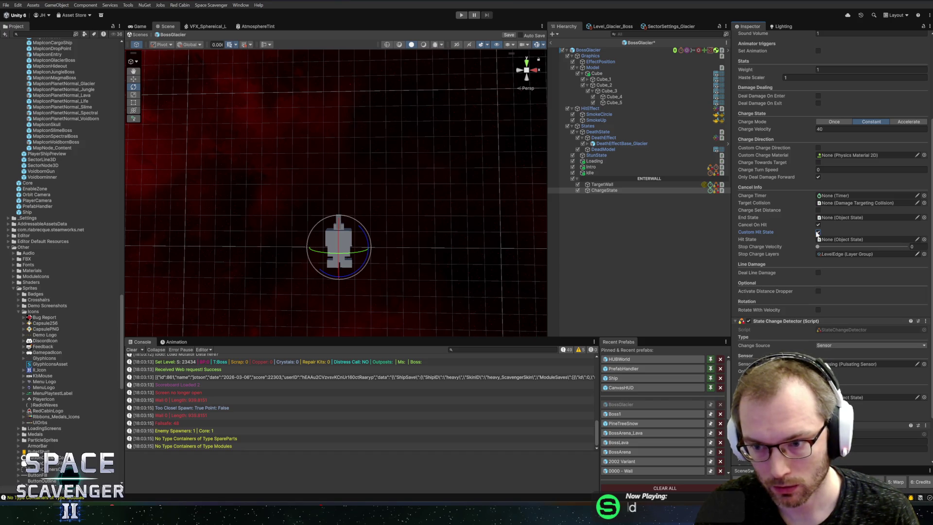
pyautogui.hotkey('ctrl', 's')
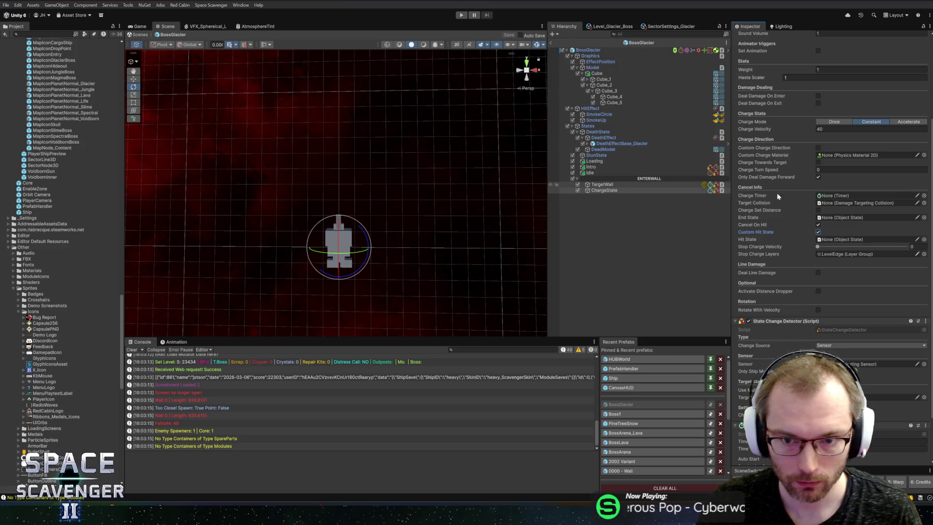
# Step: Assign a timer to the State Change Detector's Timer field
pyautogui.scroll(-3, 773, 202)
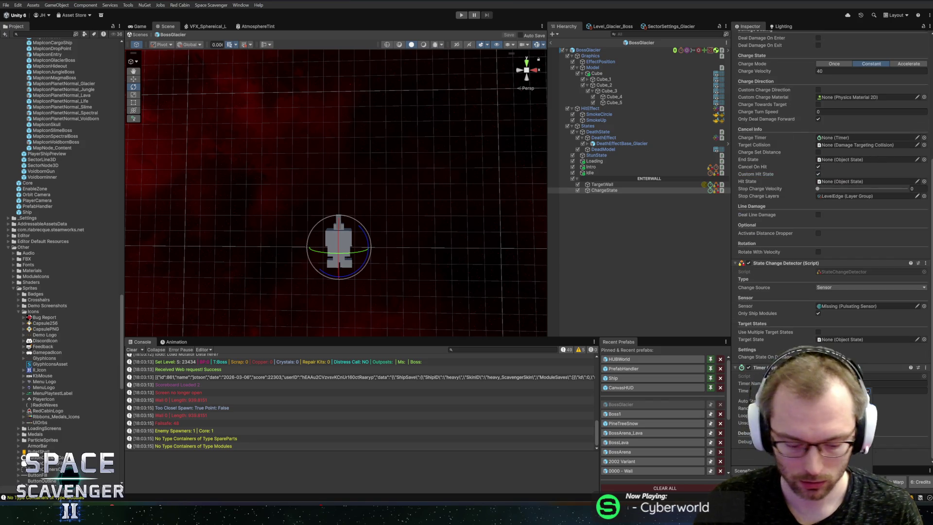
pyautogui.click(845, 384)
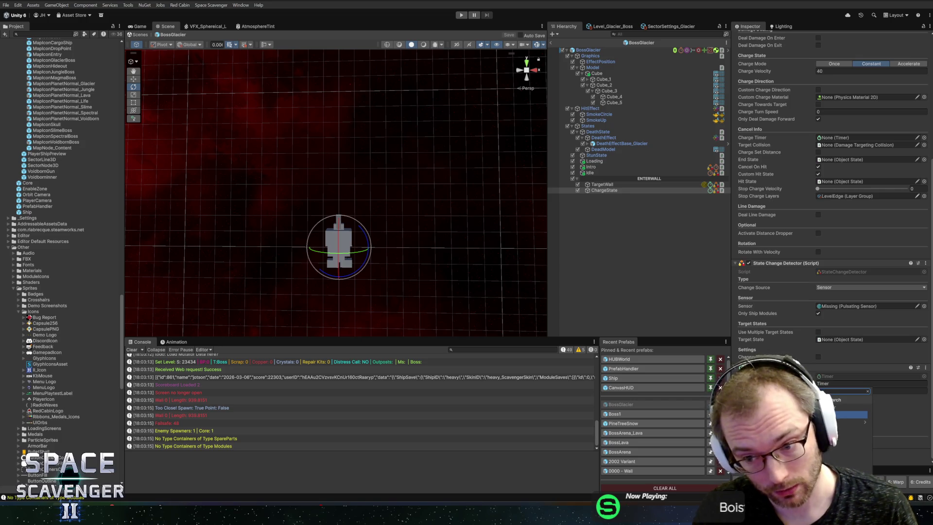
pyautogui.click(845, 414)
pyautogui.scroll(8, 770, 326)
# Step: Remove the Lava Swim State component from ChargeState
pyautogui.scroll(-15, 773, 331)
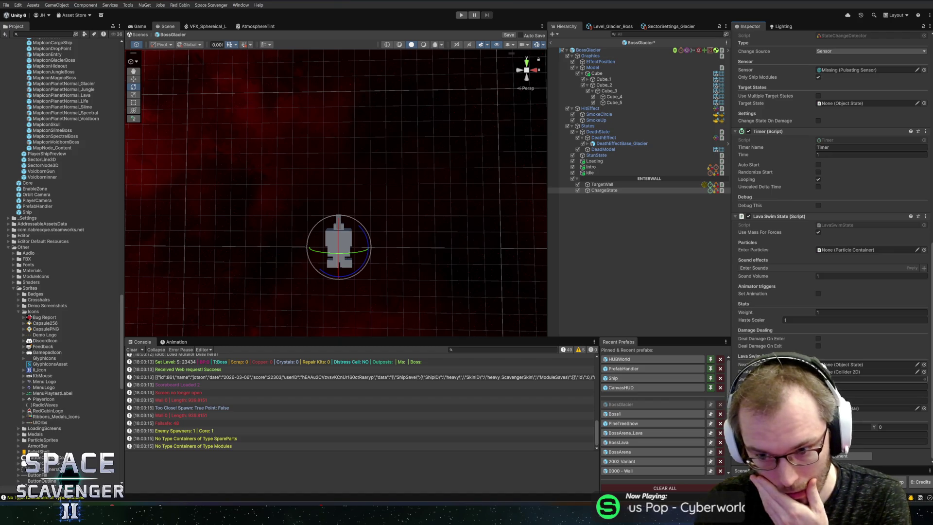
pyautogui.rightClick(763, 218)
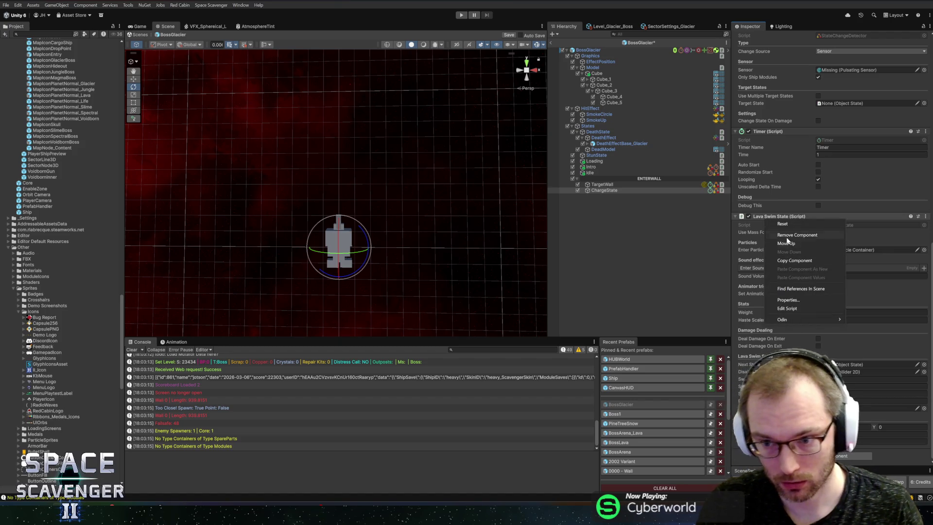
pyautogui.click(786, 235)
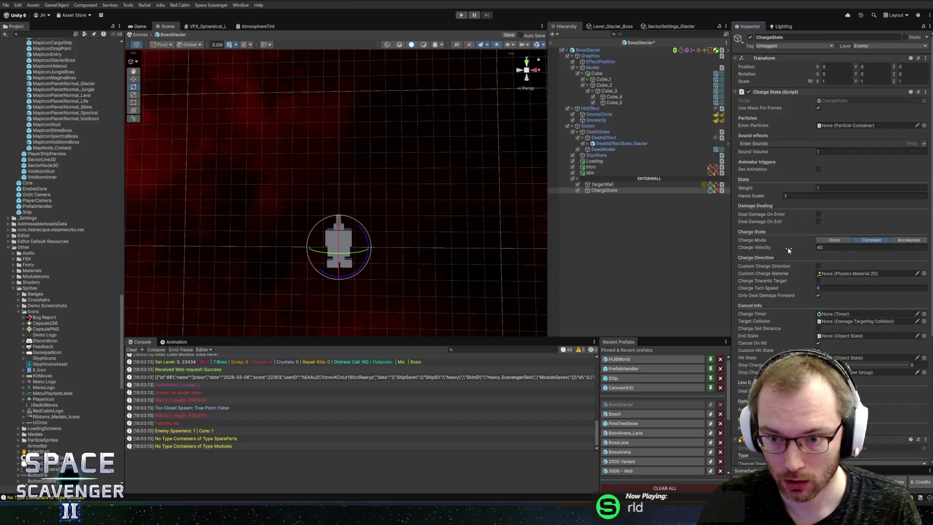
pyautogui.scroll(-2, 777, 142)
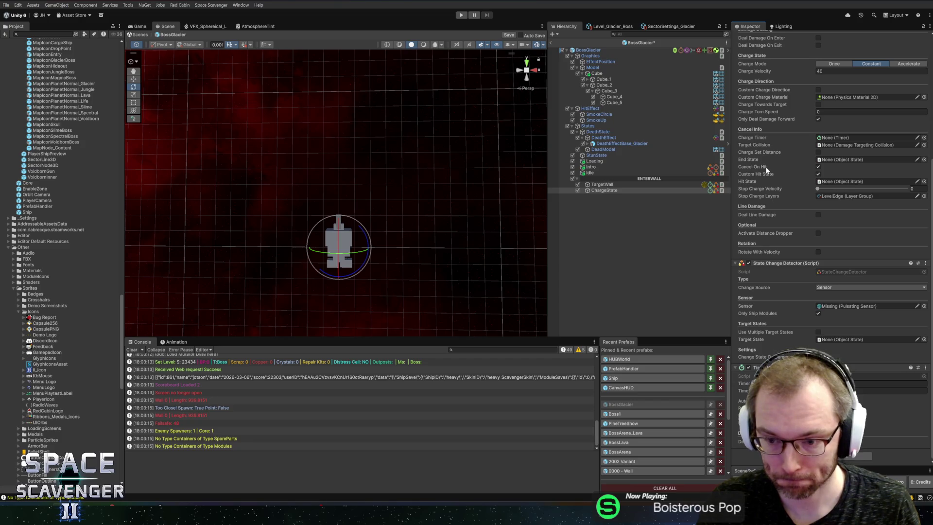
# Step: Pick the detector's change source and drag ChargeState's Timer into the Charge Timer field
pyautogui.click(621, 186)
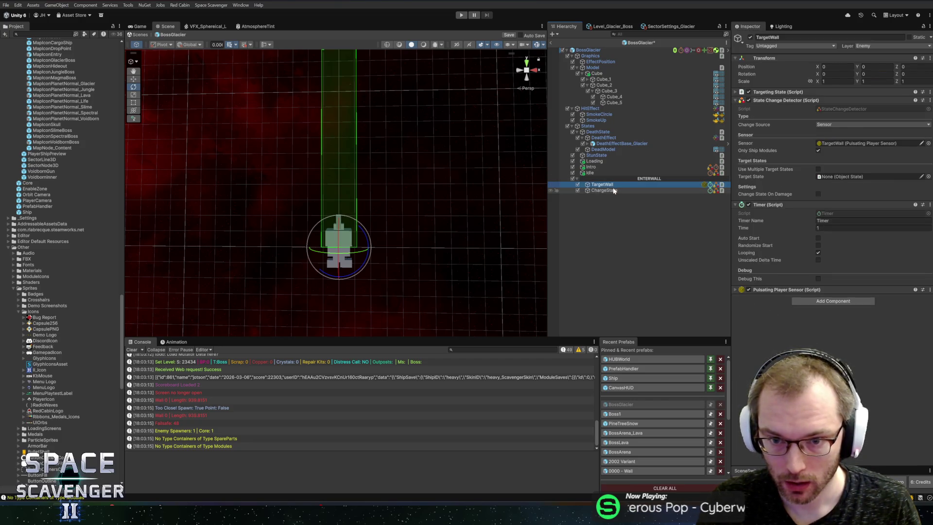
pyautogui.click(623, 190)
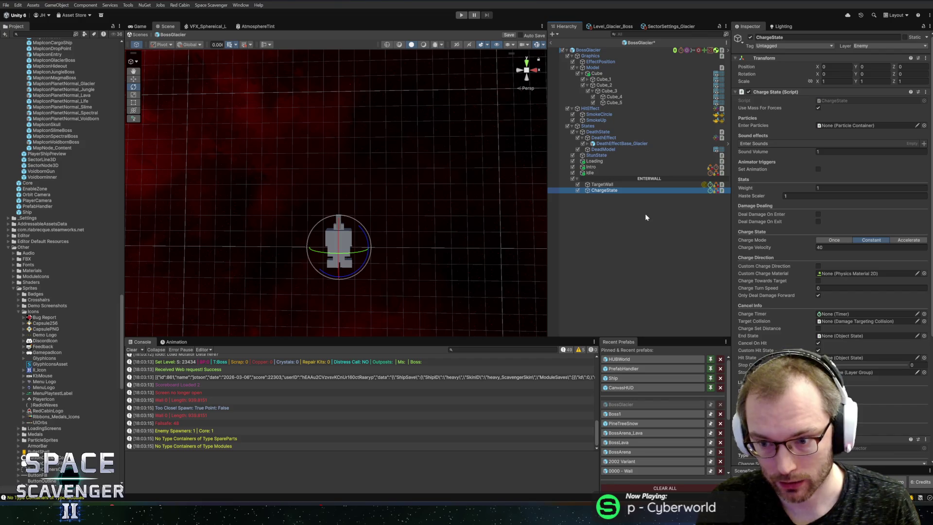
pyautogui.scroll(-5, 784, 326)
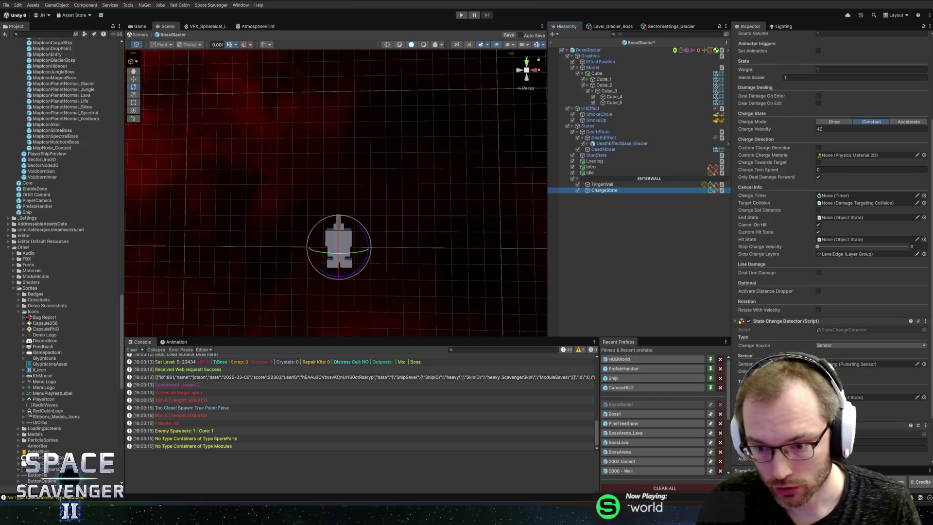
pyautogui.click(822, 346)
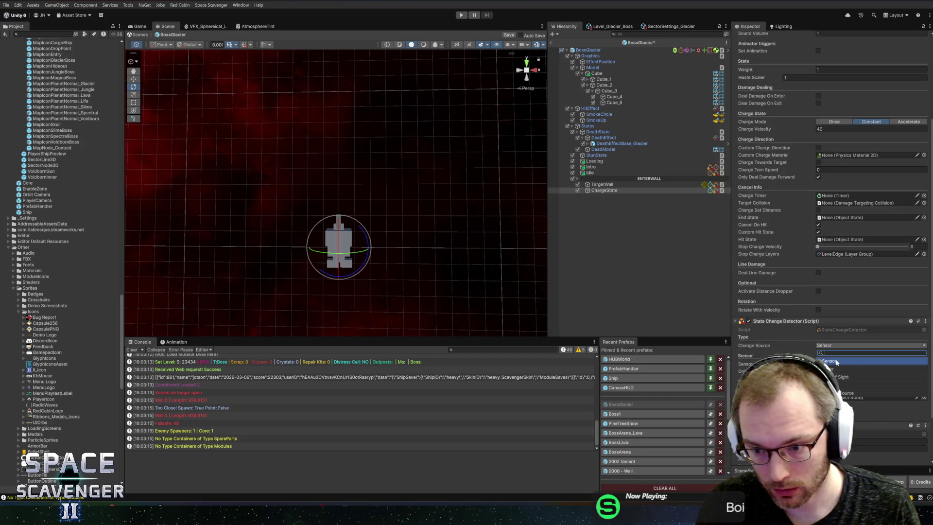
pyautogui.click(836, 370)
pyautogui.scroll(5, 826, 292)
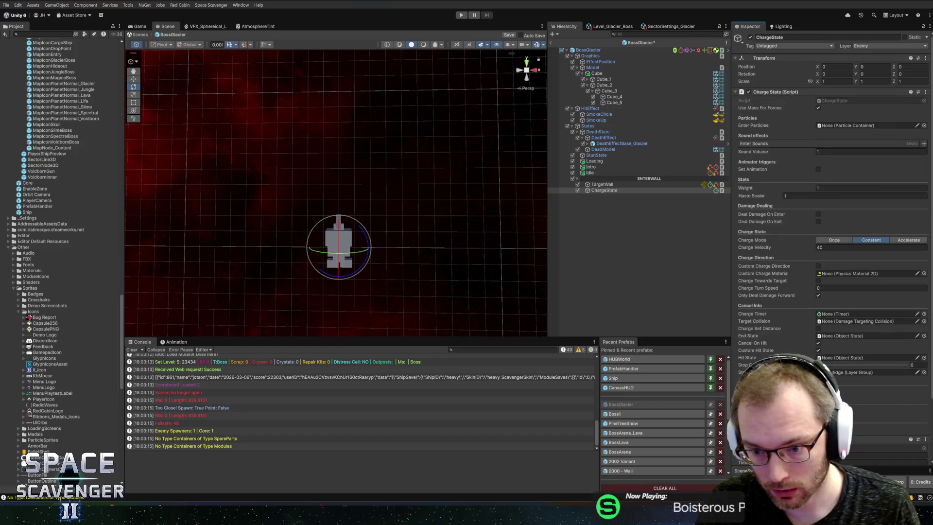
pyautogui.moveTo(758, 439); pyautogui.dragTo(855, 313)
pyautogui.scroll(-3, 803, 264)
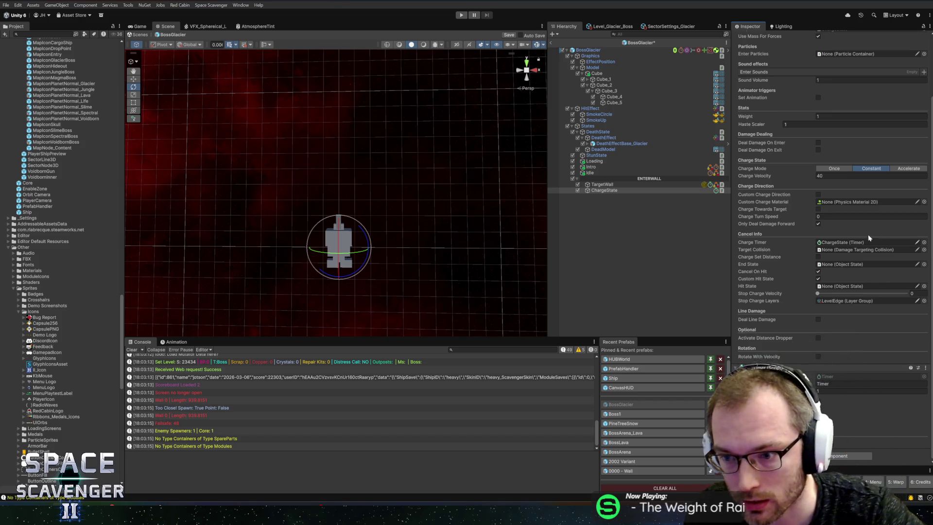
# Step: Create an empty child of BossGlacier named ChargeDamage
pyautogui.rightClick(607, 50)
pyautogui.click(637, 188)
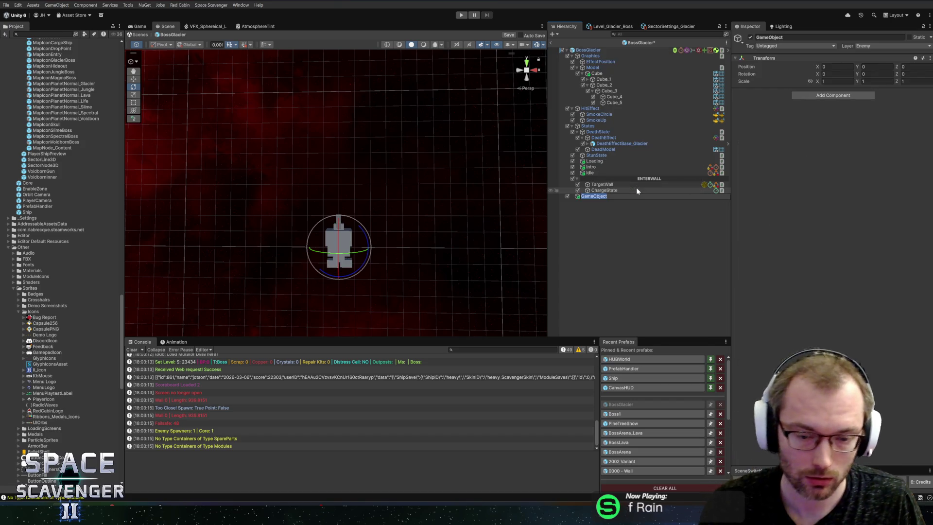
pyautogui.write('Coll')
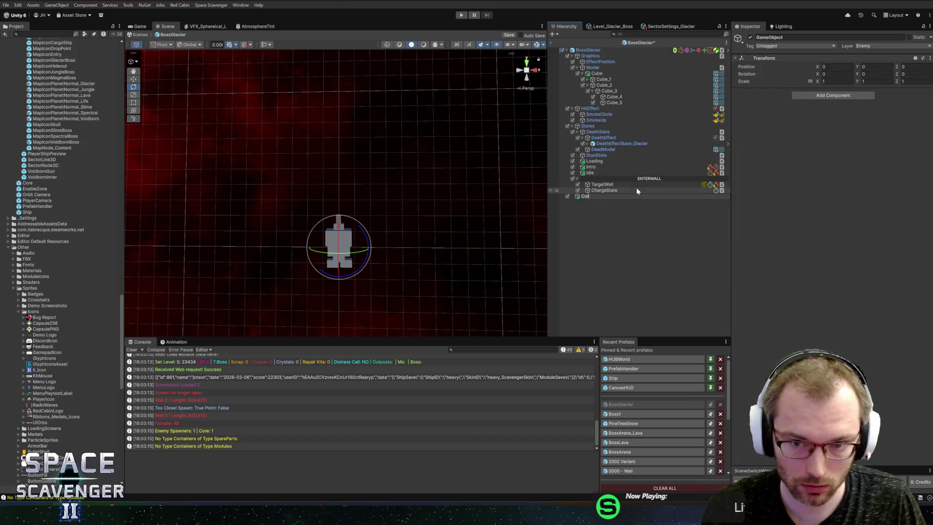
pyautogui.press('BackSpace')
pyautogui.press('BackSpace')
pyautogui.press('BackSpace')
pyautogui.write('C')
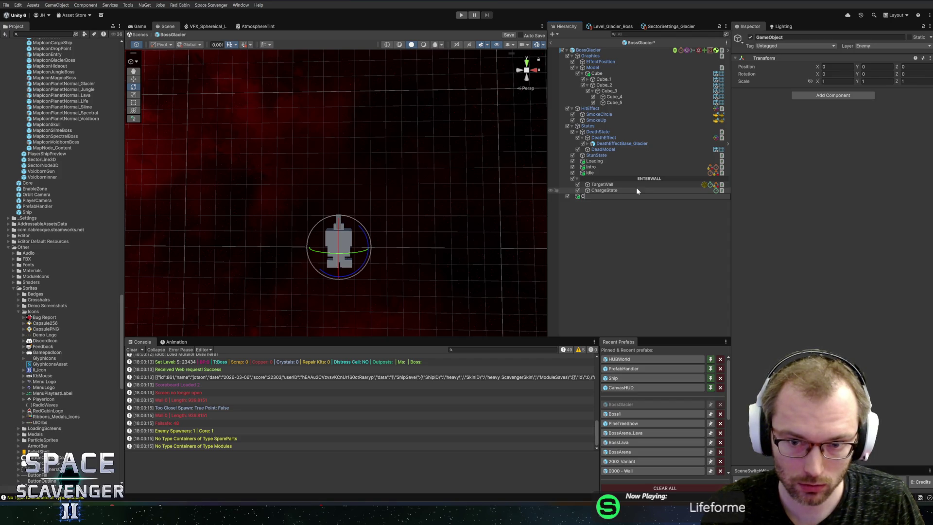
pyautogui.write('hargeDamage')
pyautogui.press('Return')
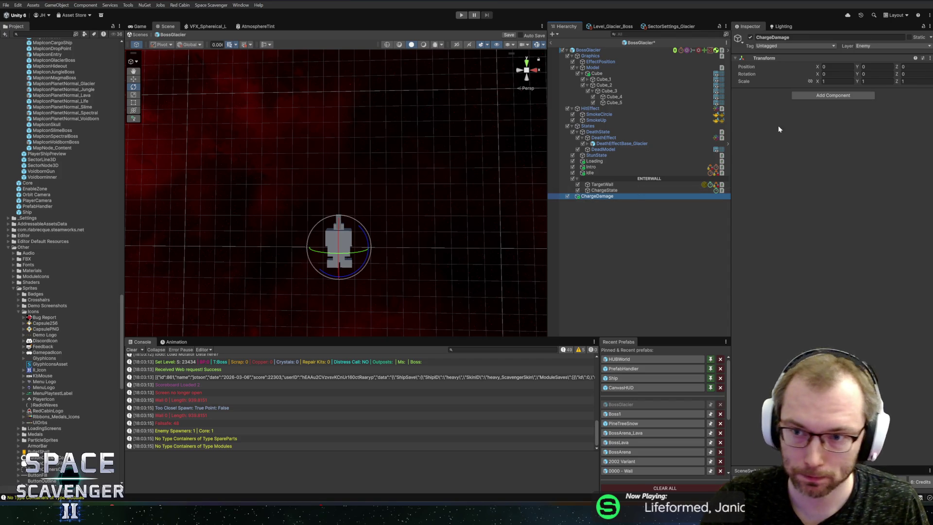
# Step: Add a Damage Dealer with 20 Ice damage on the EnemyDamage_Normal layer group
pyautogui.click(801, 96)
pyautogui.write('damagedea')
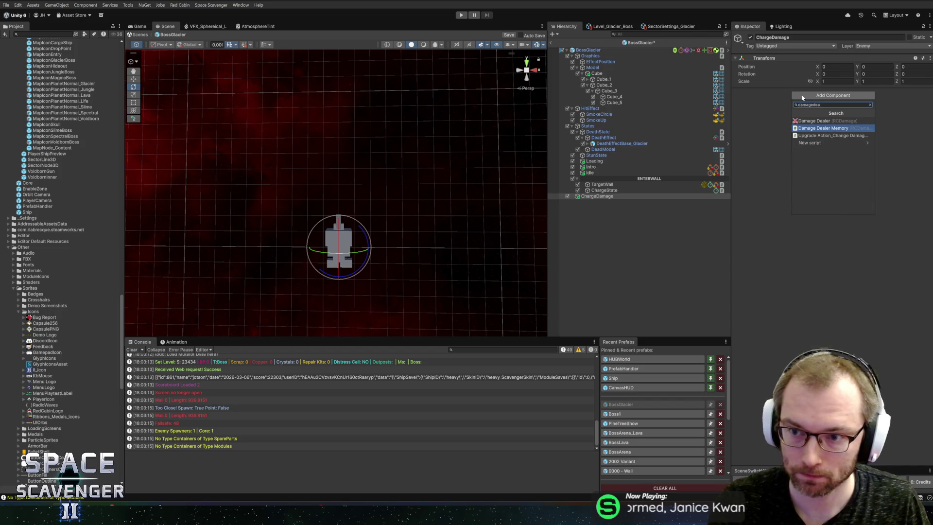
pyautogui.press('Up')
pyautogui.press('Return')
pyautogui.click(831, 121)
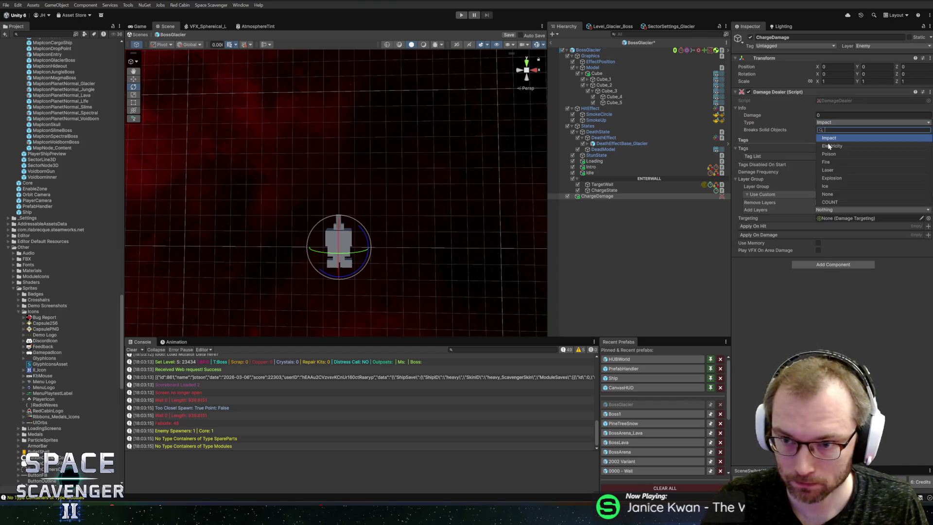
pyautogui.click(830, 187)
pyautogui.click(828, 115)
pyautogui.write('20')
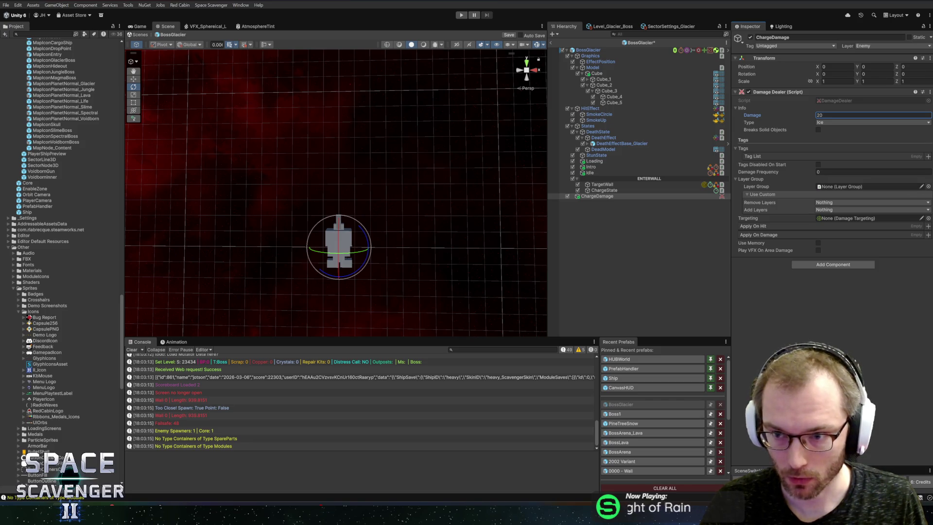
pyautogui.click(928, 187)
pyautogui.write('da')
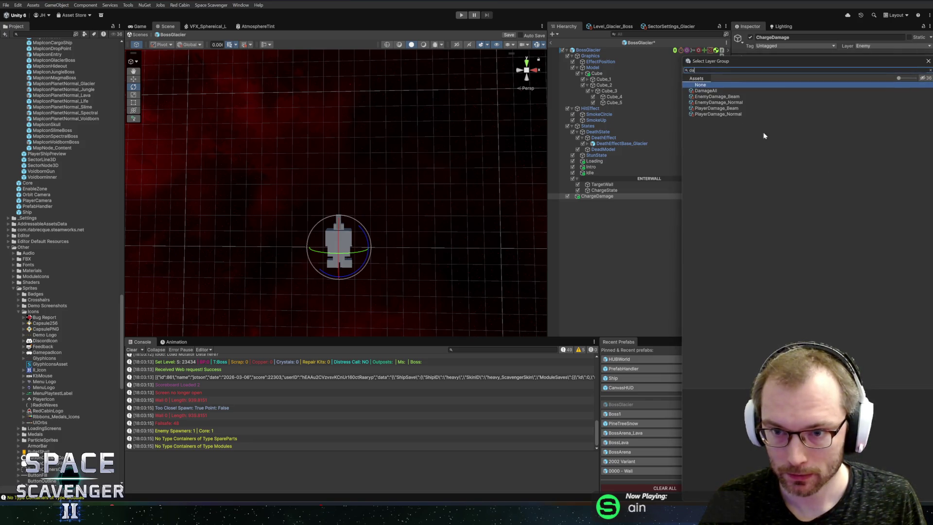
pyautogui.doubleClick(717, 102)
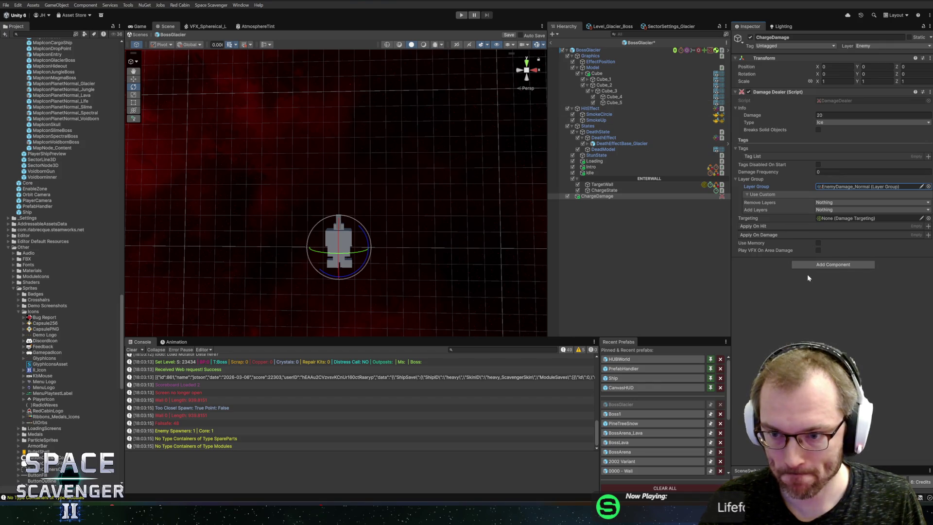
# Step: Add Damage Targeting Collision, link it and the Damage Dealer to each other, and save
pyautogui.click(826, 266)
pyautogui.write('collis')
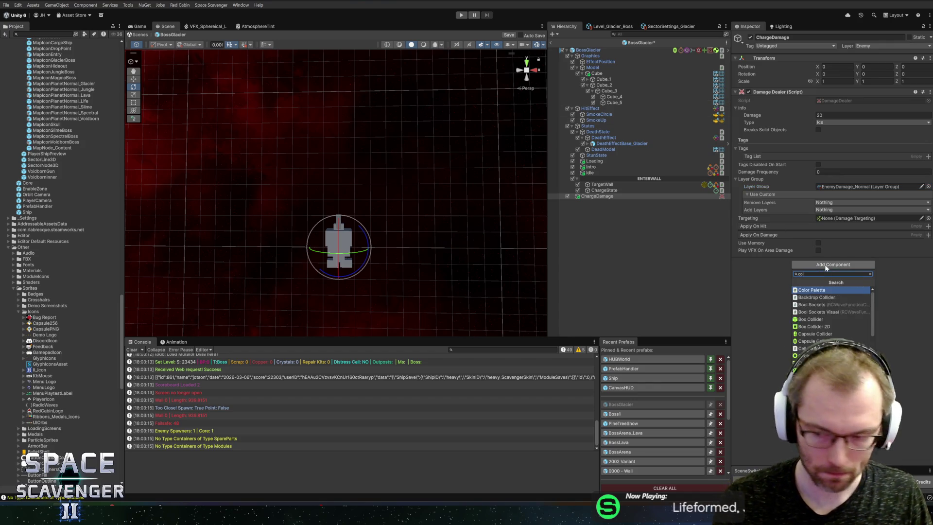
pyautogui.moveTo(825, 264); pyautogui.dragTo(865, 219)
pyautogui.moveTo(767, 92); pyautogui.dragTo(844, 278)
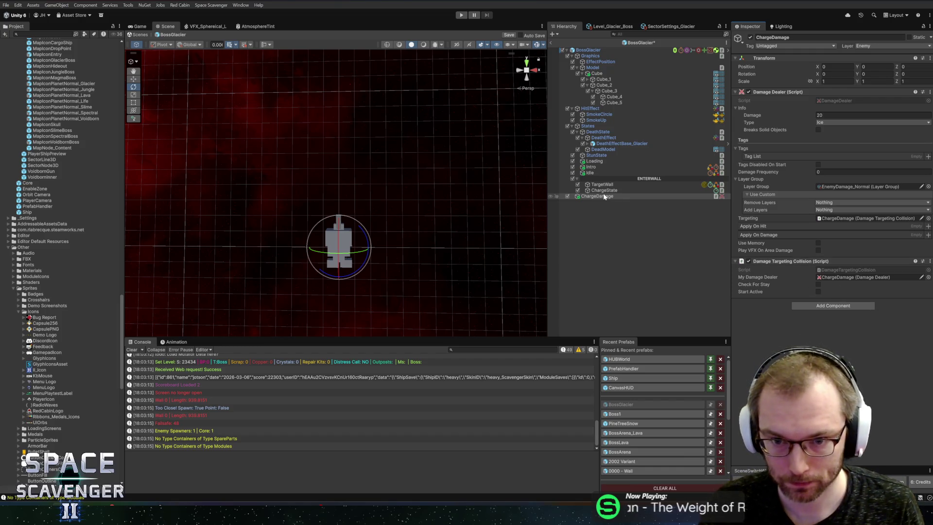
pyautogui.hotkey('ctrl', 's')
pyautogui.click(42, 34)
pyautogui.write('direct')
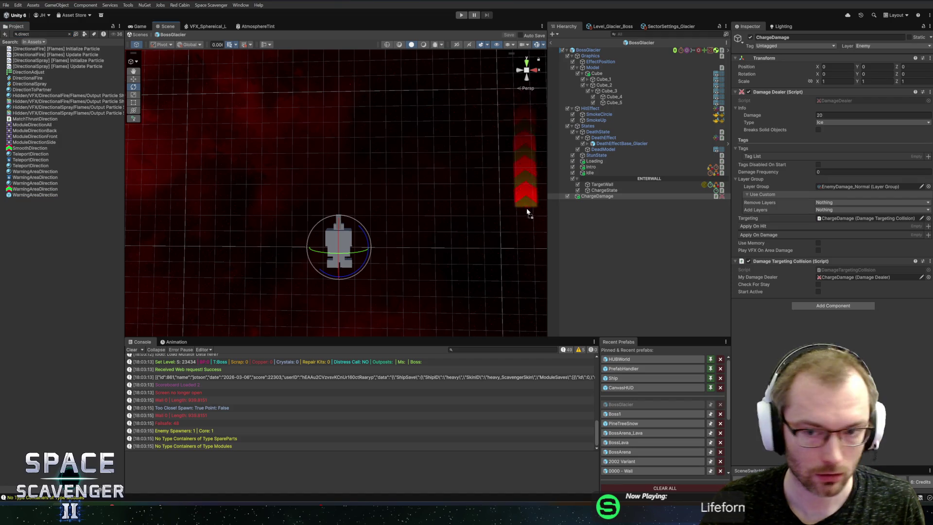
# Step: Place the WarningAreaDirection prefab under ChargeDamage and reset its transform
pyautogui.click(601, 197)
pyautogui.moveTo(603, 204); pyautogui.dragTo(602, 203)
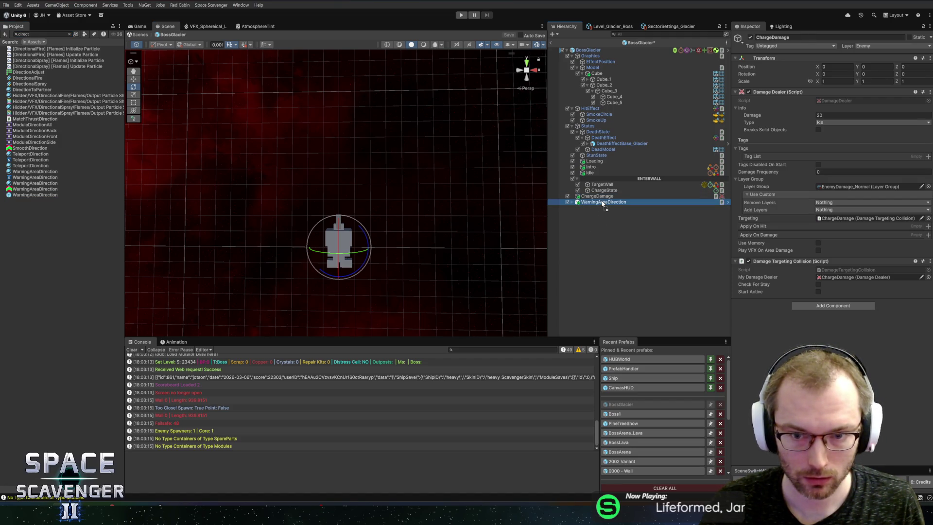
pyautogui.rightClick(821, 76)
pyautogui.click(833, 79)
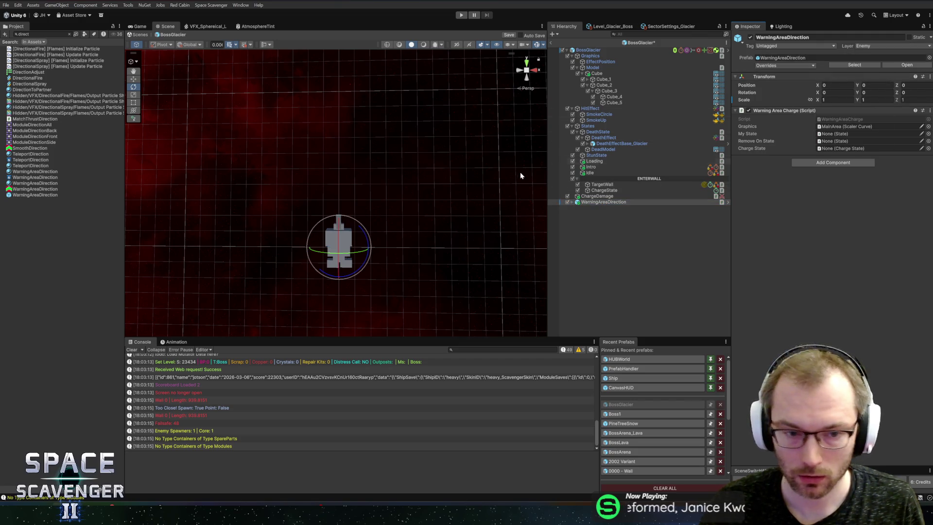
pyautogui.click(602, 201)
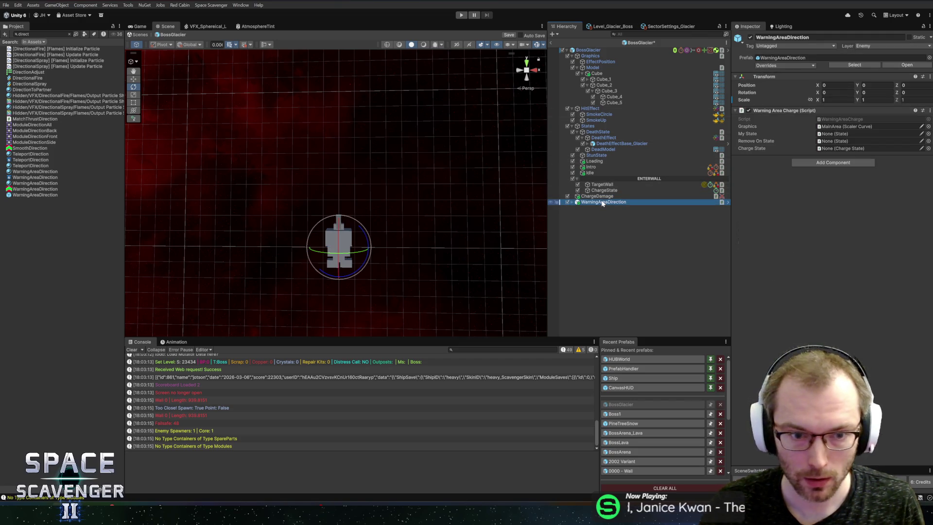
# Step: Set WarningAreaDirection's scale to 15 by 75
pyautogui.click(821, 99)
pyautogui.write('5.35')
pyautogui.press('Tab')
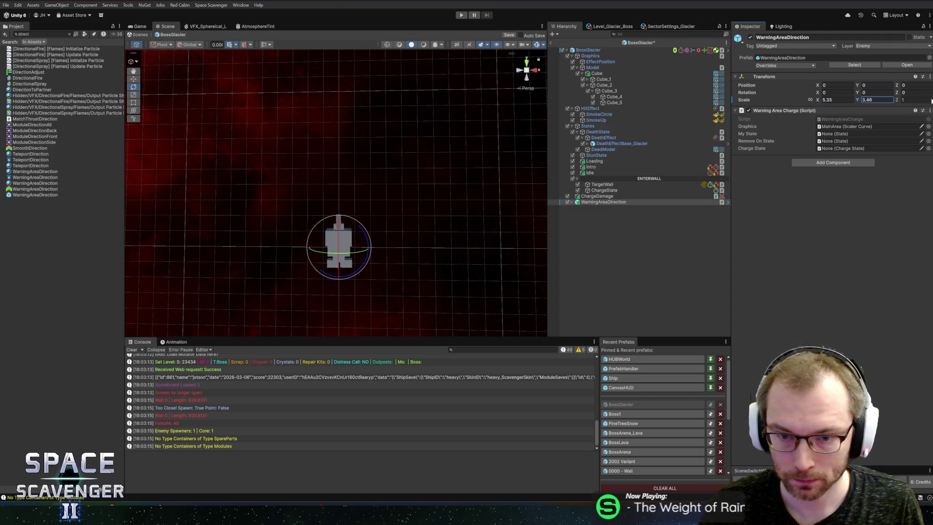
pyautogui.write('74.78')
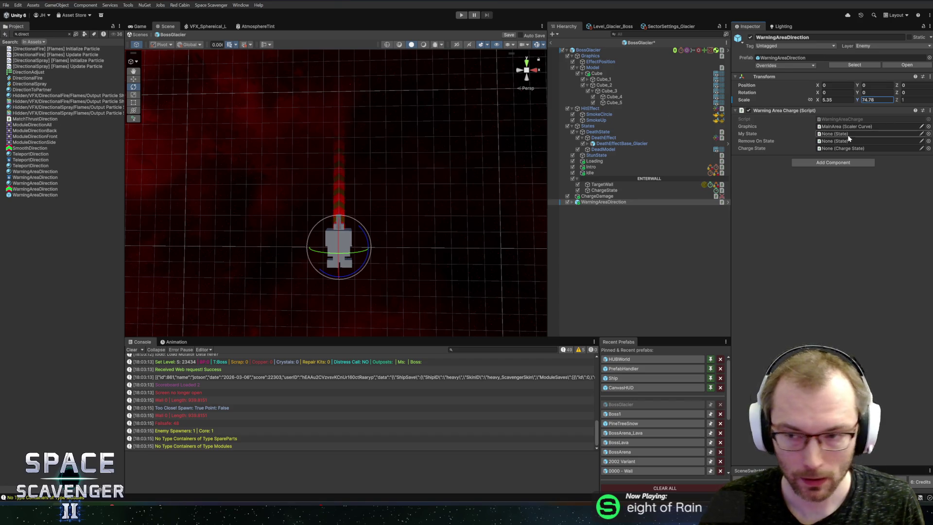
pyautogui.click(824, 101)
pyautogui.write('14.54')
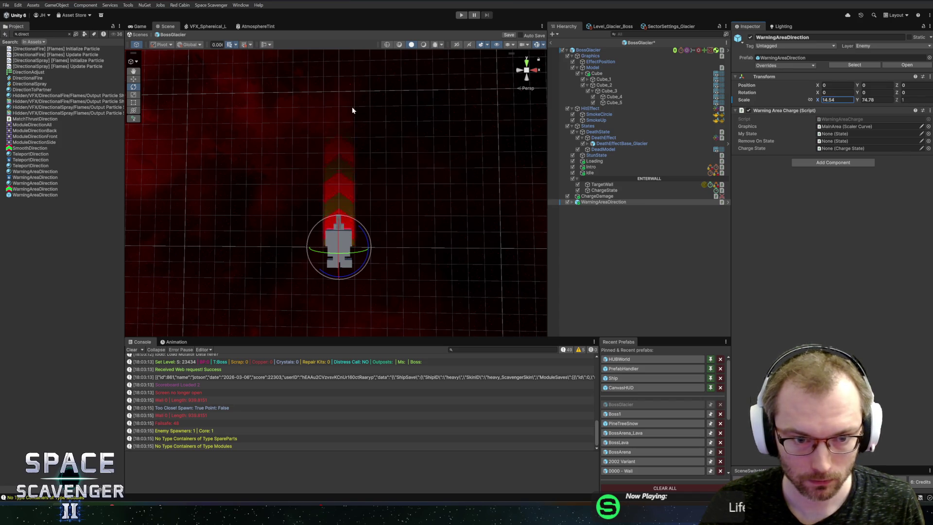
pyautogui.doubleClick(831, 100)
pyautogui.write('15')
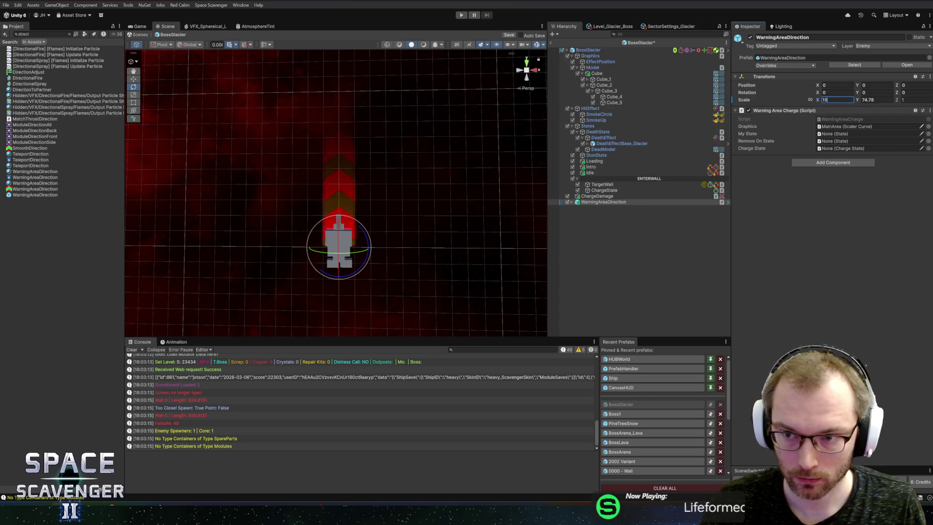
pyautogui.click(889, 99)
pyautogui.write('75')
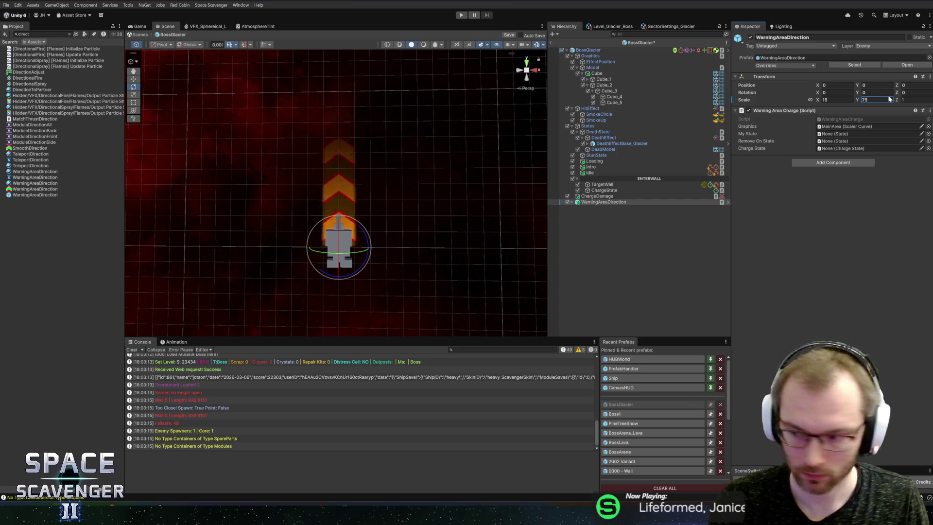
pyautogui.press('Return')
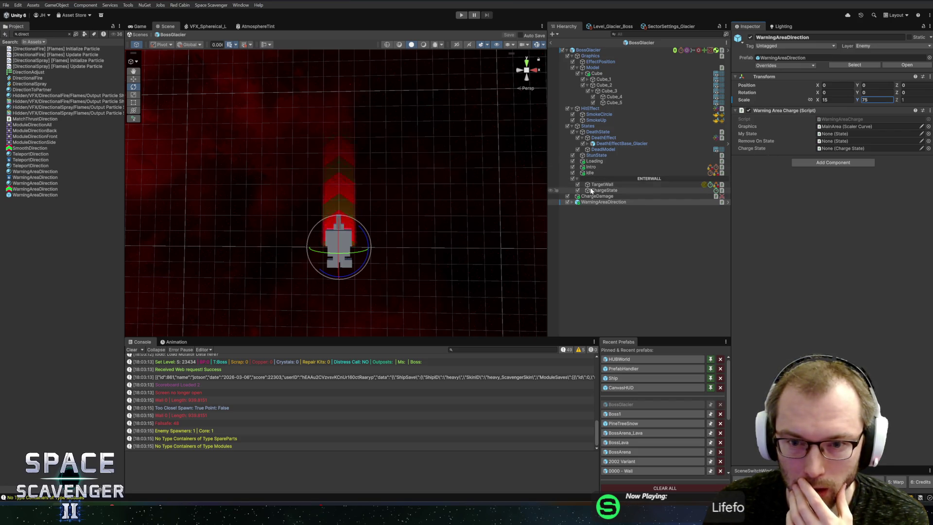
# Step: Make TargetWall the Warning Area Charge's My State, assign Graphics, and save
pyautogui.moveTo(596, 187)
pyautogui.mouseDown()
pyautogui.moveTo(840, 136)
pyautogui.moveTo(632, 191)
pyautogui.moveTo(838, 141)
pyautogui.moveTo(792, 167)
pyautogui.moveTo(850, 148)
pyautogui.mouseUp()
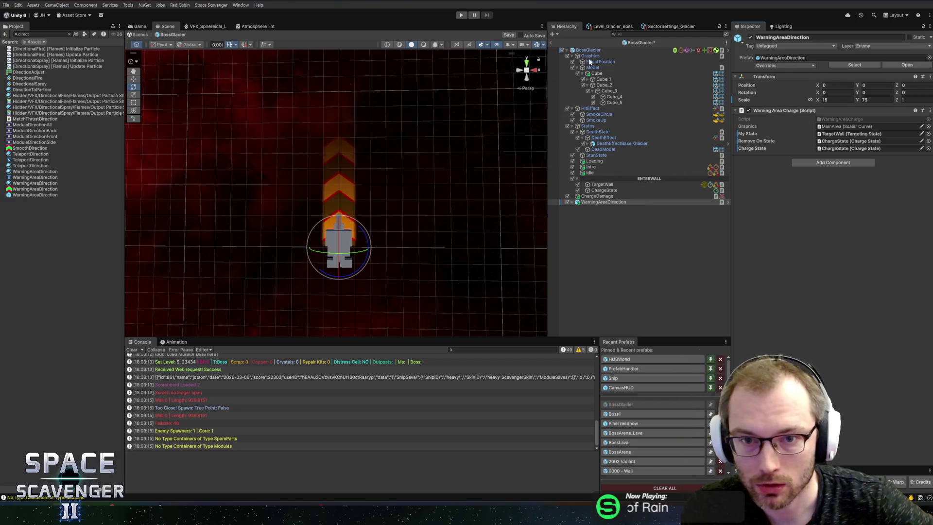
pyautogui.moveTo(588, 56); pyautogui.dragTo(831, 126)
pyautogui.hotkey('ctrl', 's')
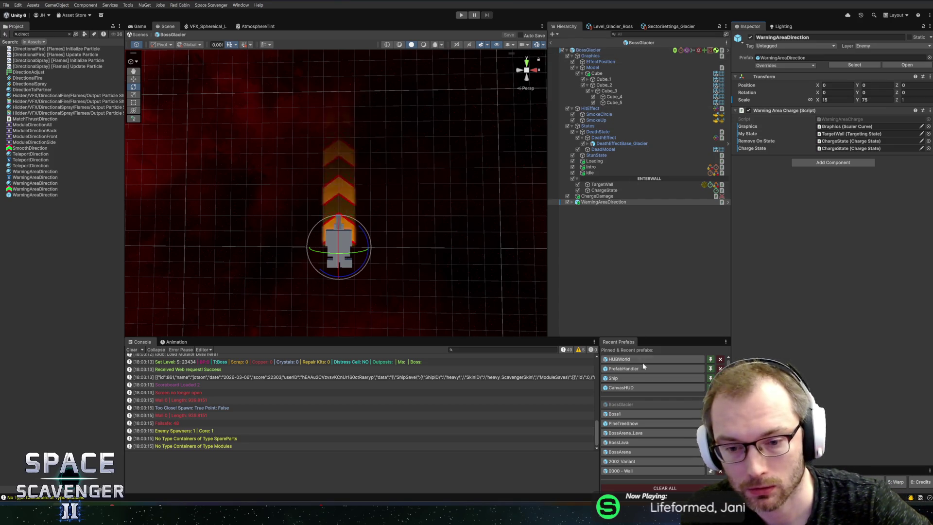
# Step: Following Boss1's setup, point WarningAreaDirection's Graphics at MainArea and save the prefab
pyautogui.click(631, 413)
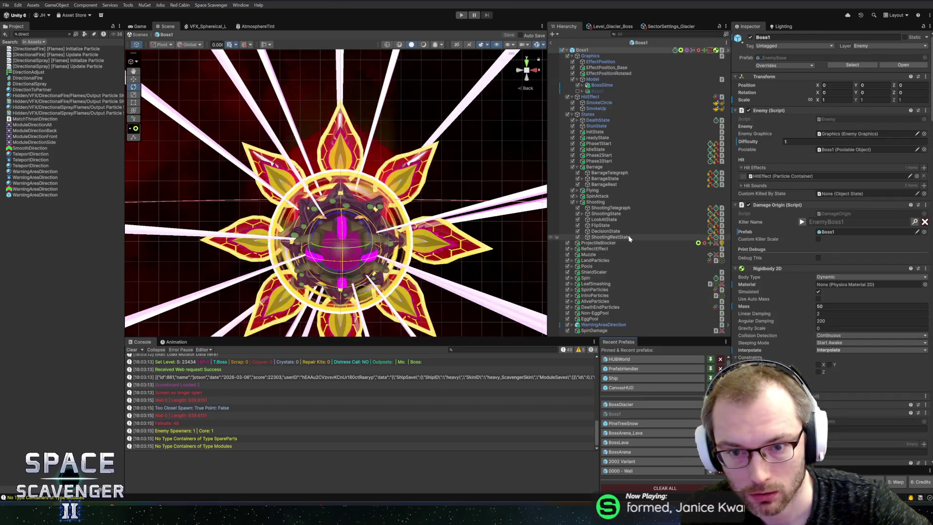
pyautogui.click(603, 325)
pyautogui.click(854, 128)
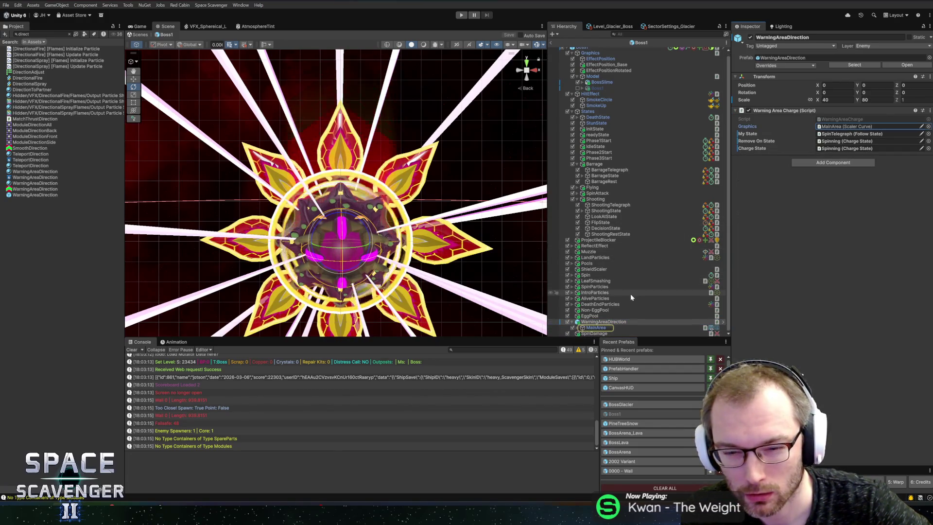
pyautogui.click(642, 404)
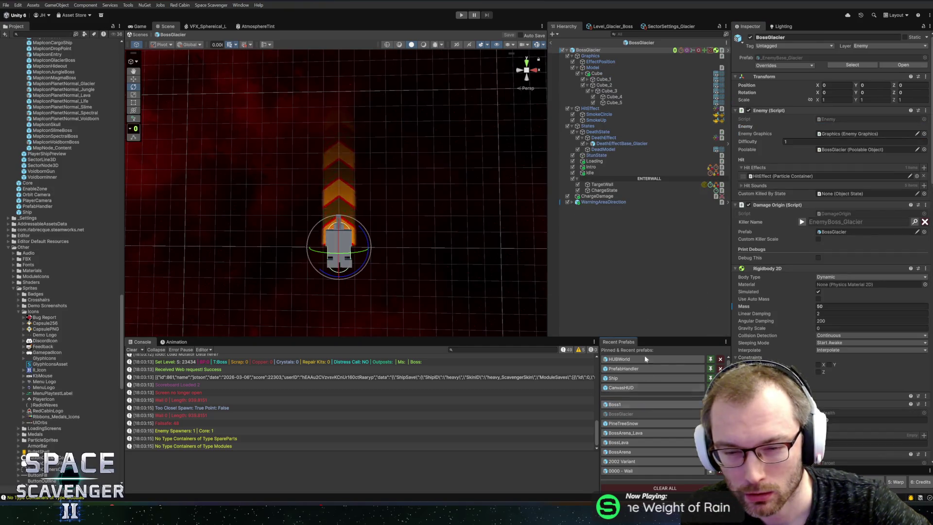
pyautogui.click(597, 201)
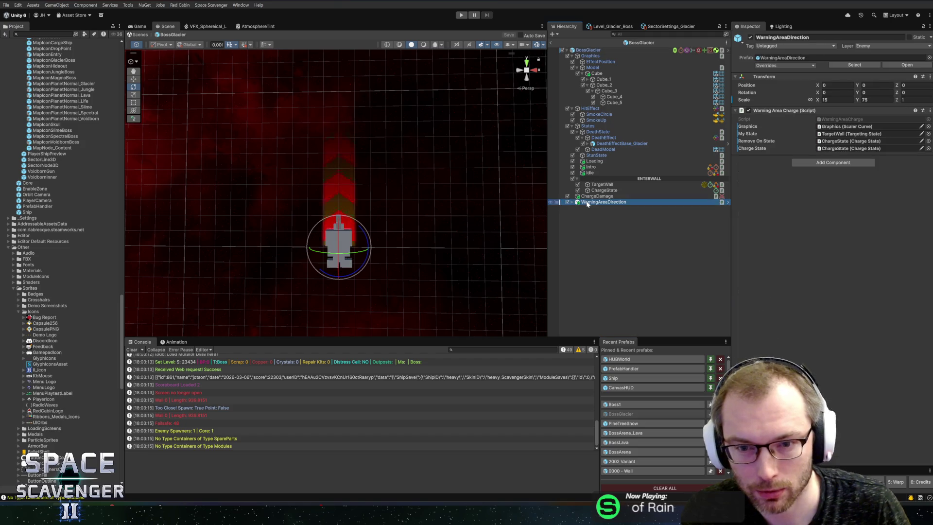
pyautogui.rightClick(751, 128)
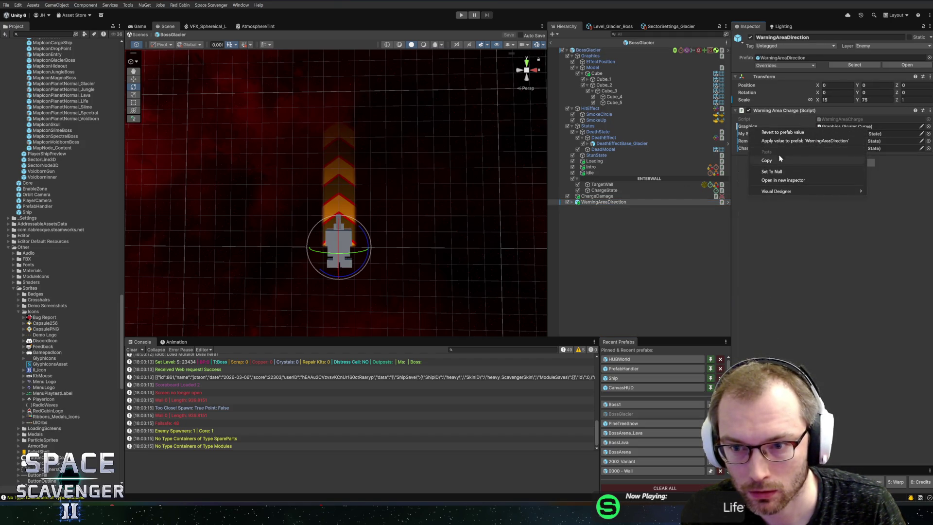
pyautogui.click(781, 132)
pyautogui.click(845, 127)
pyautogui.hotkey('ctrl', 's')
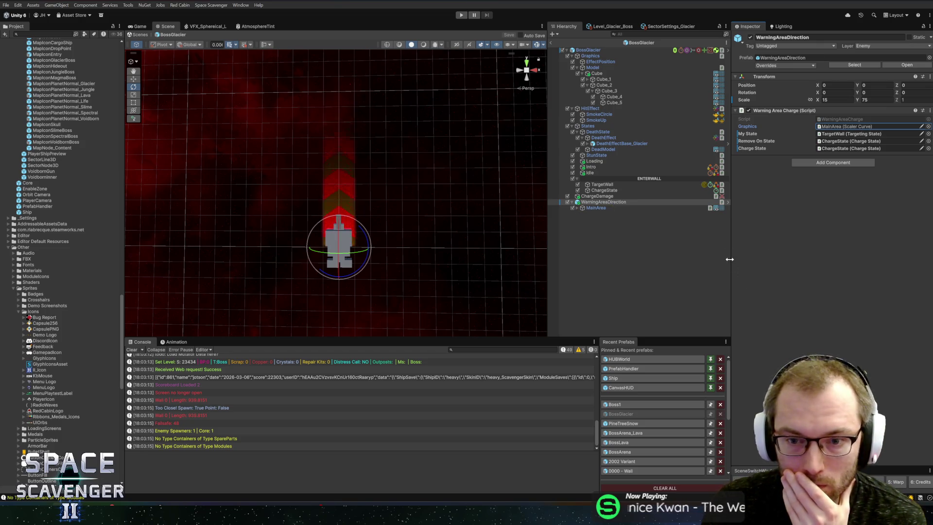
# Step: Set ChargeState as the Target State of TargetWall's State Change Detector
pyautogui.click(603, 191)
pyautogui.click(602, 186)
pyautogui.click(603, 190)
pyautogui.click(603, 185)
pyautogui.click(604, 190)
pyautogui.click(610, 185)
pyautogui.click(632, 190)
pyautogui.moveTo(715, 199)
pyautogui.mouseDown()
pyautogui.moveTo(836, 195)
pyautogui.moveTo(826, 177)
pyautogui.mouseUp()
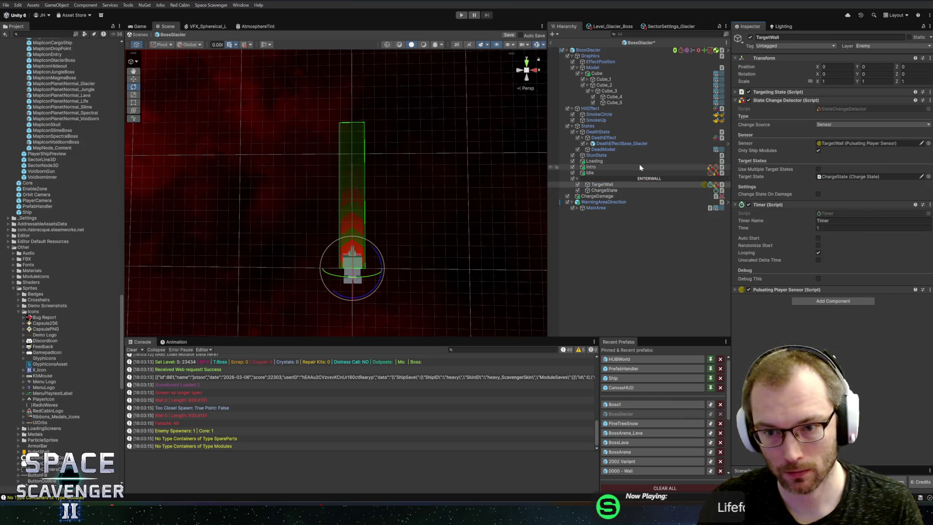
pyautogui.click(594, 191)
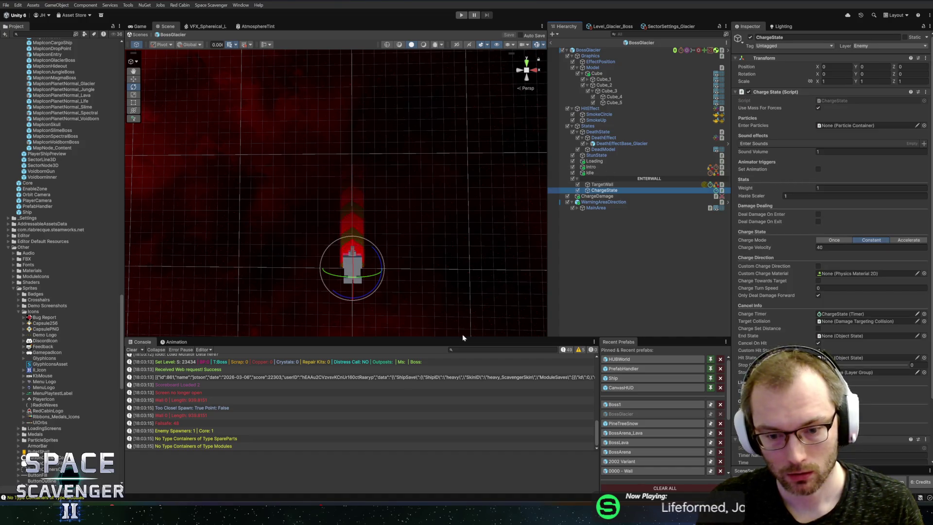
pyautogui.hotkey('alt', 'Tab')
# Step: Open the LavaSwimState class with Go to Class
pyautogui.hotkey('ctrl', 'n')
pyautogui.write('lavaswim')
pyautogui.press('Down')
pyautogui.press('Down')
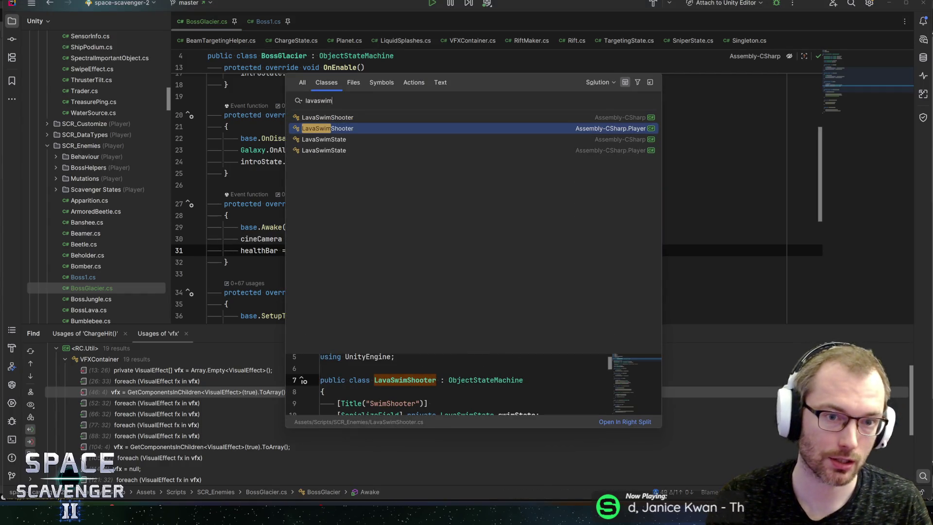
pyautogui.press('Return')
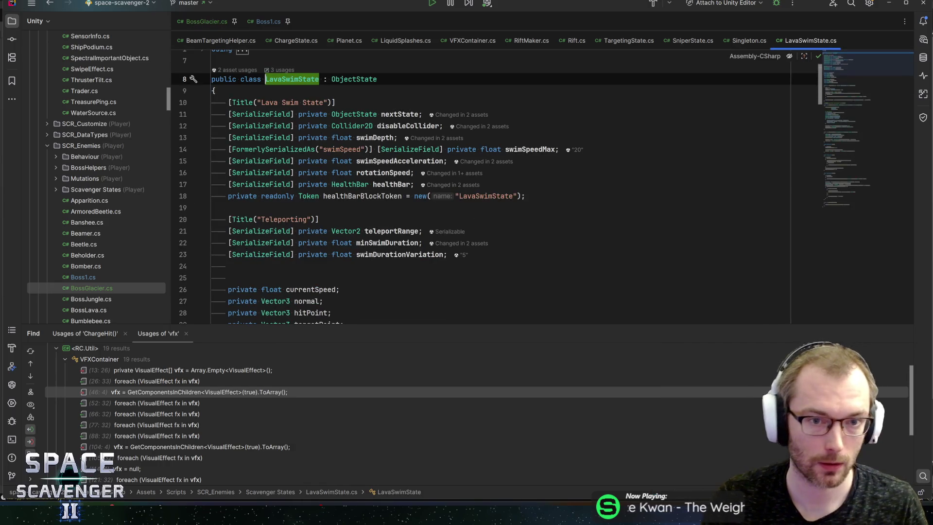
pyautogui.hotkey('alt', 'Tab')
pyautogui.hotkey('alt', 'Tab')
# Step: Inspect the nextState and swimDepth fields and the SwimDataBasic method
pyautogui.click(405, 114)
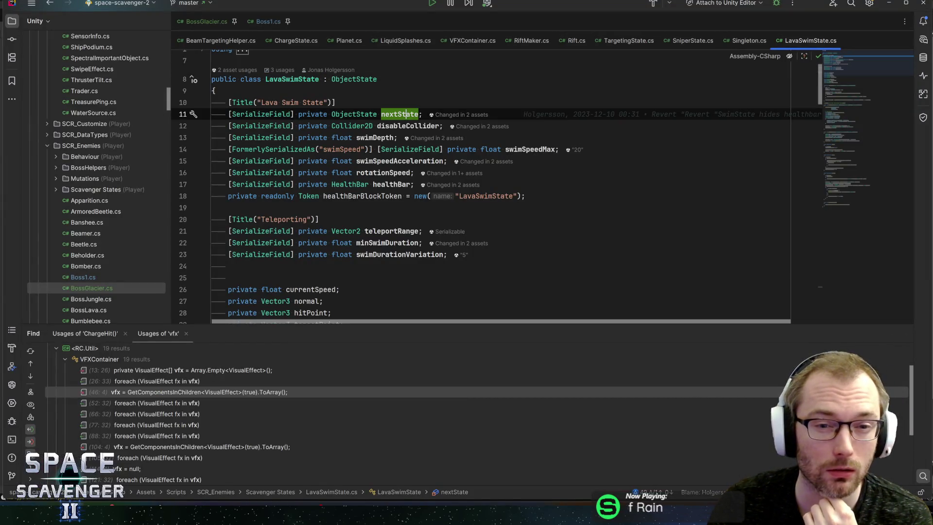
pyautogui.click(387, 138)
pyautogui.hotkey('ctrl', 'b')
pyautogui.scroll(2, 501, 197)
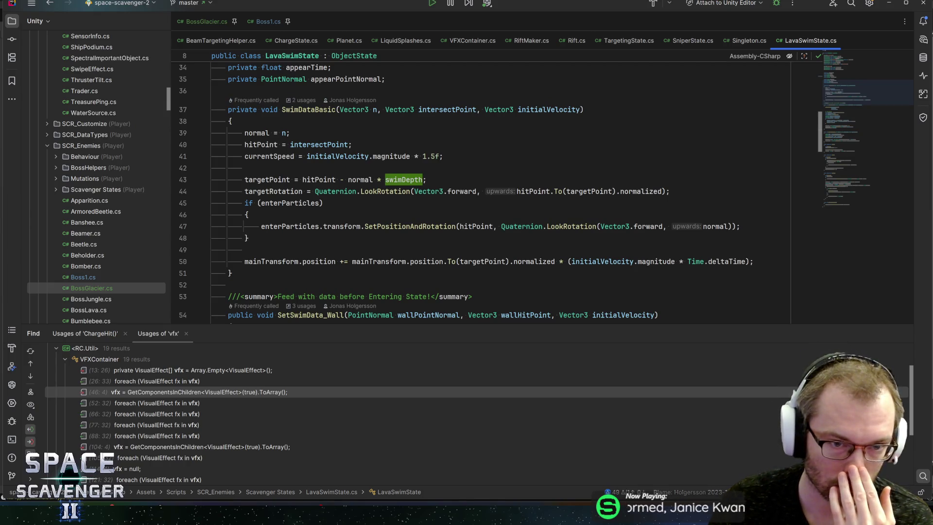
pyautogui.click(308, 109)
pyautogui.scroll(5, 486, 195)
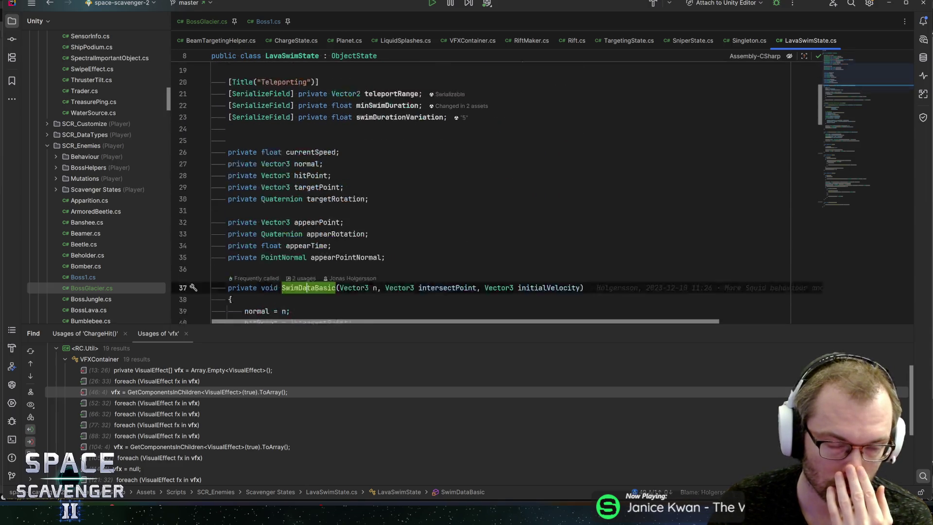
pyautogui.scroll(-6, 438, 185)
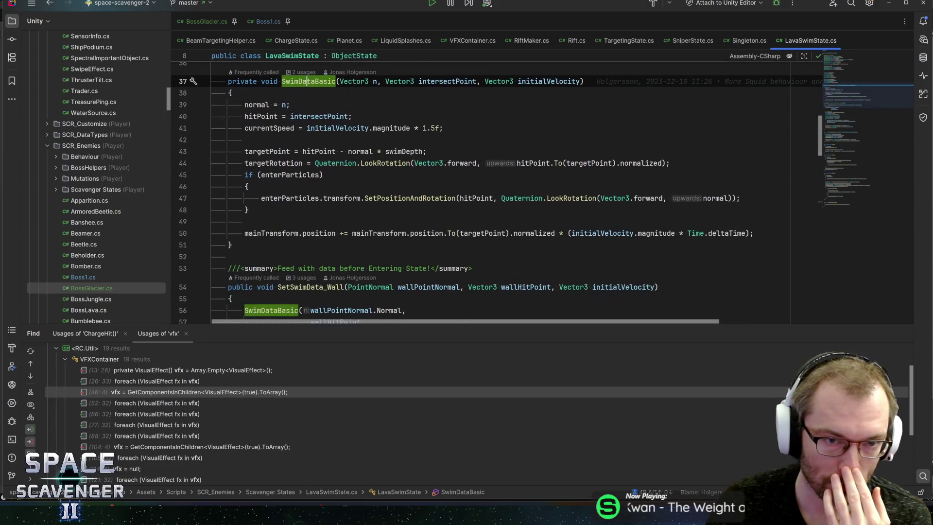
# Step: Find SwimDataBasic's usages and go to its call in SetSwimData_Wall
pyautogui.click(299, 72)
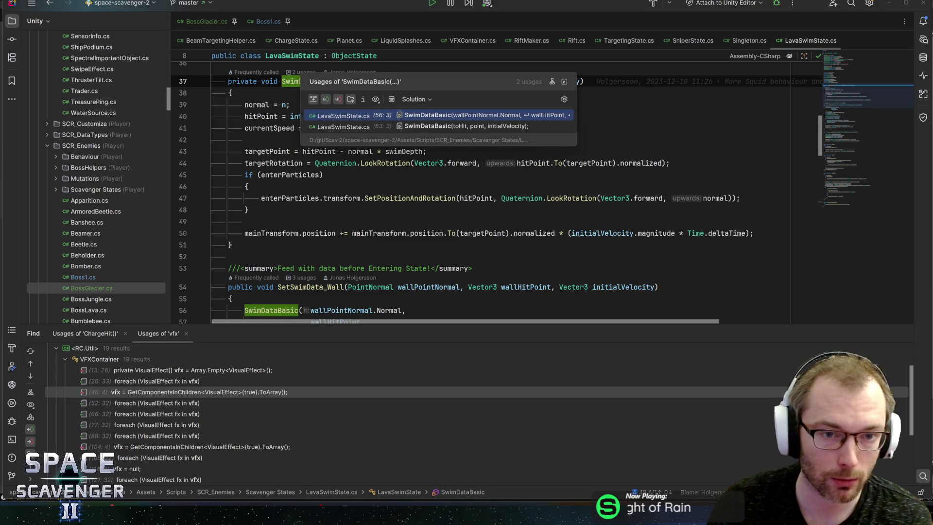
pyautogui.click(344, 120)
pyautogui.scroll(5, 494, 197)
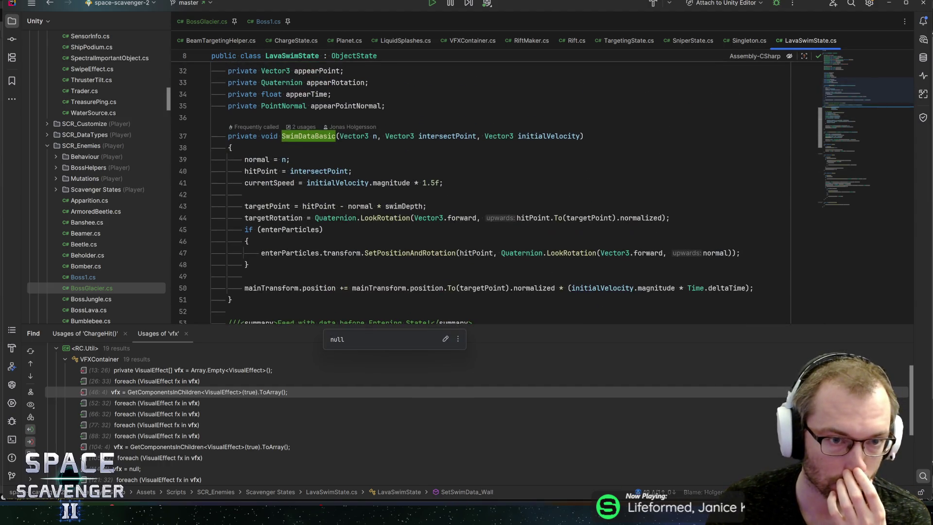
pyautogui.scroll(-5, 494, 197)
pyautogui.click(303, 131)
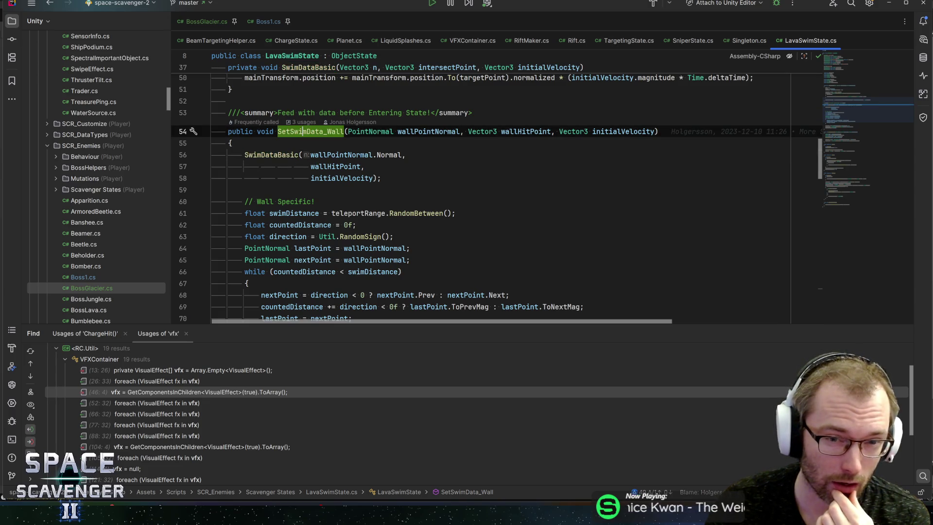
# Step: Review wallPointNormal, countedDistance and the nextPoint/lastPoint initialisation in LavaSwimState.cs
pyautogui.click(423, 132)
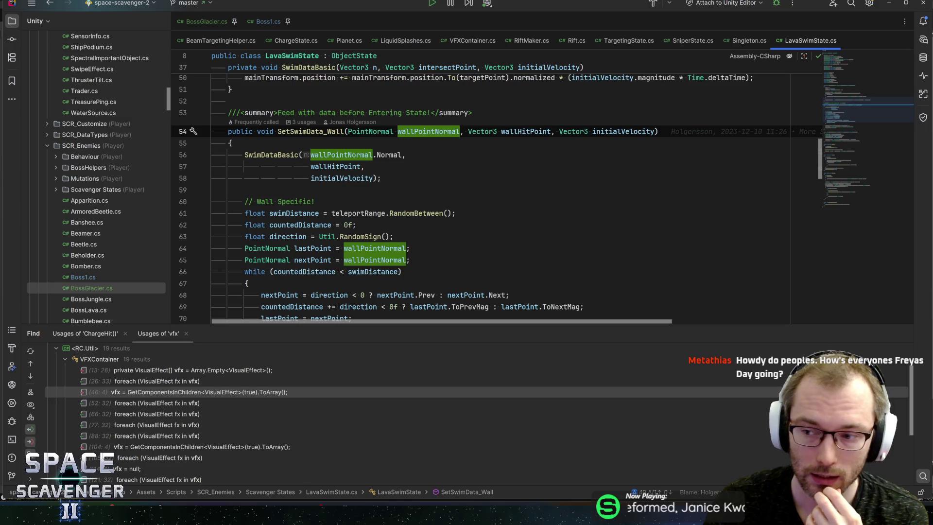
pyautogui.press('Down')
pyautogui.press('Down')
pyautogui.press('Down')
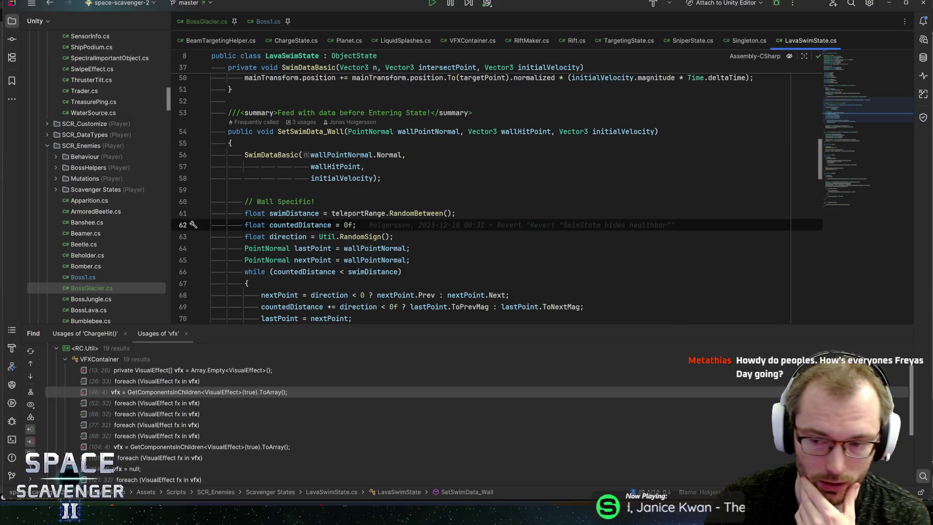
pyautogui.scroll(-2, 541, 193)
pyautogui.scroll(-1, 496, 194)
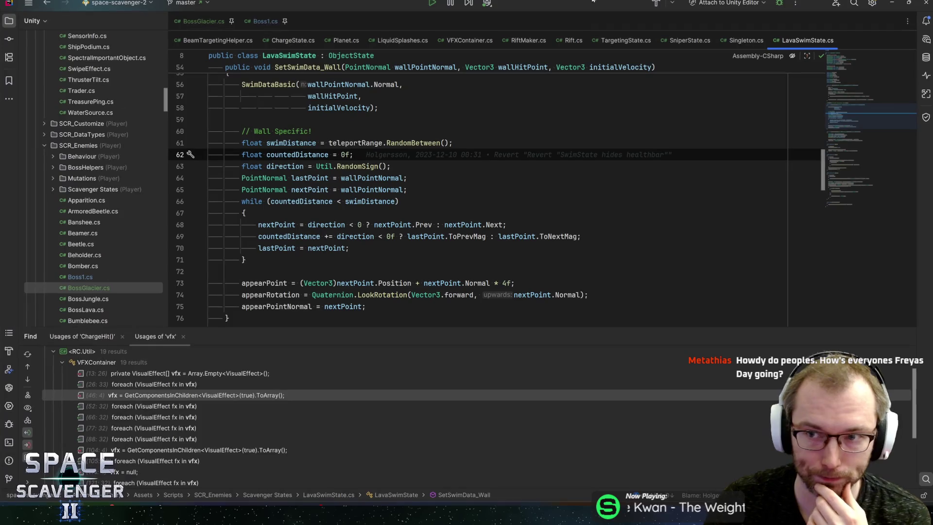
pyautogui.click(407, 189)
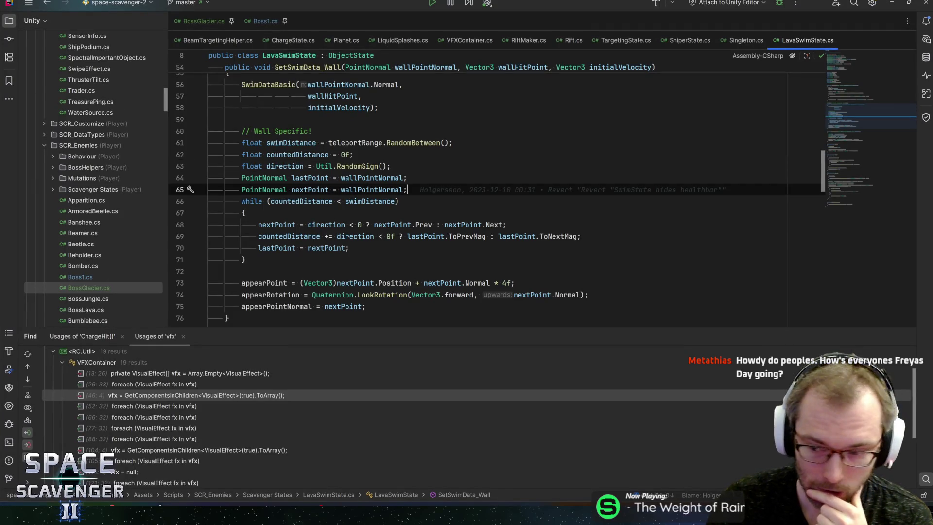
pyautogui.click(407, 178)
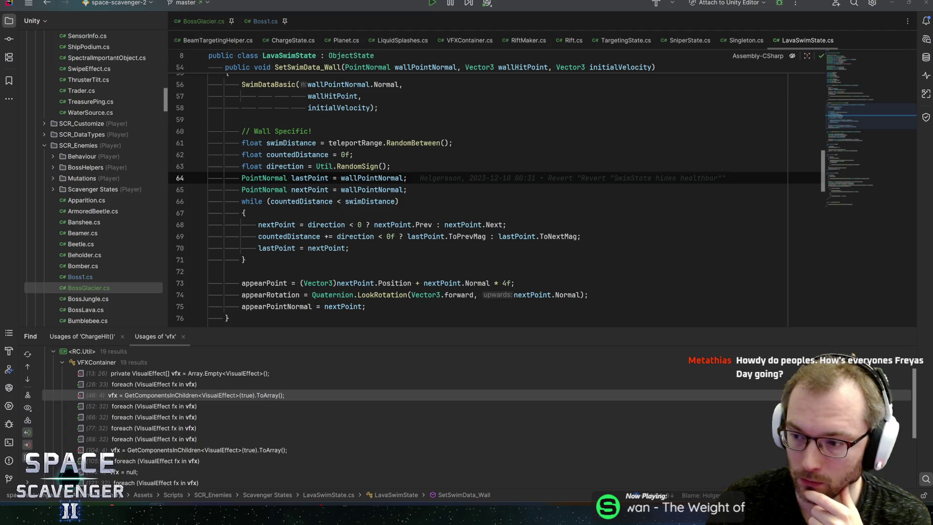
pyautogui.click(407, 190)
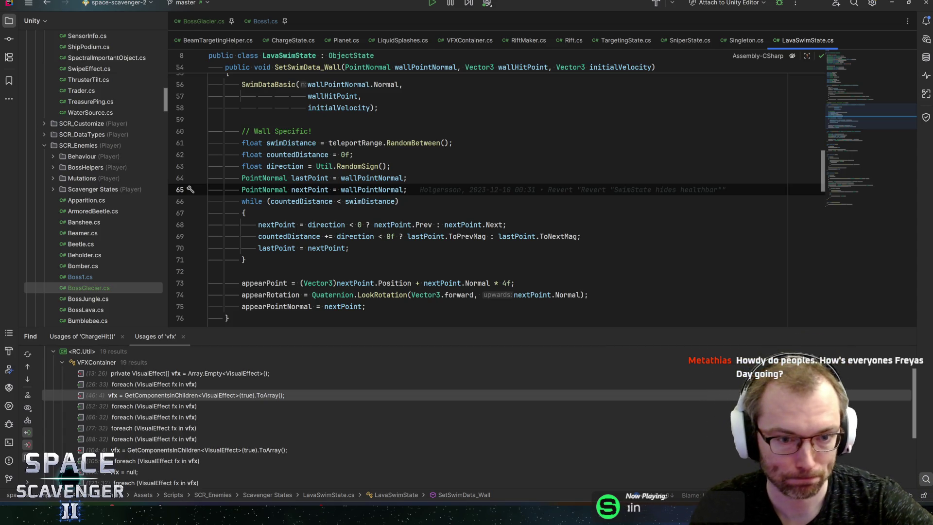
# Step: Run Find Usages (Alt+F7) on the SetSwimData_Wall method
pyautogui.scroll(-5, 855, 133)
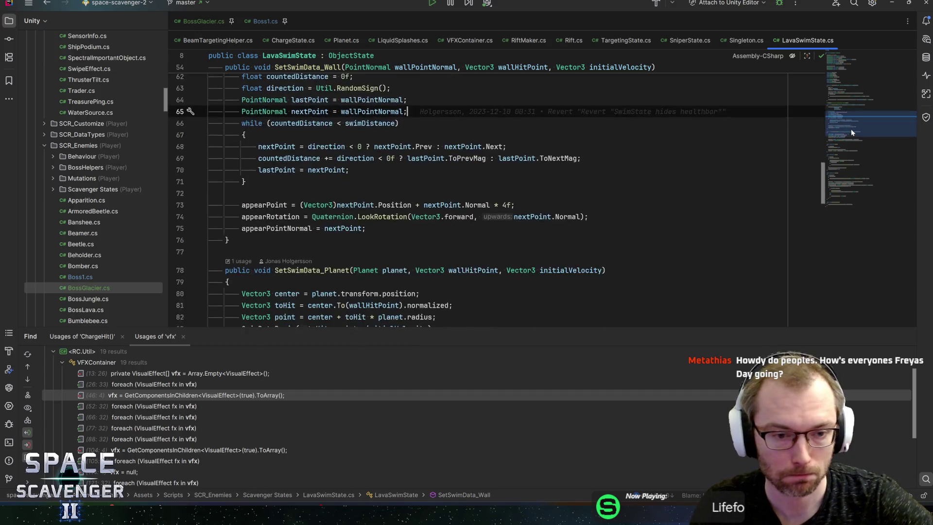
pyautogui.scroll(-2, 859, 136)
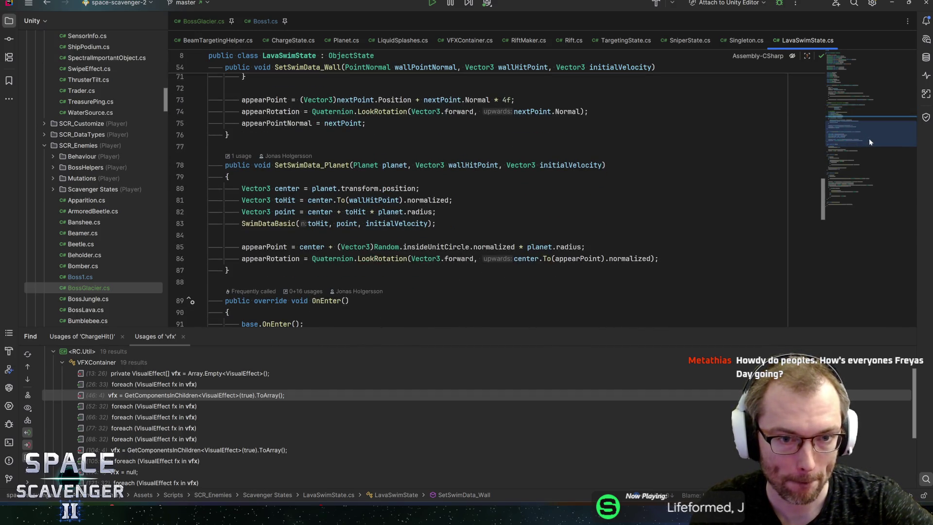
pyautogui.scroll(7, 870, 138)
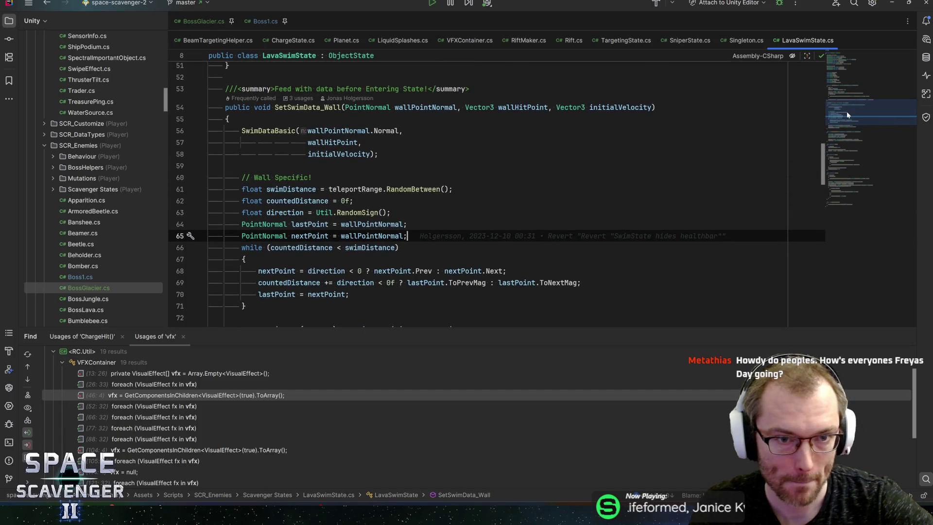
pyautogui.click(324, 107)
pyautogui.hotkey('alt', 'F7')
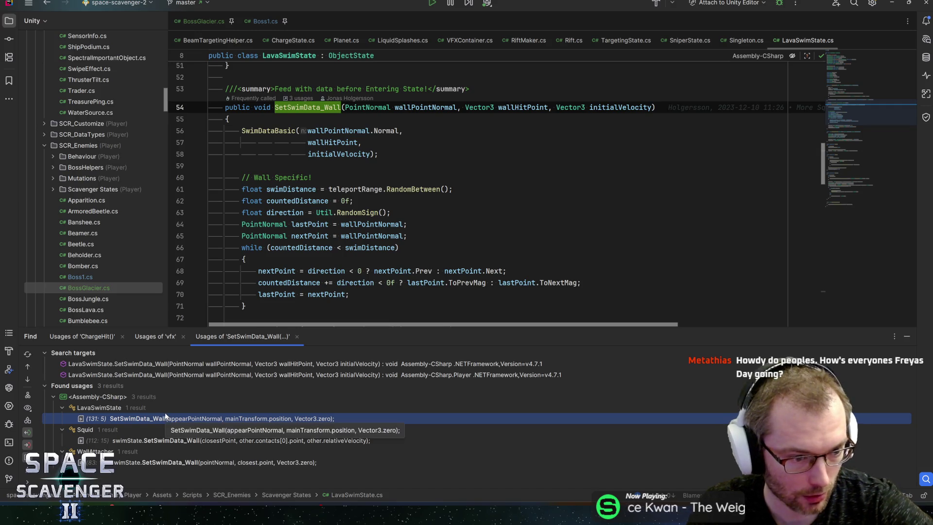
# Step: Open the Squid.cs usage and trace swimState, pns and closestPoint in that call
pyautogui.doubleClick(155, 440)
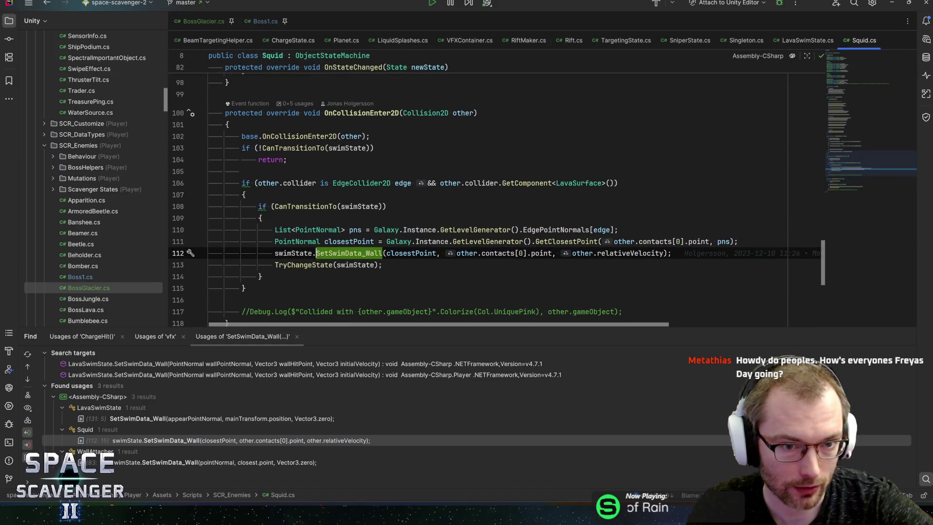
pyautogui.moveTo(467, 253)
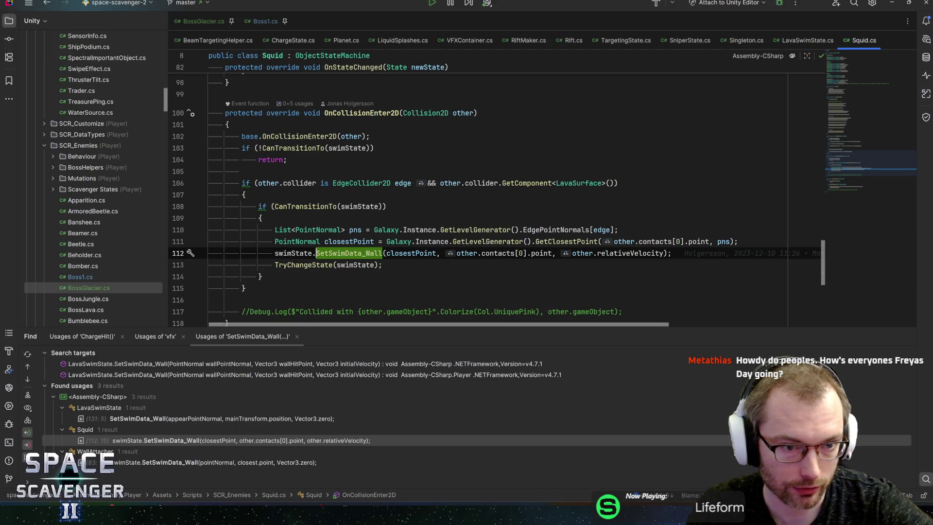
pyautogui.click(362, 206)
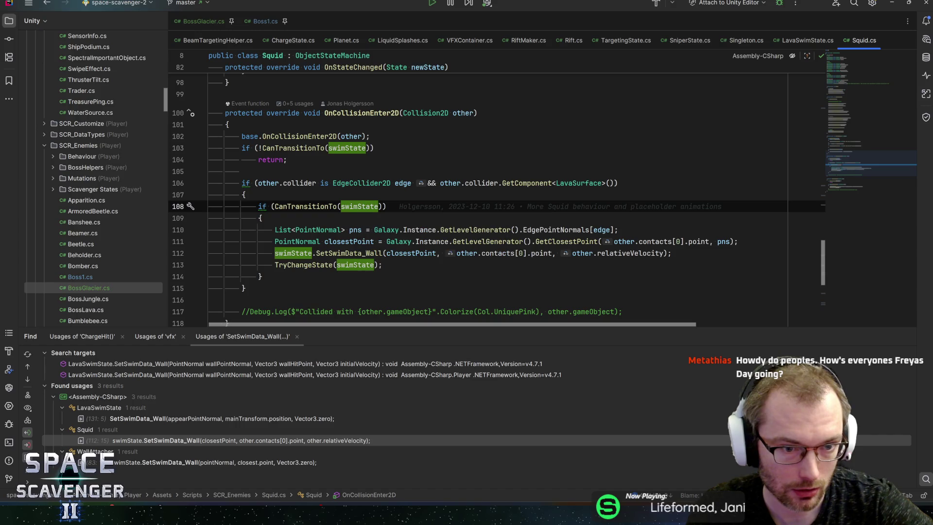
pyautogui.click(359, 229)
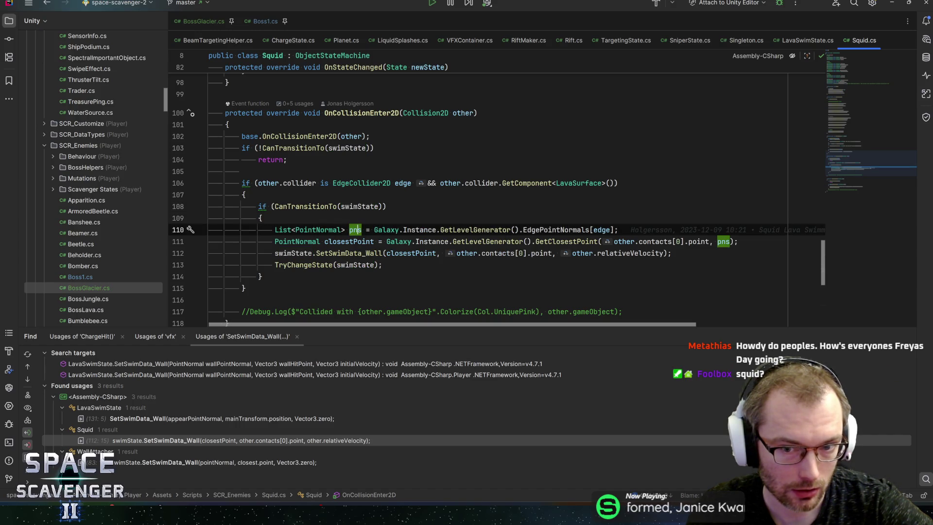
pyautogui.click(346, 241)
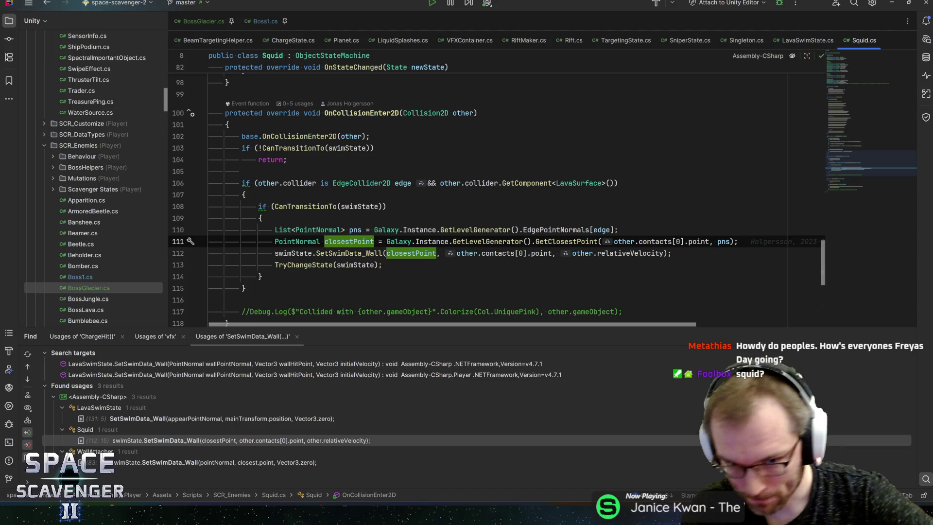
# Step: Jump to the GetClosestPoint declaration in LevelGenerator.cs and inspect its bestDistance line
pyautogui.click(514, 241)
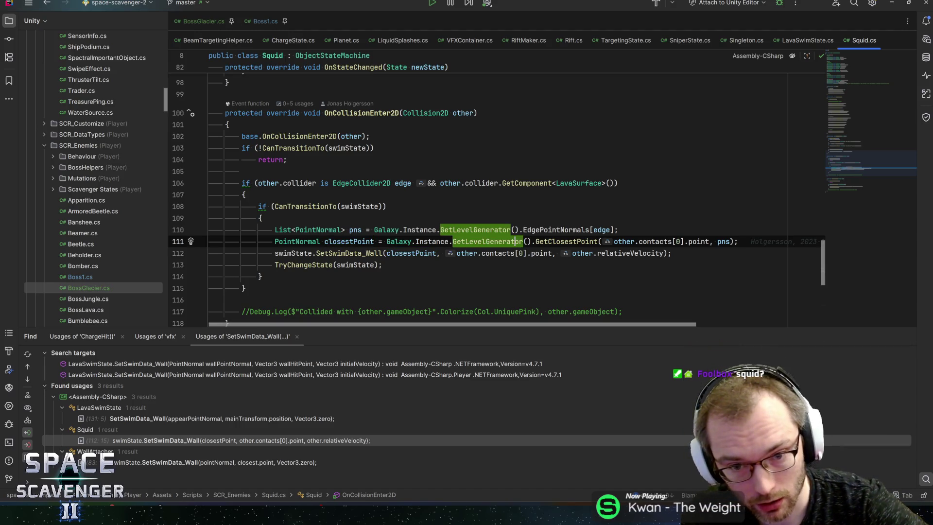
pyautogui.click(553, 241)
pyautogui.keyDown('ctrl'); pyautogui.click(552, 241); pyautogui.keyUp('ctrl')
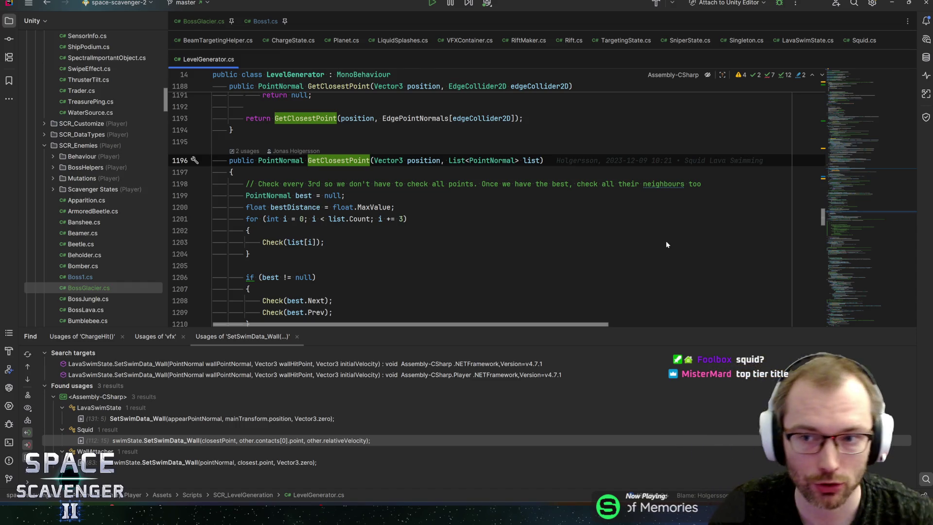
pyautogui.click(396, 207)
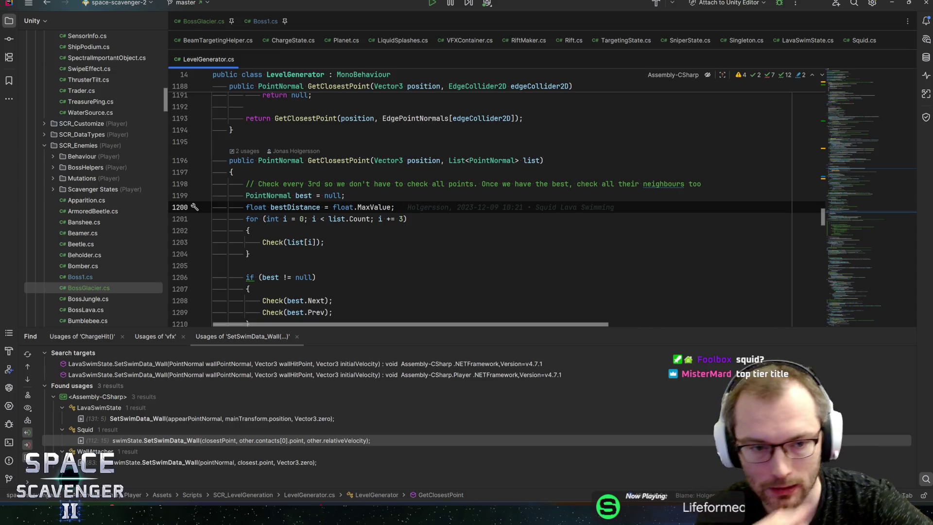
# Step: Step through GetClosestPoint's opening lines and its for-loop header
pyautogui.scroll(-2, 495, 209)
pyautogui.scroll(1, 496, 203)
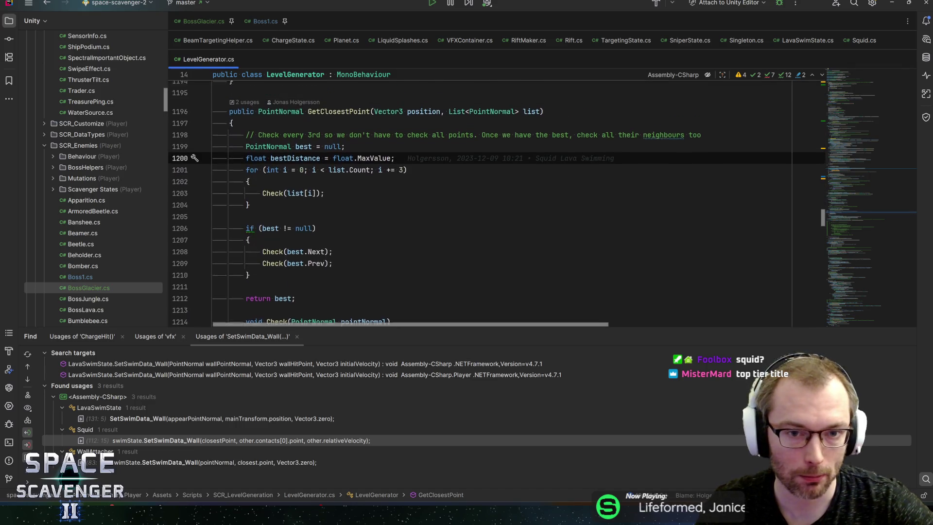
pyautogui.press('Down')
pyautogui.press('Up')
pyautogui.press('Up')
pyautogui.click(407, 183)
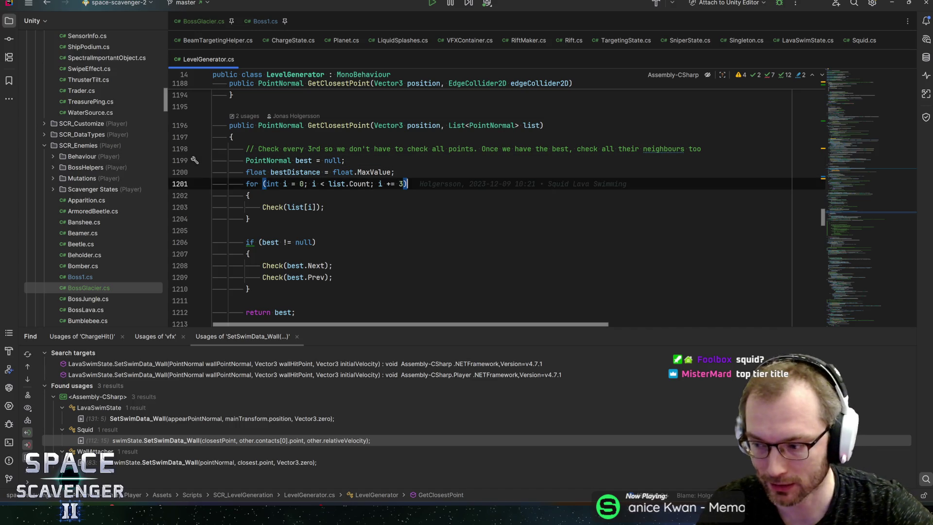
pyautogui.hotkey('alt', 'Up')
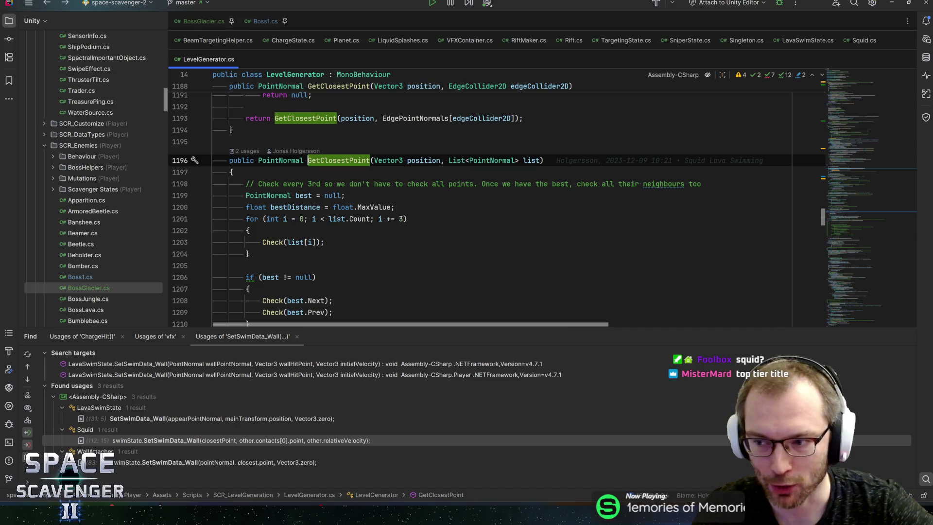
pyautogui.hotkey('ctrl', 'alt', 'Left')
# Step: Read down to the Check(list[i]) call, then navigate back from GetClosestPoint
pyautogui.press('Up')
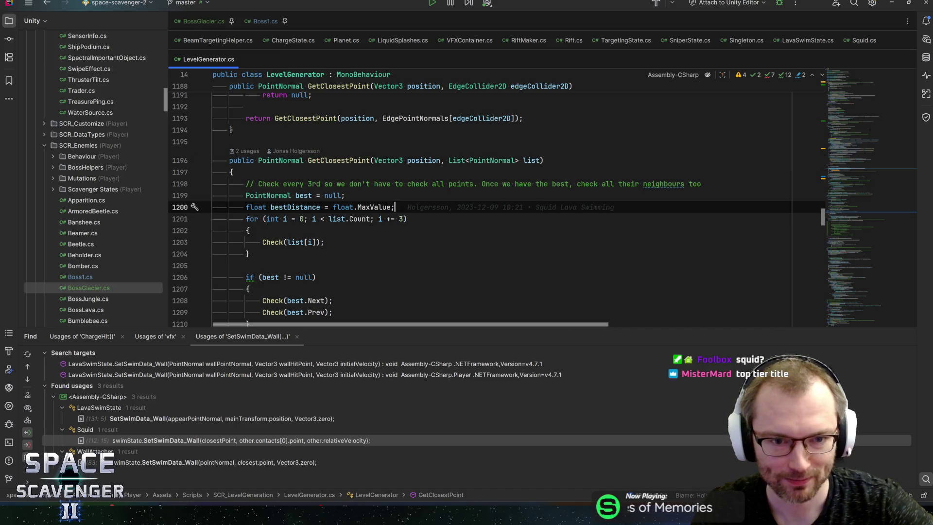
pyautogui.press('Down')
pyautogui.press('Down')
pyautogui.press('Down')
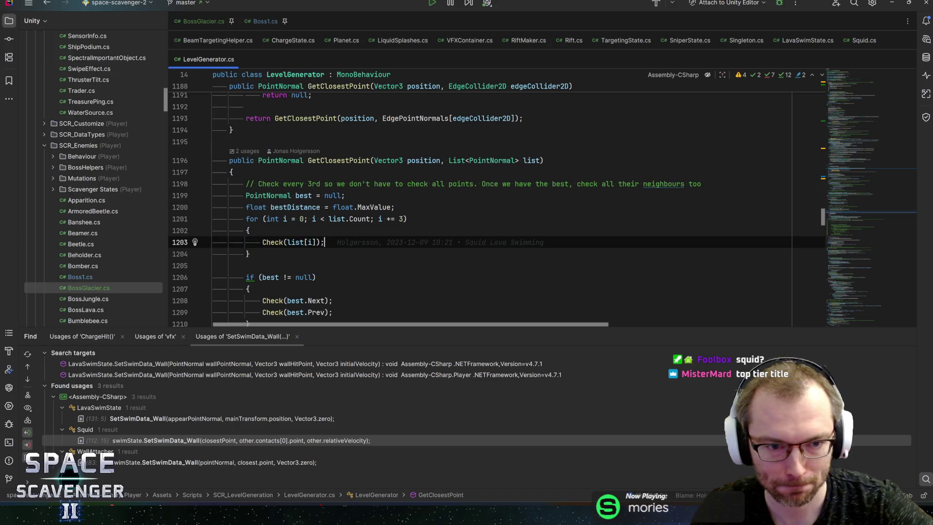
pyautogui.scroll(-1, 495, 209)
pyautogui.scroll(-3, 496, 209)
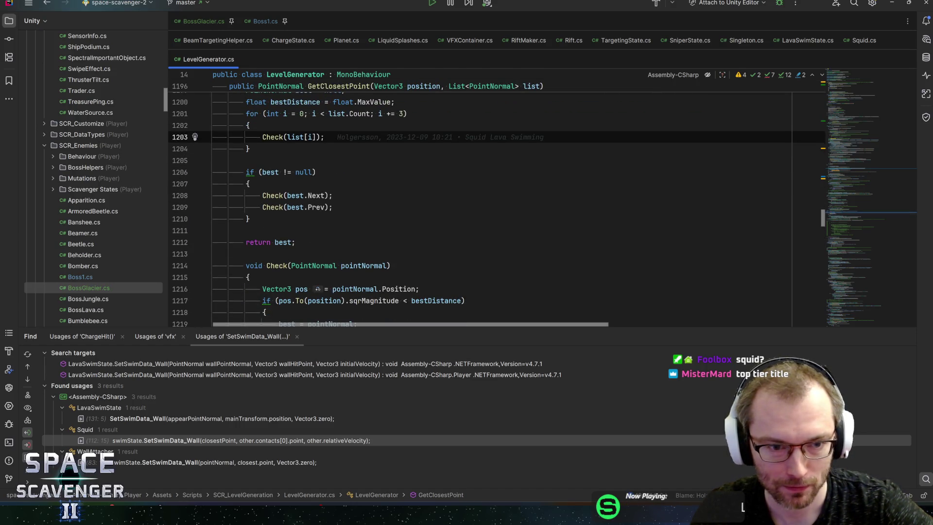
pyautogui.scroll(3, 495, 209)
pyautogui.press('Up')
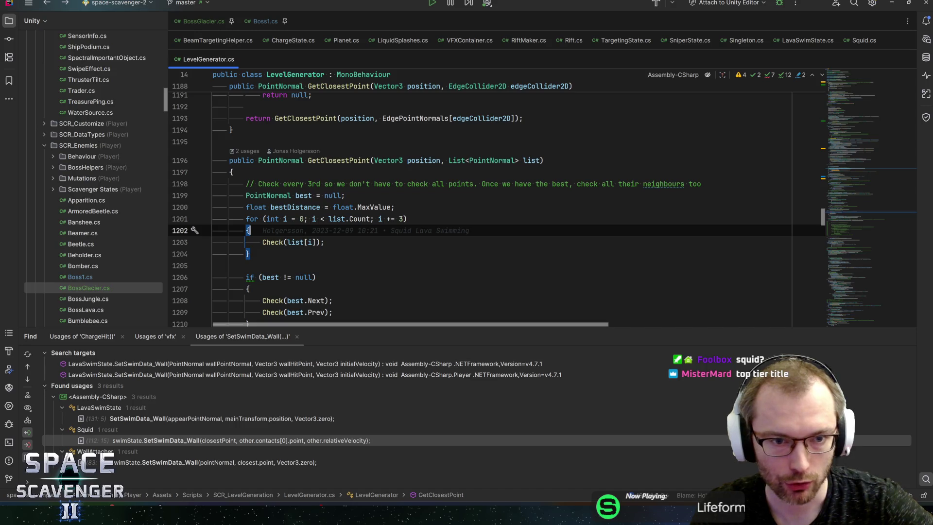
pyautogui.hotkey('alt', 'Up')
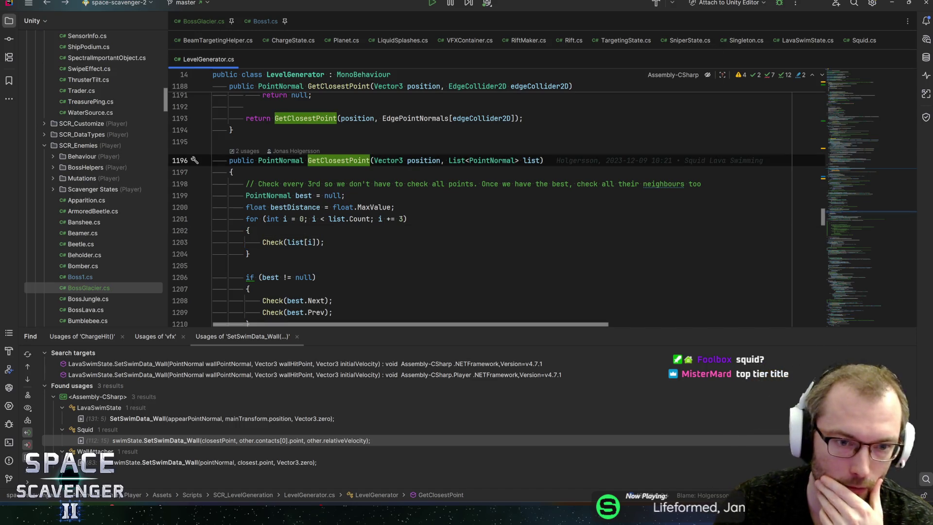
pyautogui.hotkey('ctrl', '-')
pyautogui.hotkey('ctrl', '-')
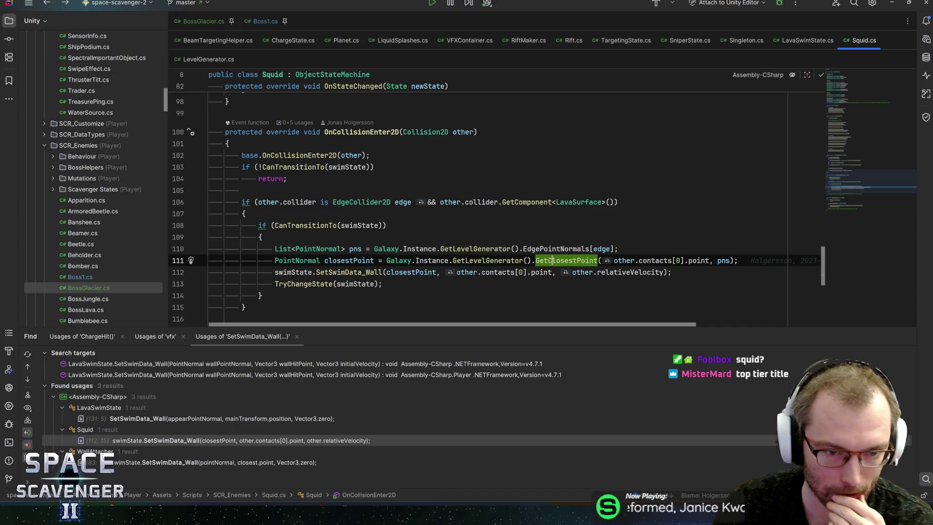
# Step: Examine Squid's swimState SetSwimData_Wall call and its closestPoint argument
pyautogui.press('Home')
pyautogui.press('Down')
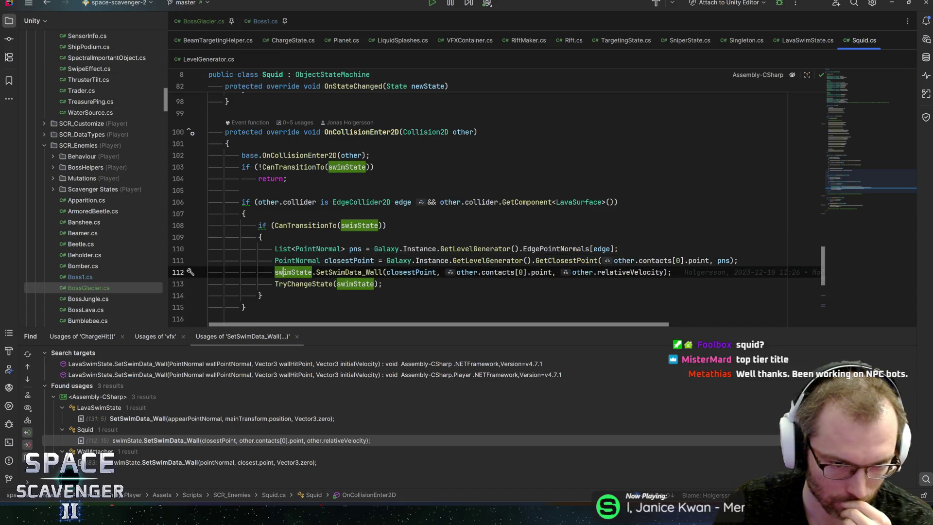
pyautogui.click(341, 272)
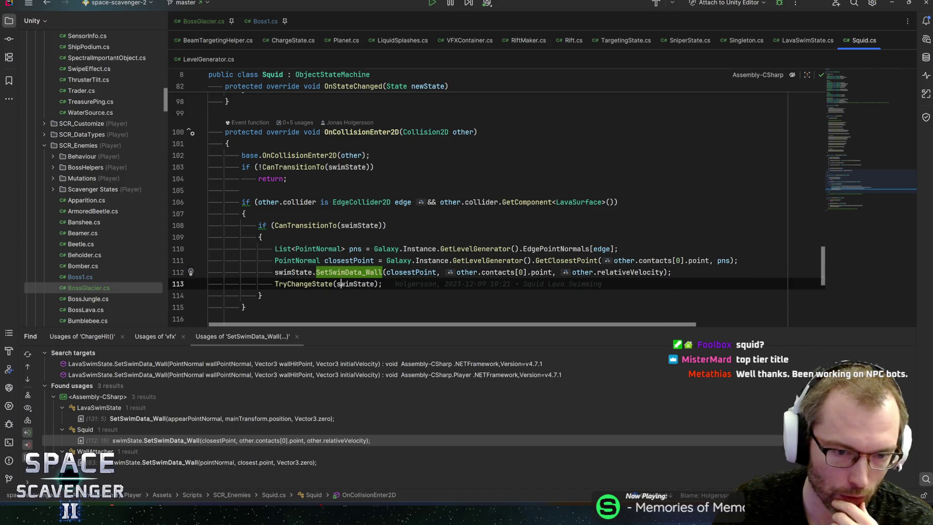
pyautogui.click(286, 272)
pyautogui.doubleClick(349, 272)
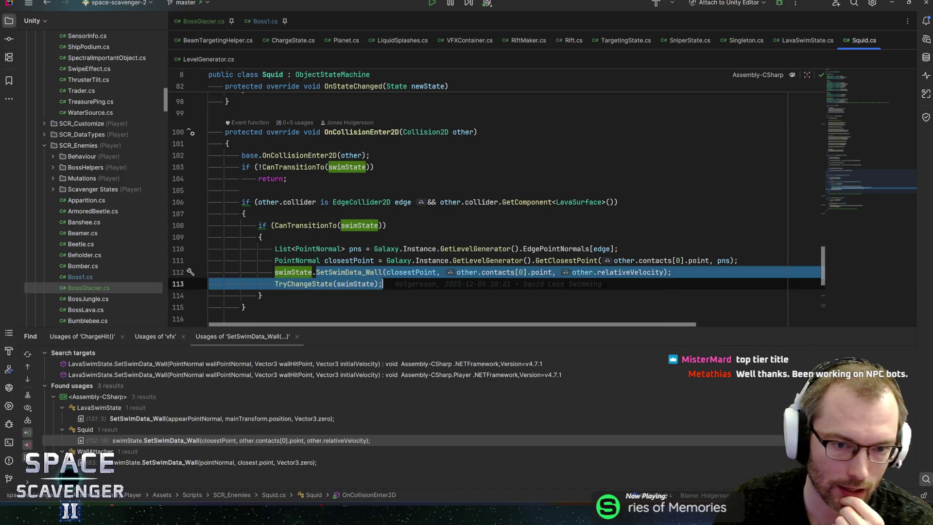
pyautogui.press('Escape')
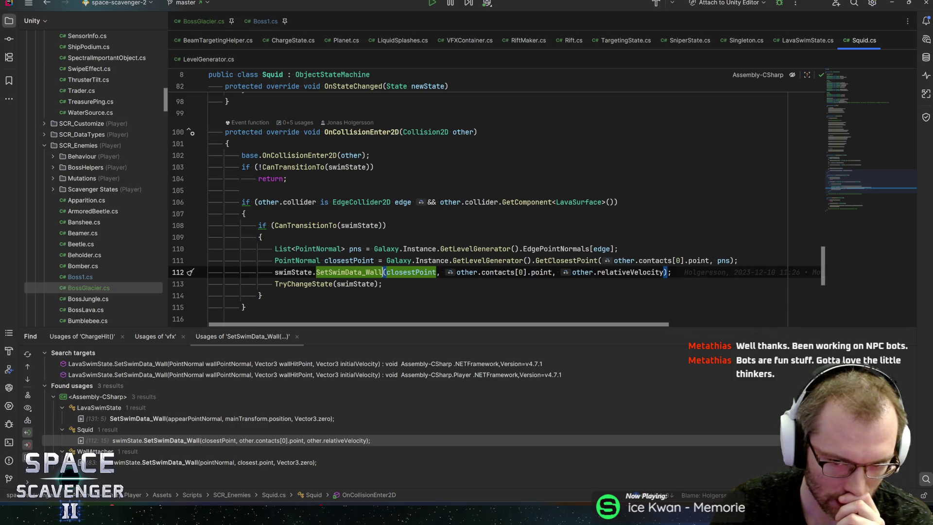
# Step: Review the edge check and TryChangeState line, and view LavaSurface's quick documentation
pyautogui.click(595, 248)
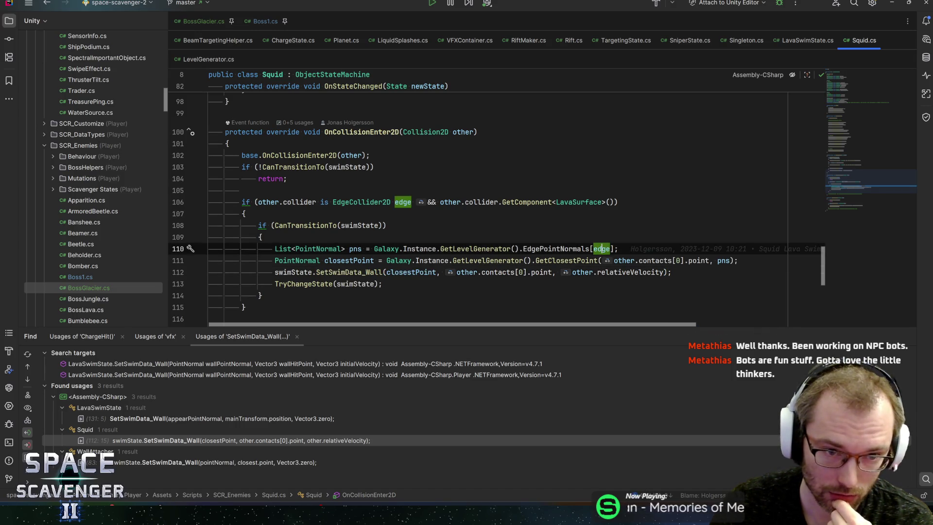
pyautogui.moveTo(269, 202)
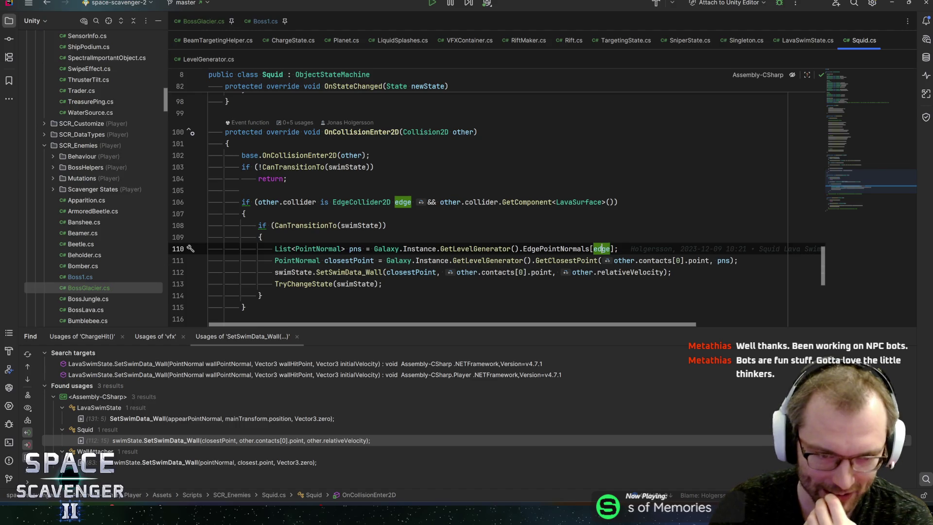
pyautogui.click(383, 284)
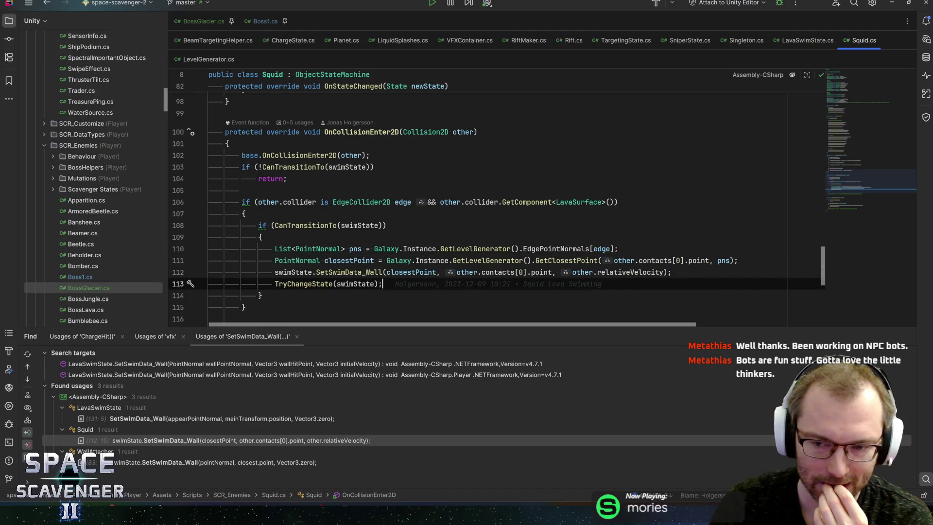
pyautogui.click(671, 272)
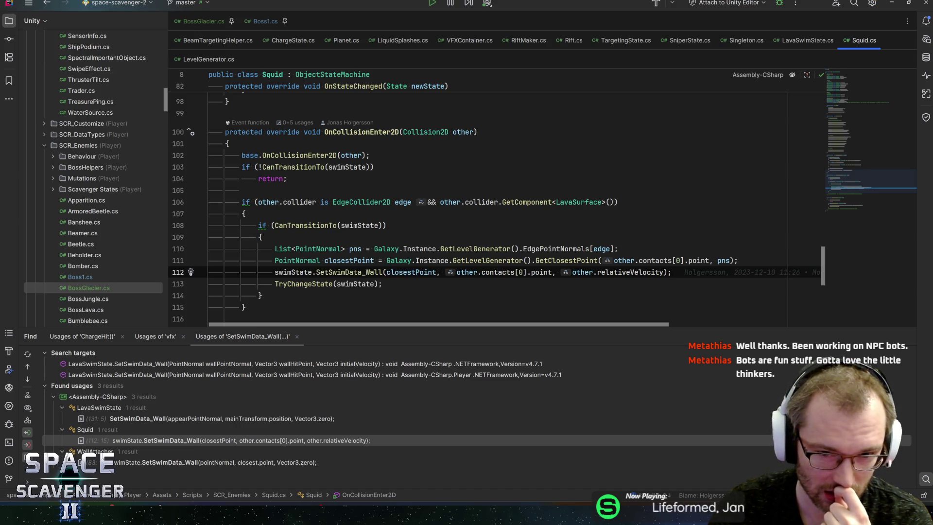
pyautogui.click(598, 202)
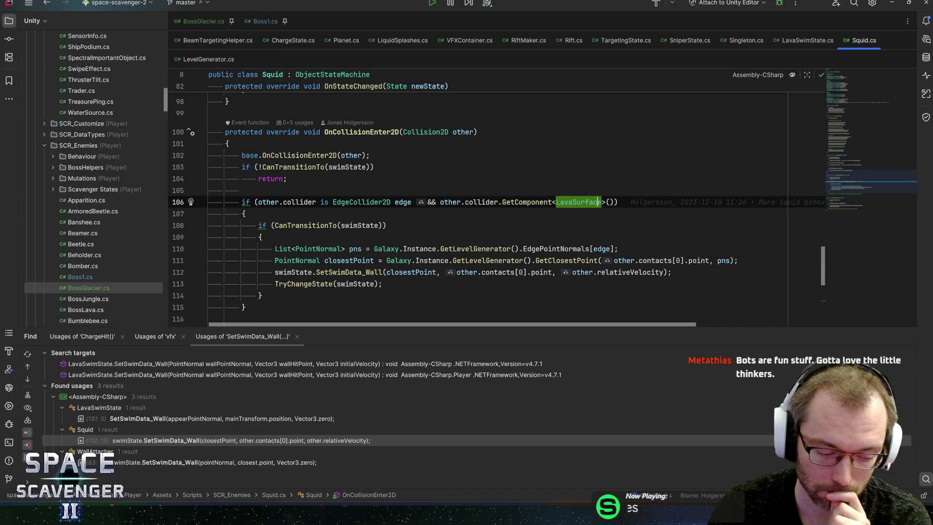
pyautogui.hotkey('ctrl', 'q')
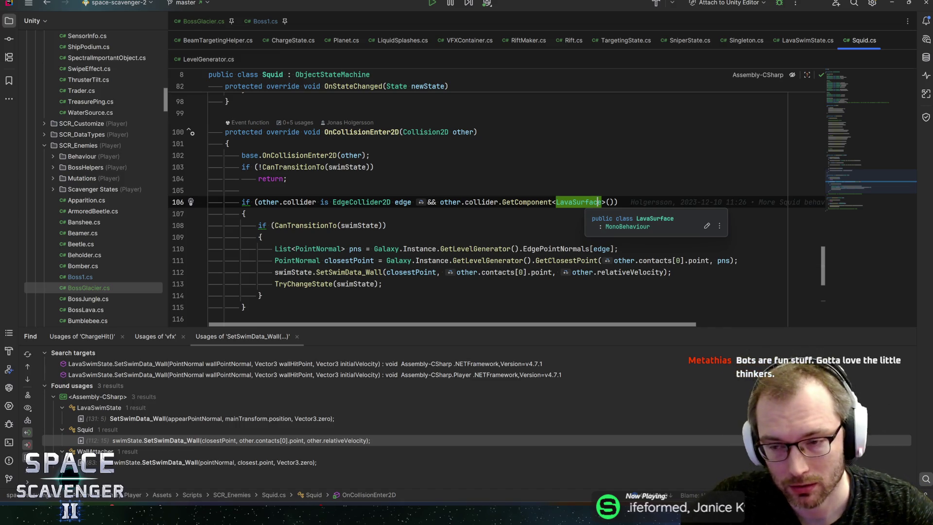
pyautogui.press('Escape')
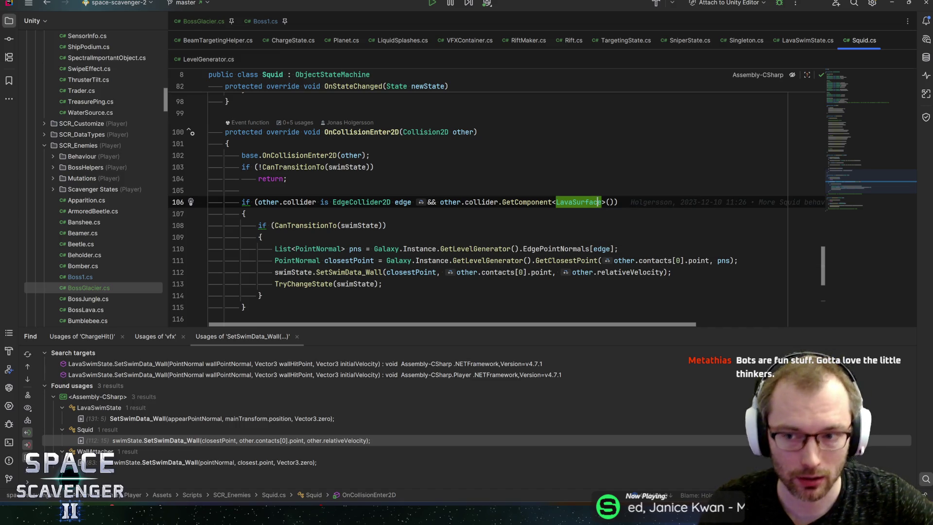
pyautogui.scroll(-6, 865, 191)
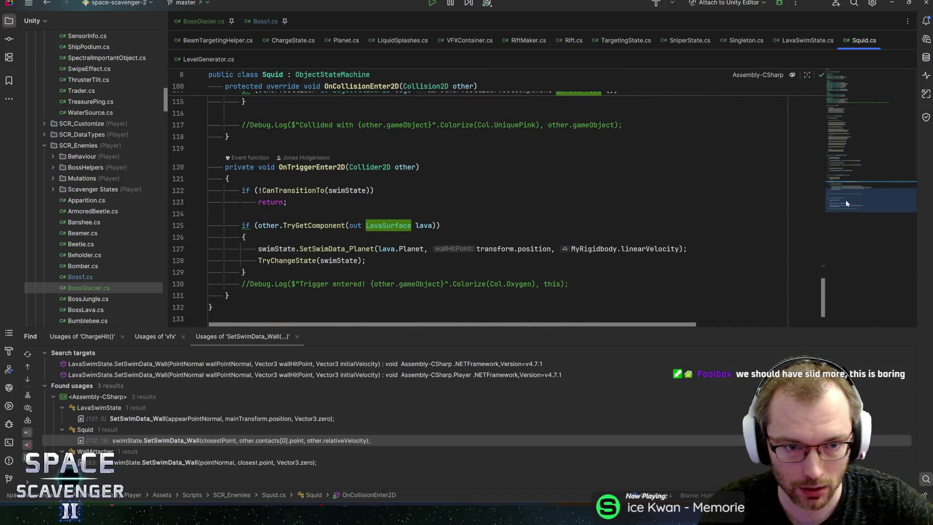
# Step: Select Squid's full OnCollisionEnter2D method for copying, then switch to BossGlacier.cs
pyautogui.moveTo(846, 203); pyautogui.dragTo(857, 85)
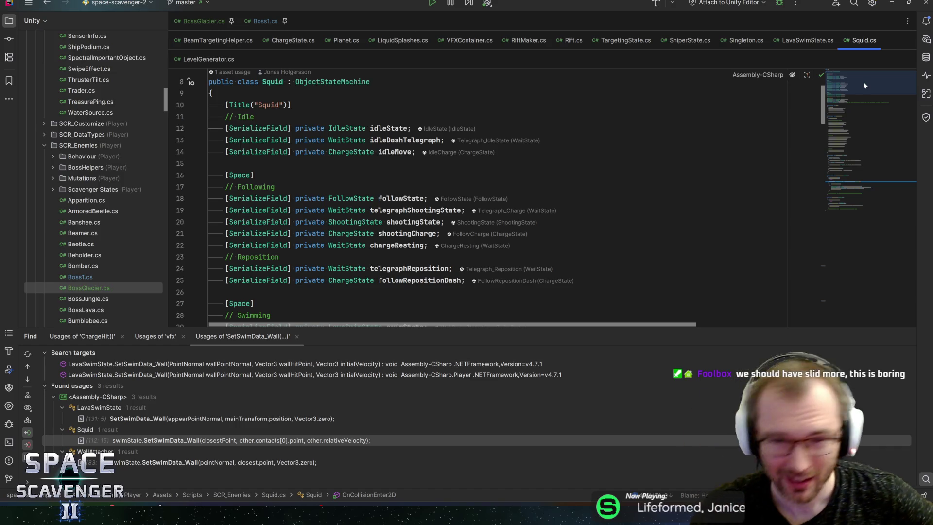
pyautogui.moveTo(848, 71)
pyautogui.mouseDown()
pyautogui.moveTo(848, 185)
pyautogui.moveTo(858, 193)
pyautogui.mouseUp()
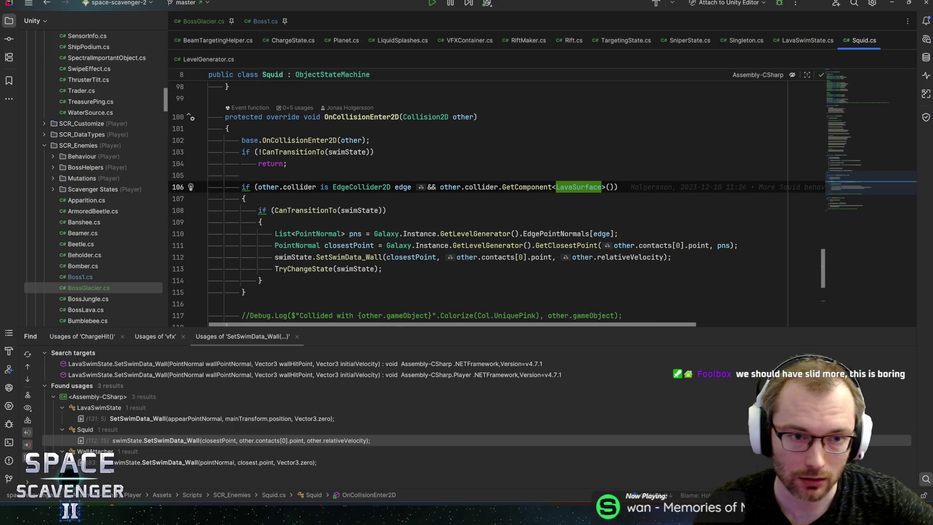
pyautogui.scroll(-2, 859, 193)
pyautogui.moveTo(178, 255); pyautogui.dragTo(190, 152)
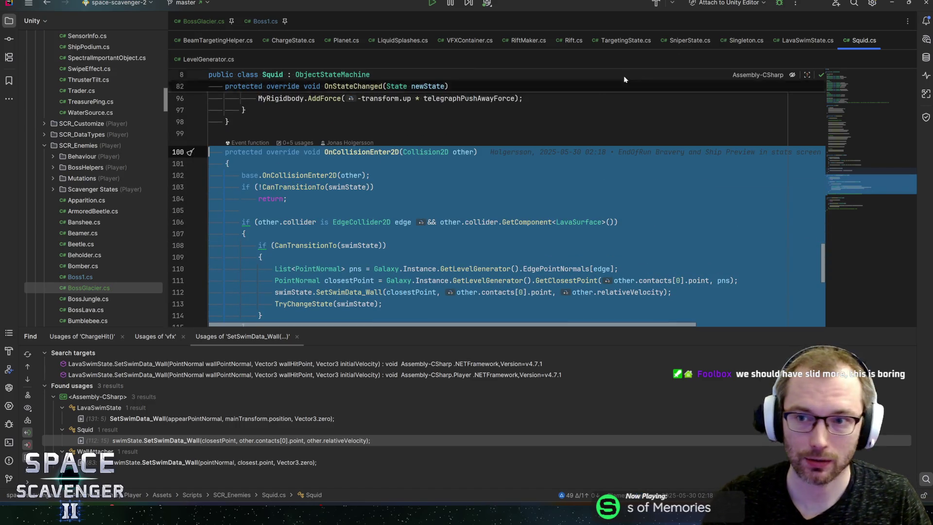
pyautogui.click(199, 21)
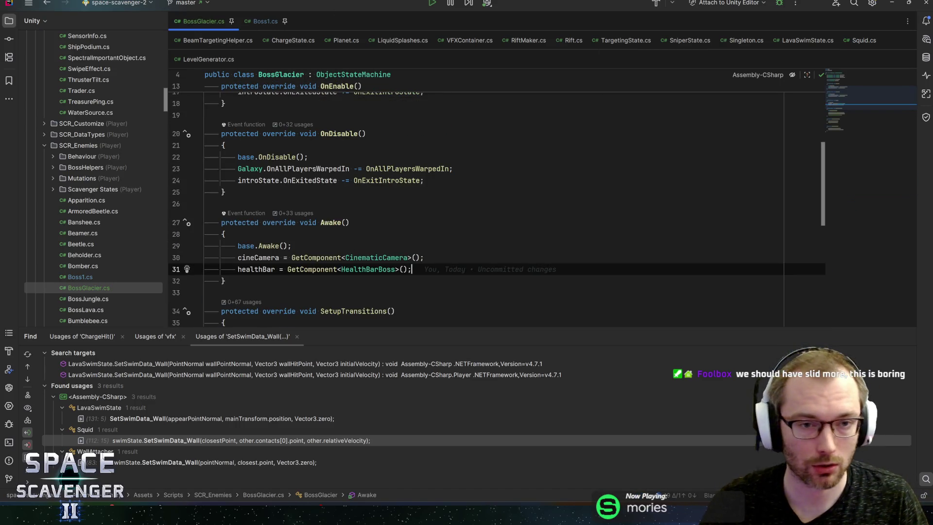
# Step: Paste the collision handler at the end of BossGlacier and import namespaces for PointNormal and List
pyautogui.click(855, 99)
pyautogui.press('Down')
pyautogui.write('protected override void OnCollisionEnter2D(Collision2D other)     {         base.OnCollisionEnter2D(other);         if (!CanTransitionTo(swimState))             return;          if (other.collider is EdgeCollider2D edge && other.collider.GetComponent<LavaSurface>())         {             if (CanTransitionTo(swimState))             {                 List<PointNormal> pns = Galaxy.Instance.GetLevelGenerator().EdgePointNormals[edge];                 PointNormal closestPoint = Galaxy.Instance.GetLevelGenerator().GetClosestPoint(other.contacts[0].point, pns);                 swimState.SetSwimData_Wall(closestPoint, other.contacts[0].point, other.relativeVelocity);                 TryChangeState(swimState);             }         }          //Debug.Log($"Collided with {other.gameObject}".Colorize(Col.UniquePink), other.gameObject);     }')
pyautogui.scroll(5, 476, 204)
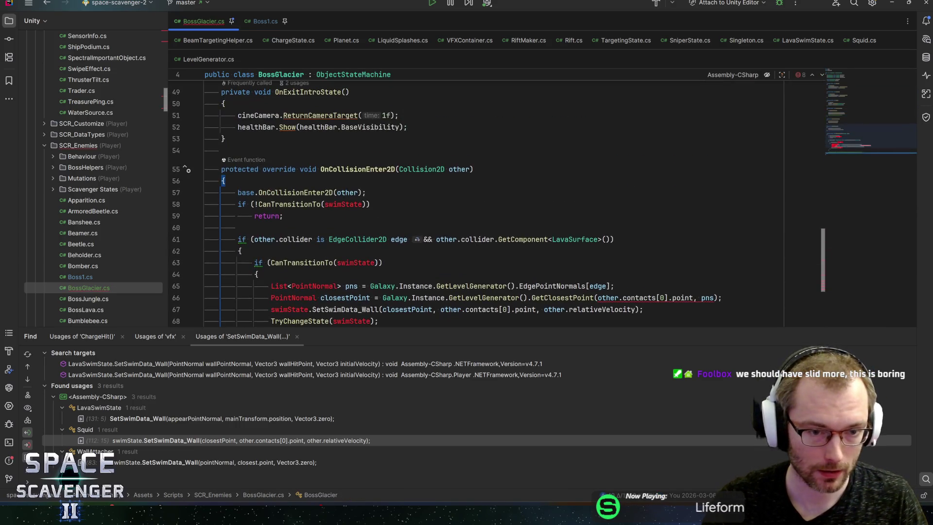
pyautogui.click(292, 298)
pyautogui.hotkey('alt', 'Return')
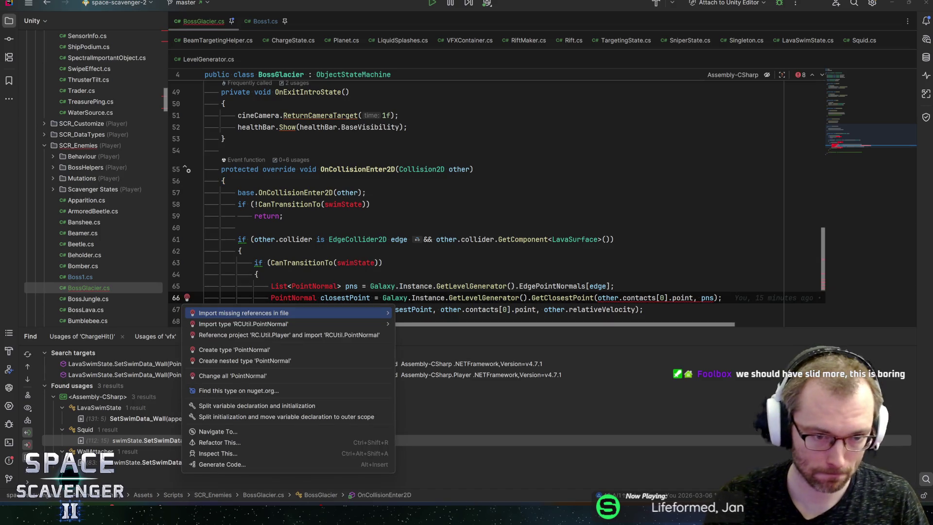
pyautogui.press('Return')
pyautogui.click(280, 286)
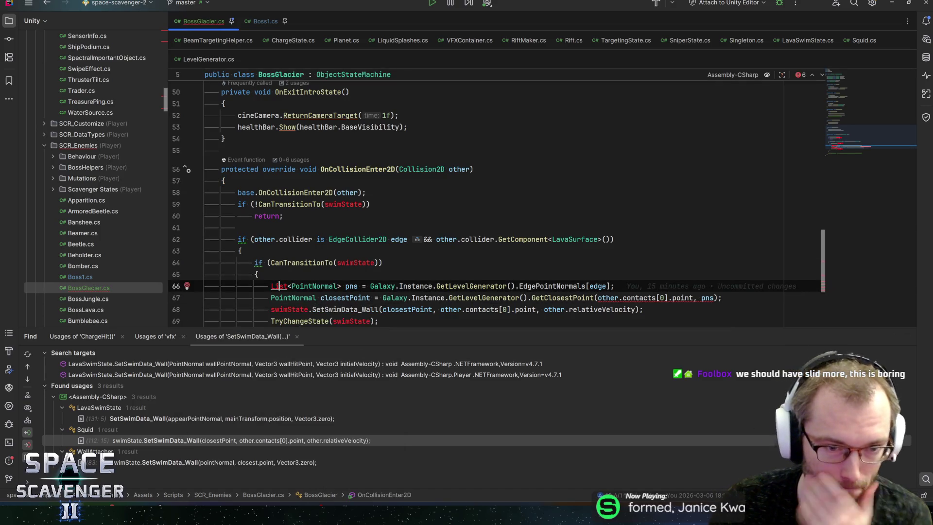
pyautogui.hotkey('alt', 'Return')
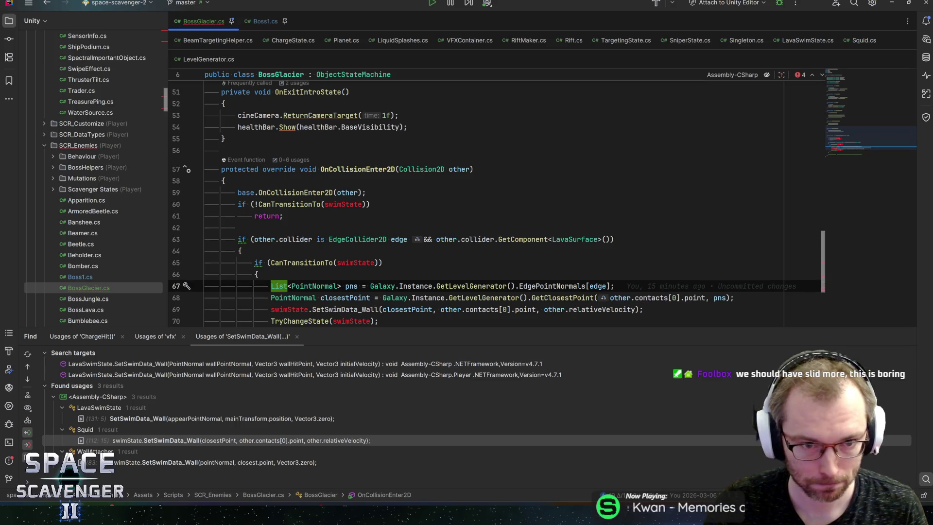
# Step: Begin a '[SerializeField] private FollowState' telegraph-charge field below decisionState
pyautogui.doubleClick(343, 204)
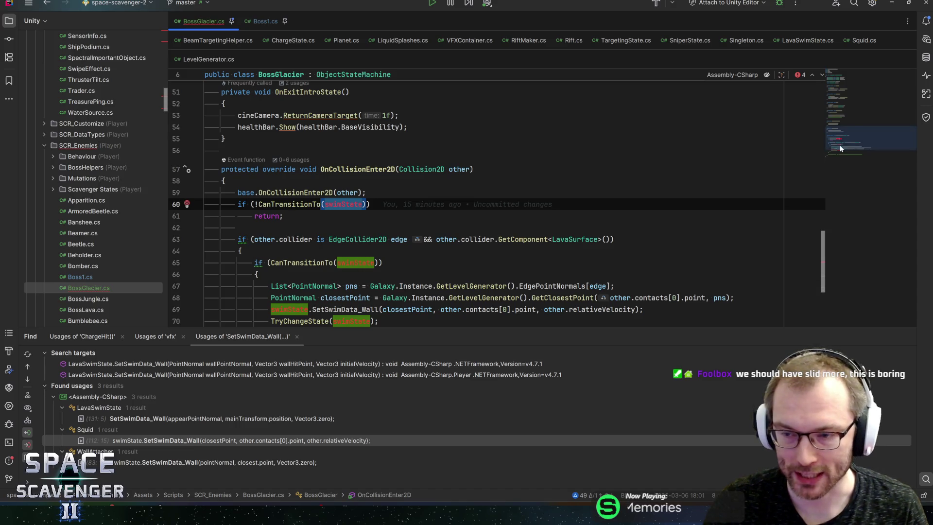
pyautogui.click(865, 91)
pyautogui.press('Up')
pyautogui.press('Up')
pyautogui.press('Up')
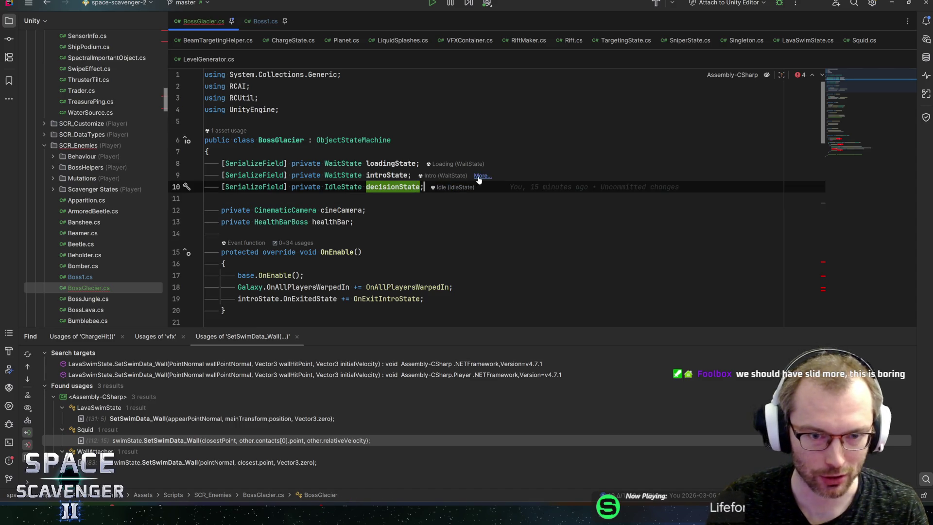
pyautogui.press('Return')
pyautogui.write('[SerializeField] private')
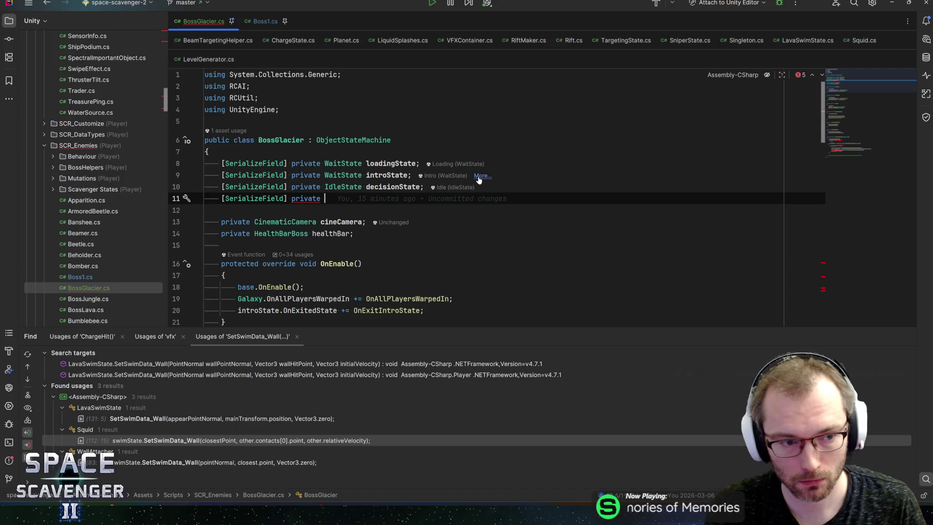
pyautogui.write('F')
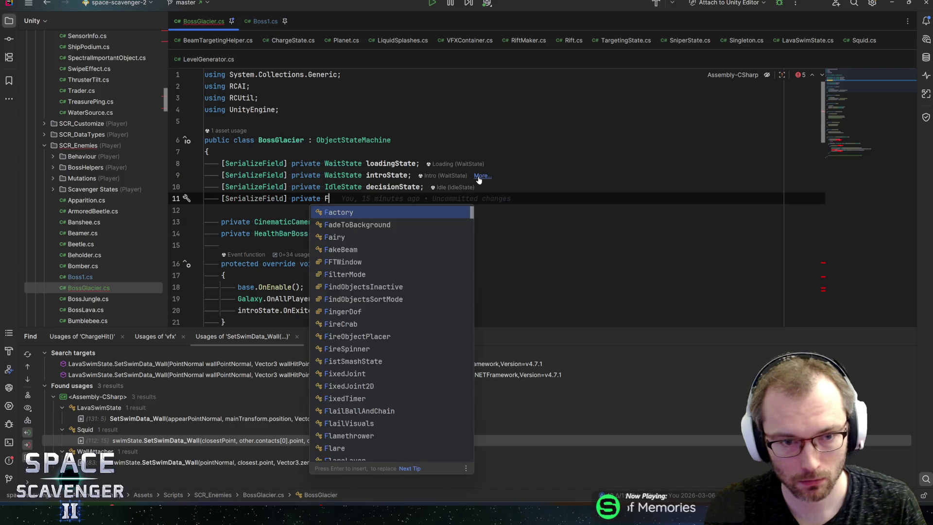
pyautogui.write('ollowState followSta')
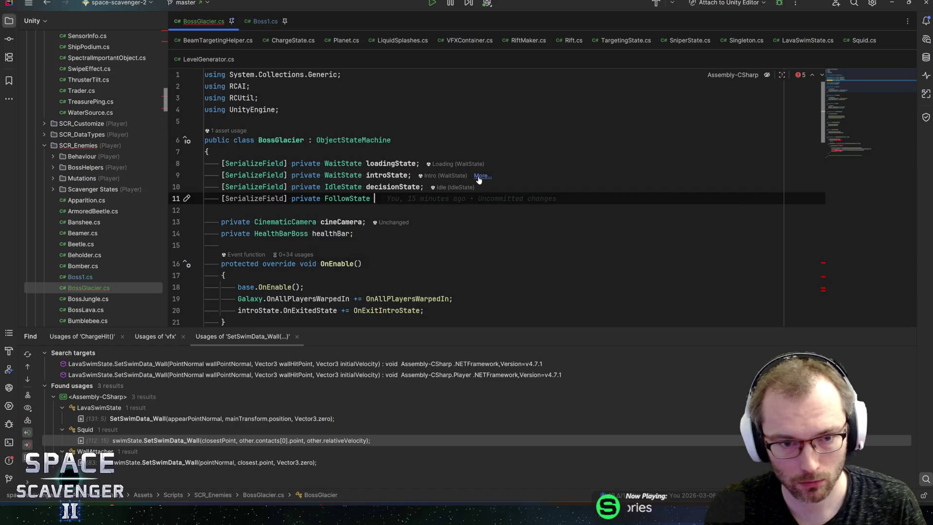
pyautogui.write('t')
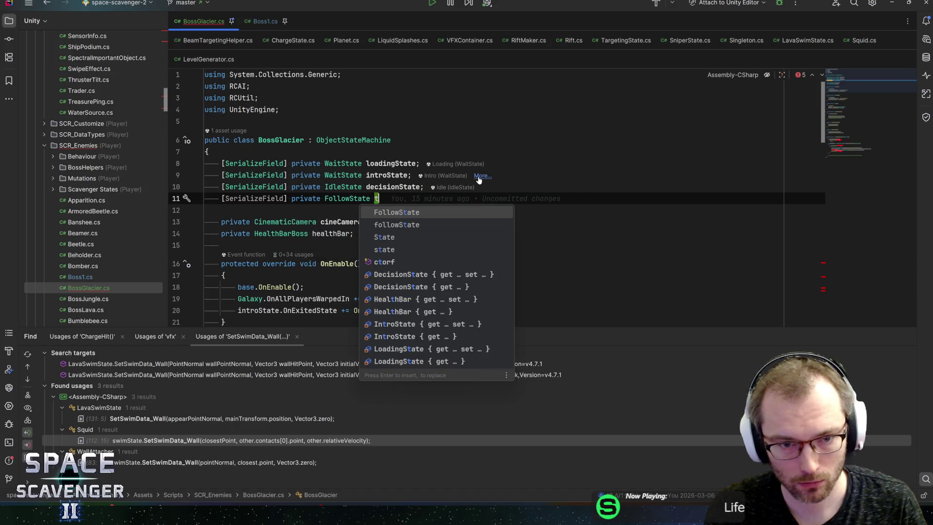
pyautogui.write('elegraph')
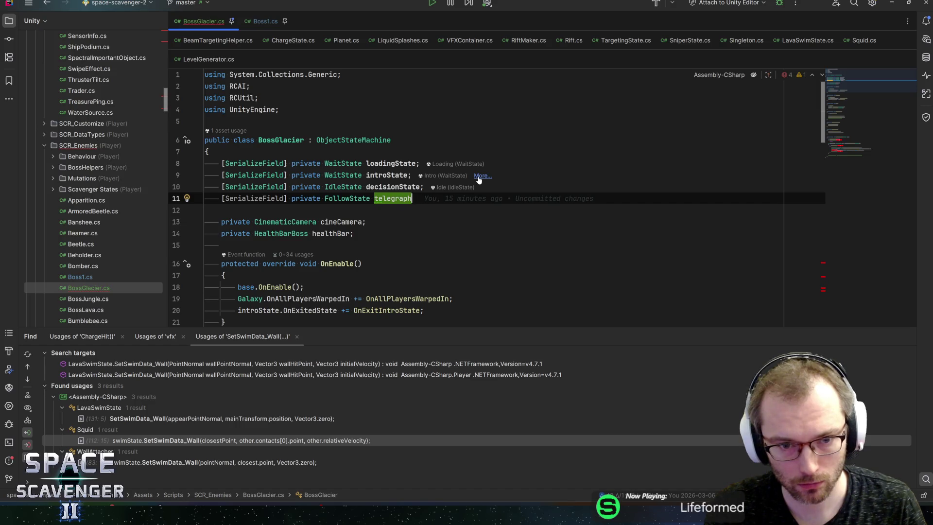
pyautogui.write('Chartate;')
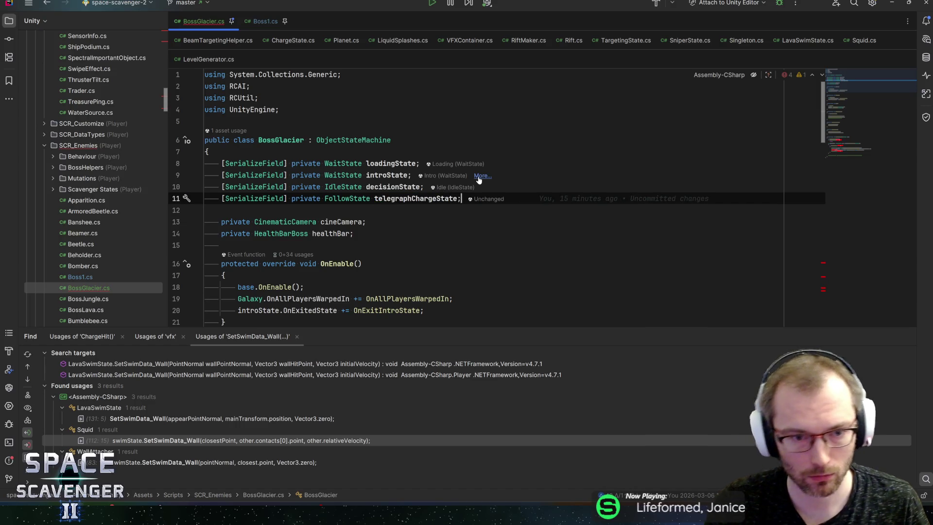
# Step: Finish the telegraph field and add a serialized ChargeState chargeState field
pyautogui.press('Return')
pyautogui.write('ser')
pyautogui.press('Return')
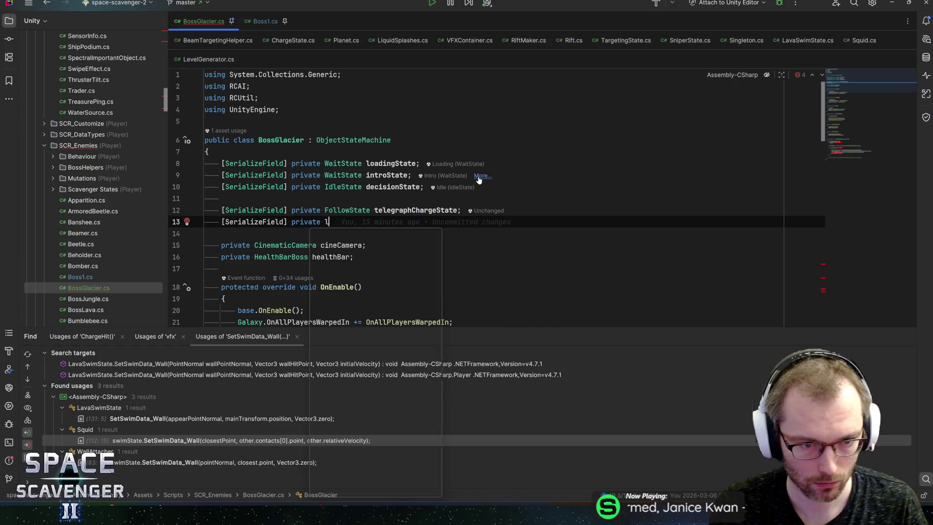
pyautogui.press('Escape')
pyautogui.write('Charge')
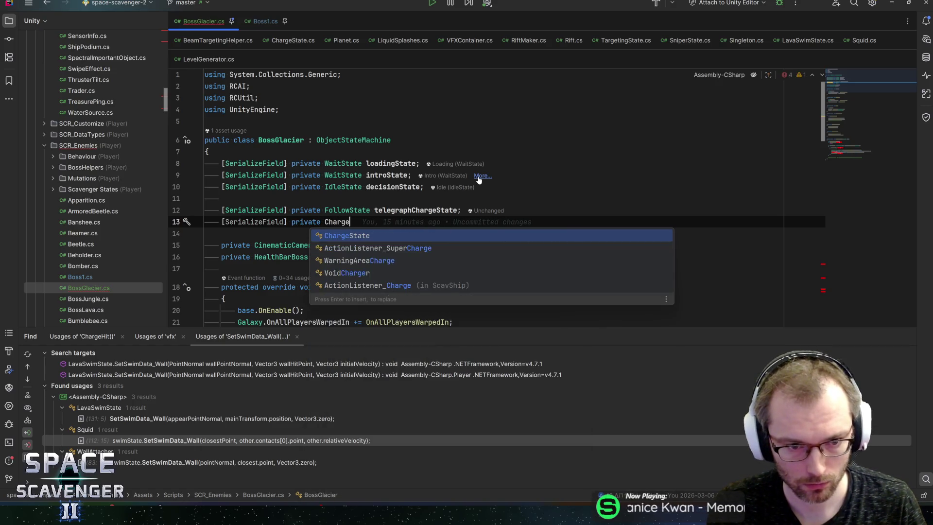
pyautogui.write('State chargeState;')
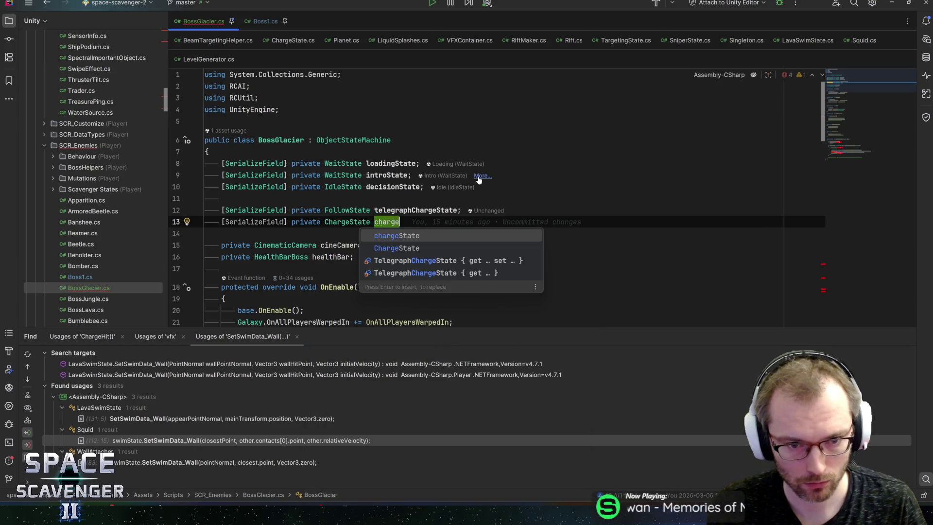
pyautogui.press('Return')
# Step: Add a serialized LavaSwimState swimState field and save BossGlacier.cs
pyautogui.write('seria')
pyautogui.press('Return')
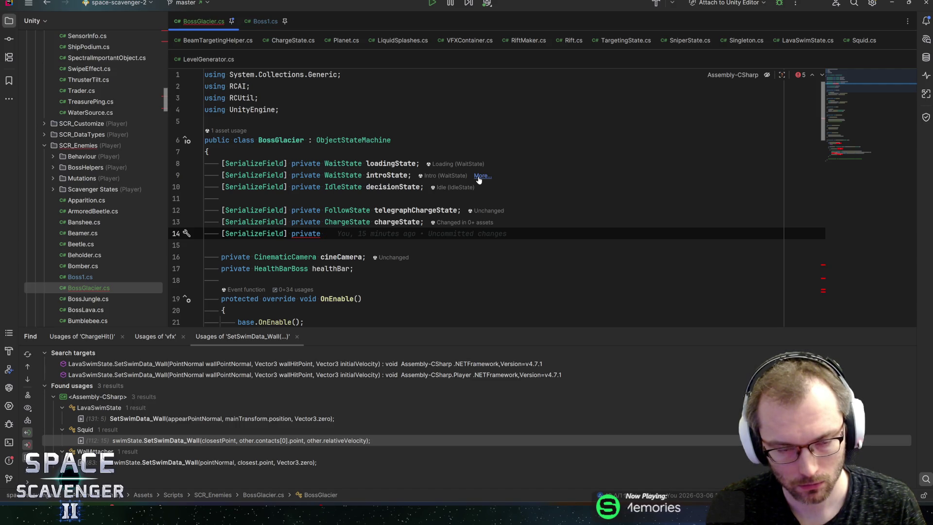
pyautogui.write('Lava')
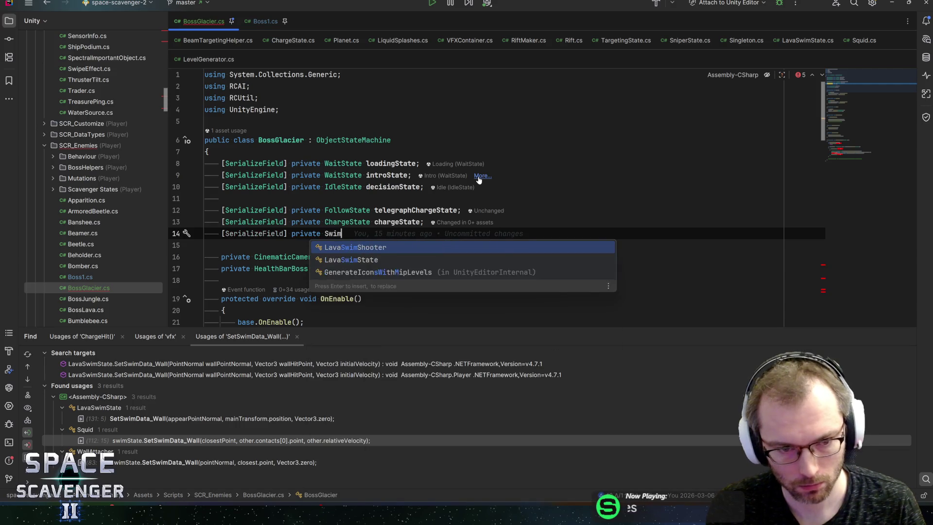
pyautogui.press('Return')
pyautogui.write('swimState;')
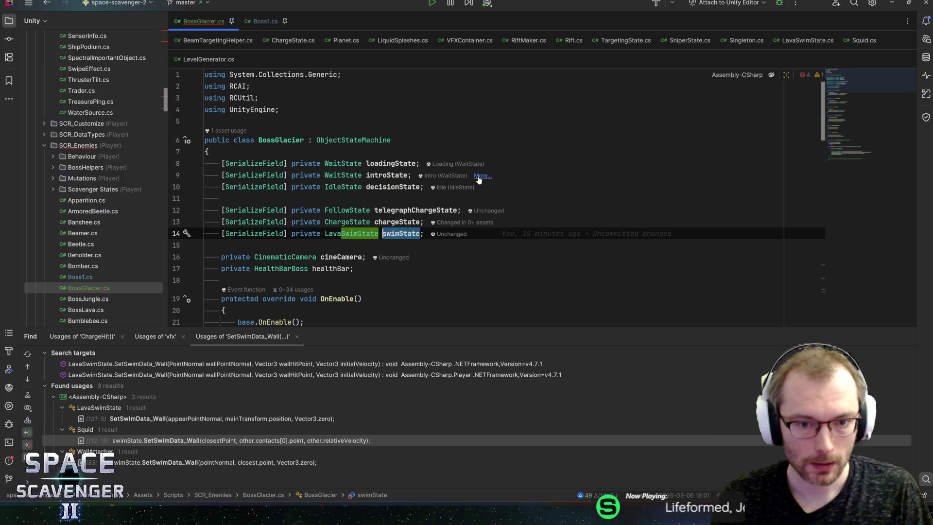
pyautogui.hotkey('ctrl', 's')
pyautogui.moveTo(863, 76)
pyautogui.mouseDown()
pyautogui.moveTo(867, 162)
pyautogui.moveTo(866, 141)
pyautogui.mouseUp()
pyautogui.scroll(-2, 497, 203)
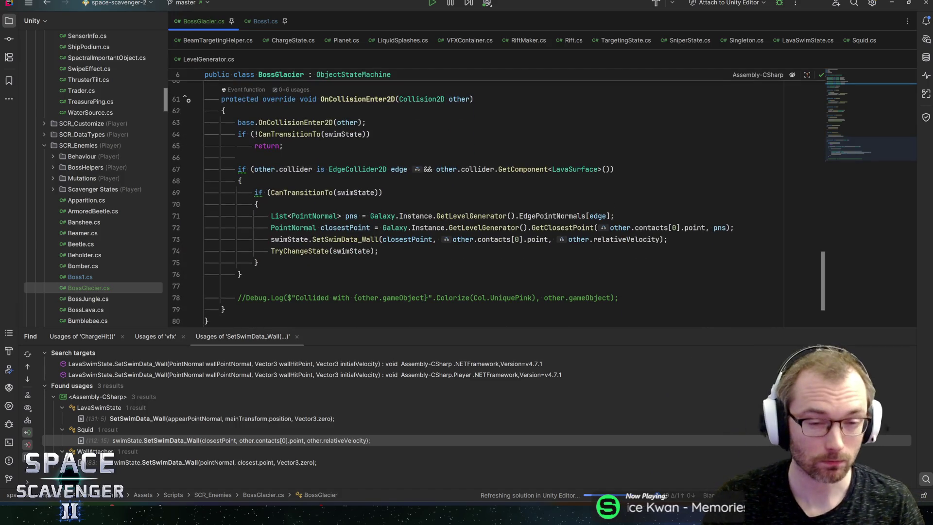
# Step: Compare the CanTransitionTo guard on line 64 with the duplicate check on line 69
pyautogui.click(262, 193)
pyautogui.press('Up')
pyautogui.press('Up')
pyautogui.click(296, 170)
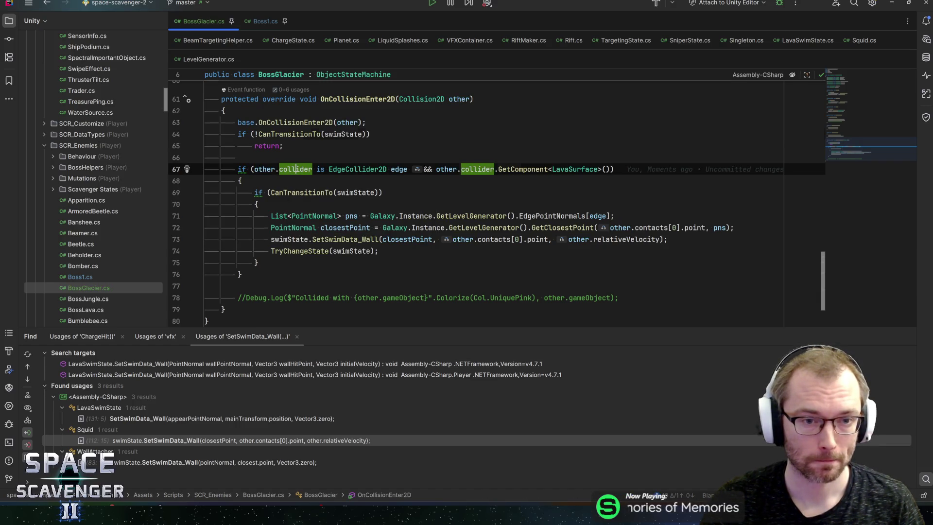
pyautogui.click(284, 134)
pyautogui.hotkey('ctrl', 'w')
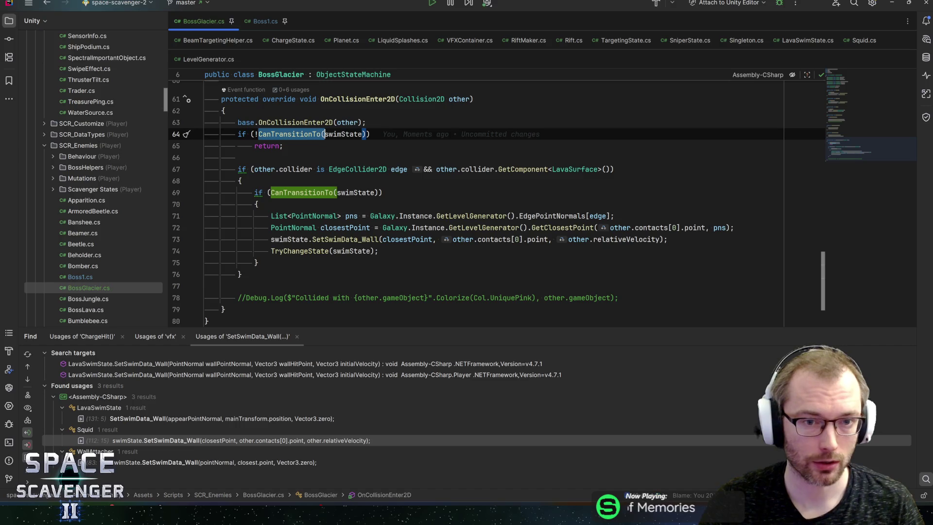
pyautogui.click(277, 193)
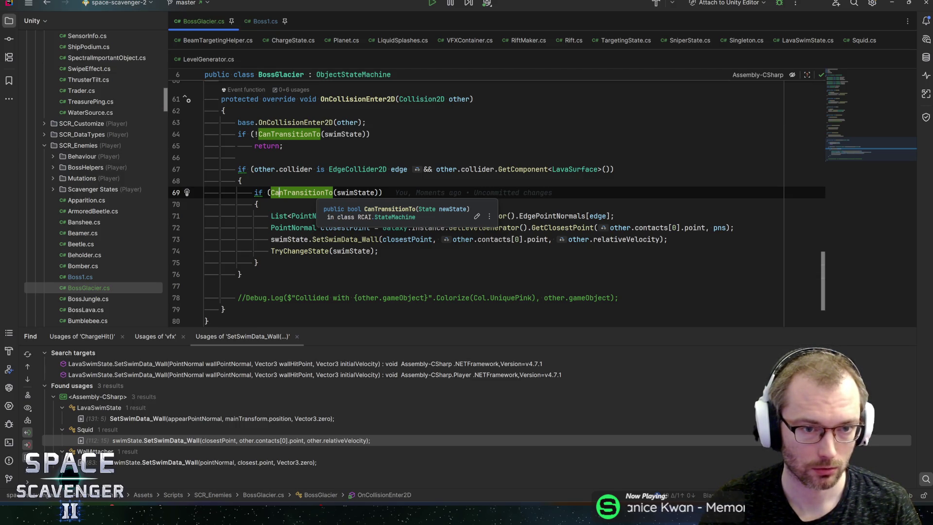
# Step: Delete the redundant CanTransitionTo check and its braces, unindent the block, and uncomment Debug.Log
pyautogui.hotkey('ctrl', 'y')
pyautogui.hotkey('ctrl', 'y')
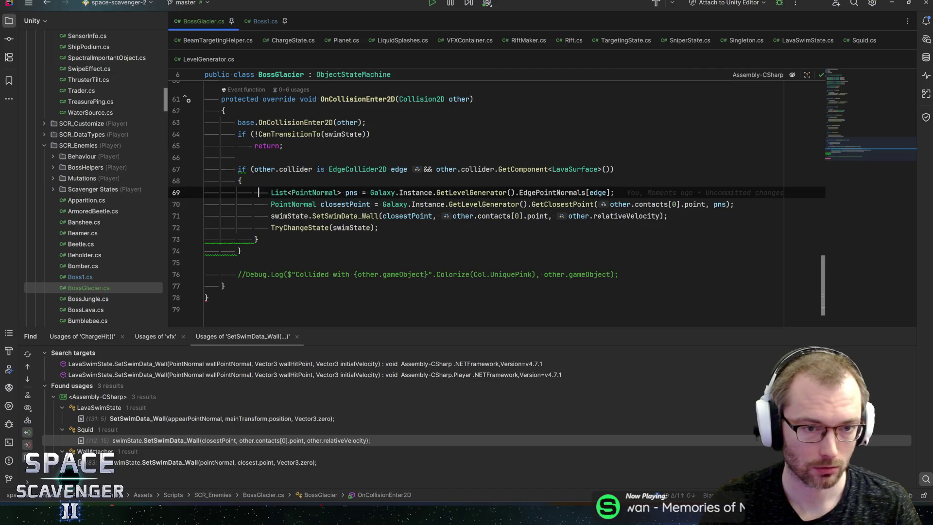
pyautogui.hotkey('shift', 'Down')
pyautogui.hotkey('shift', 'Down')
pyautogui.hotkey('shift', 'Down')
pyautogui.hotkey('shift', 'Tab')
pyautogui.press('Down')
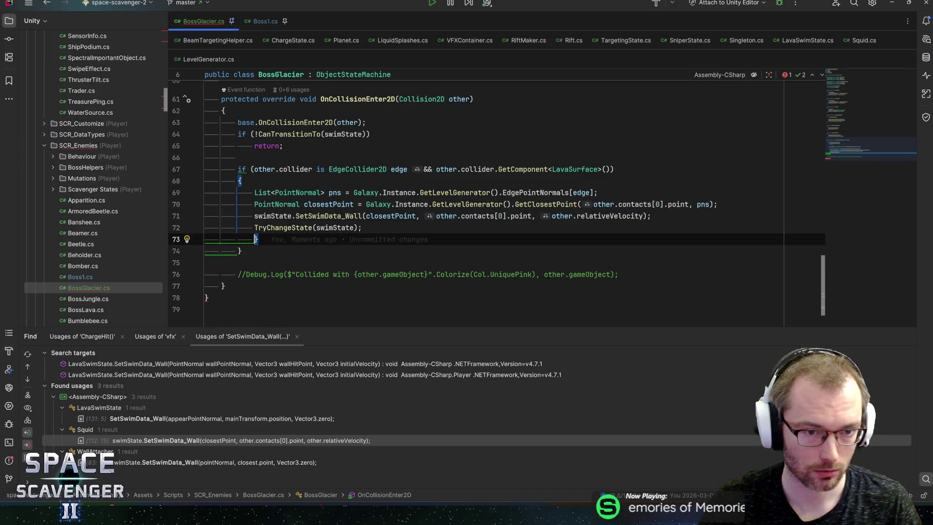
pyautogui.hotkey('ctrl', 'y')
pyautogui.press('Up')
pyautogui.press('End')
pyautogui.press('Down')
pyautogui.press('Down')
pyautogui.press('Down')
pyautogui.hotkey('ctrl', '/')
pyautogui.press('End')
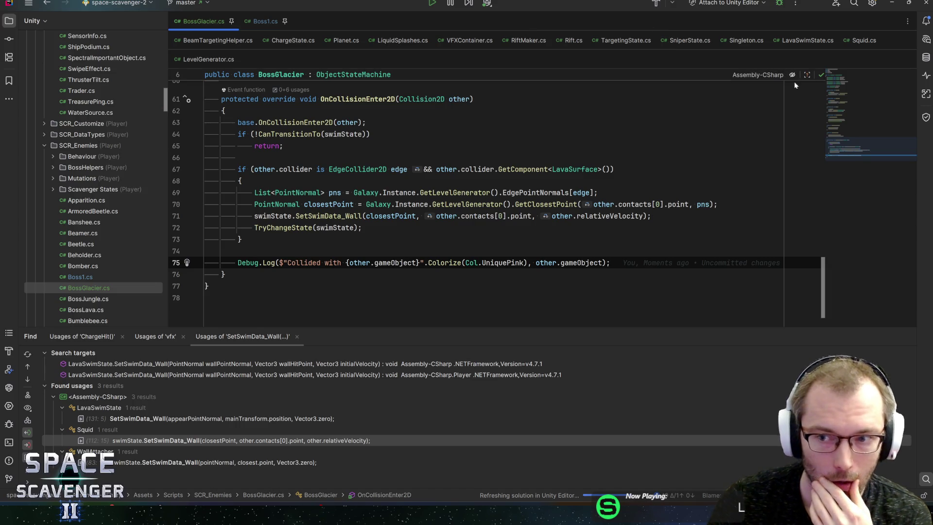
pyautogui.moveTo(846, 152)
pyautogui.mouseDown()
pyautogui.moveTo(852, 80)
pyautogui.moveTo(862, 90)
pyautogui.mouseUp()
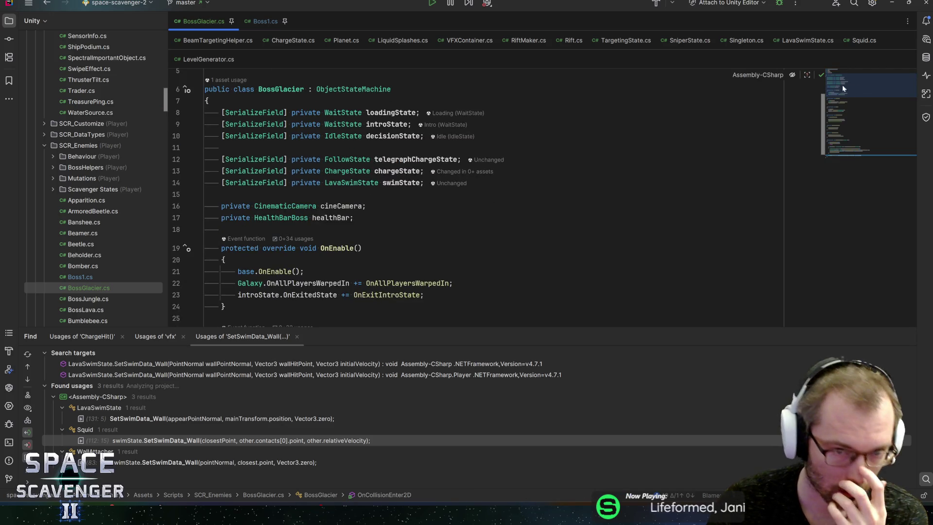
# Step: Check Squid.cs's followState and appearState fields for reference
pyautogui.click(391, 183)
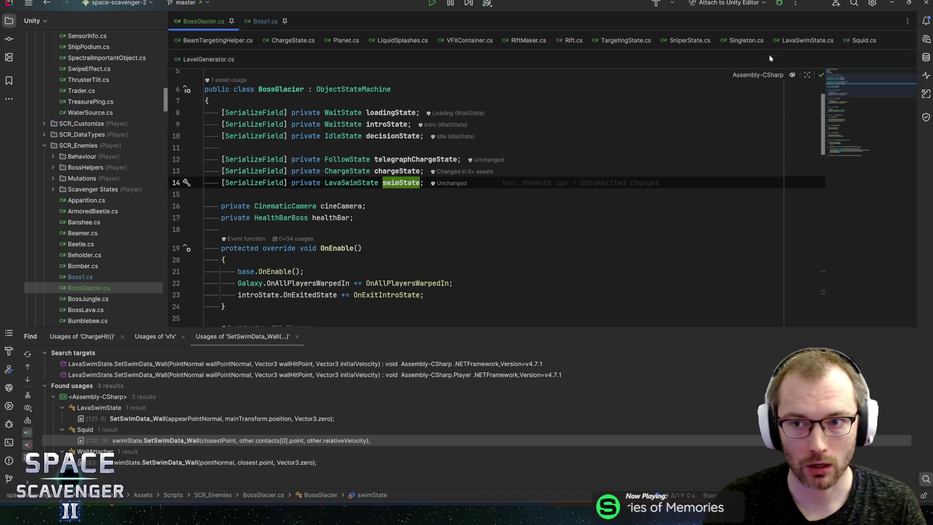
pyautogui.click(862, 40)
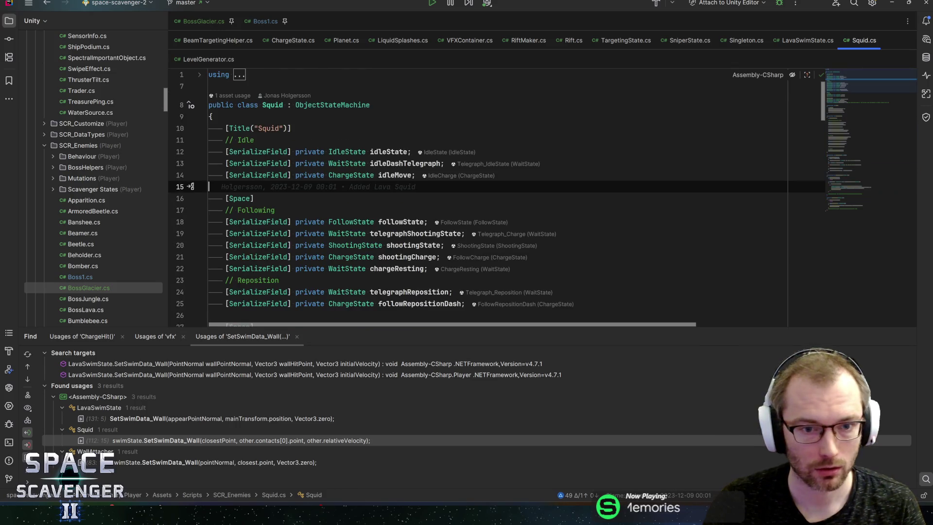
pyautogui.click(402, 152)
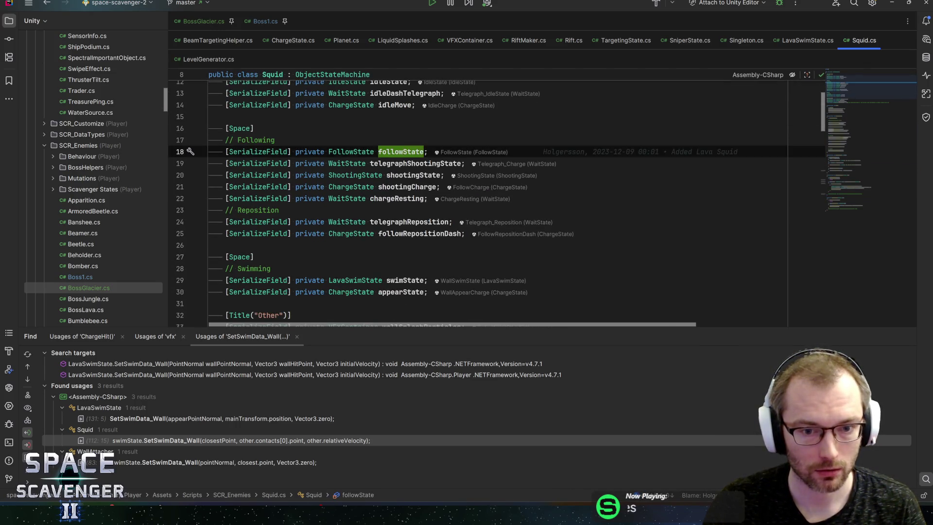
pyautogui.press('Down')
pyautogui.press('Down')
pyautogui.press('Down')
pyautogui.press('Up')
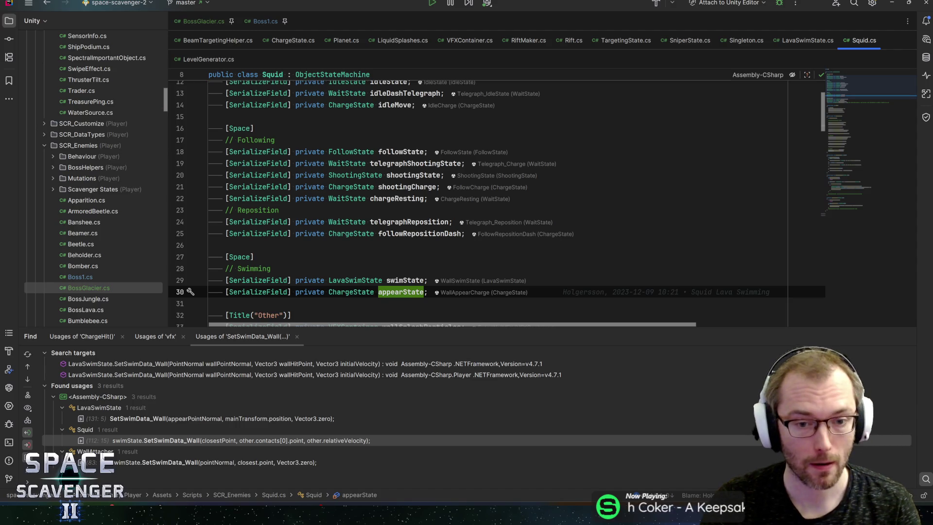
pyautogui.hotkey('ctrl', 'f')
pyautogui.press('Return')
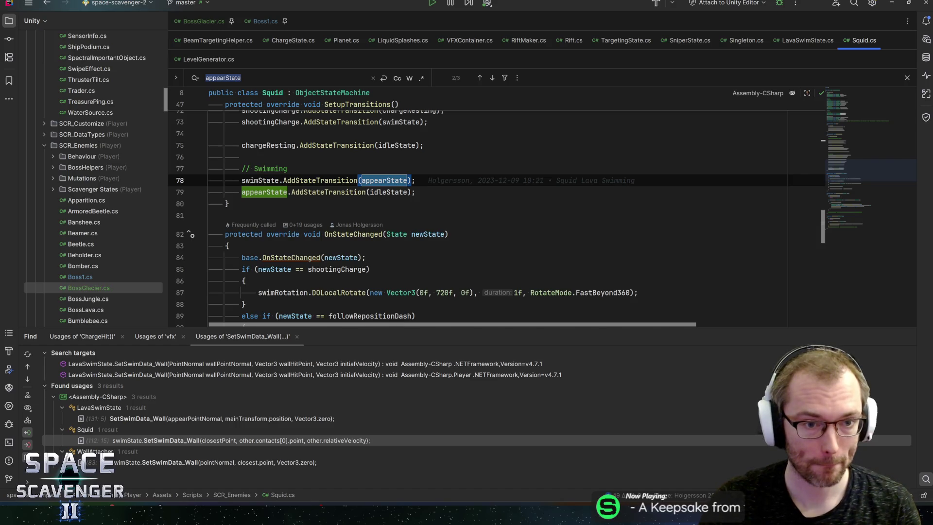
pyautogui.press('Return')
pyautogui.press('Return')
pyautogui.press('Return')
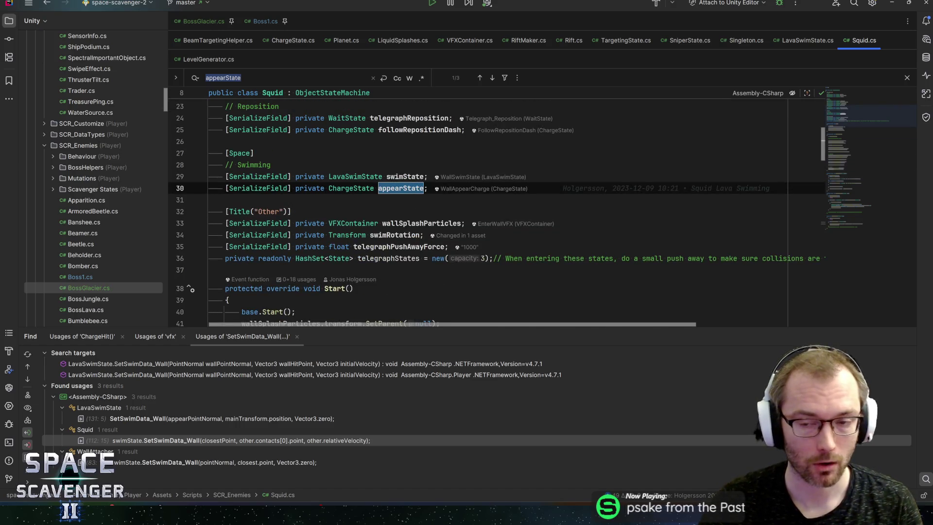
# Step: Duplicate BossGlacier's swimState line and change the copy to DiveState diveState
pyautogui.click(214, 21)
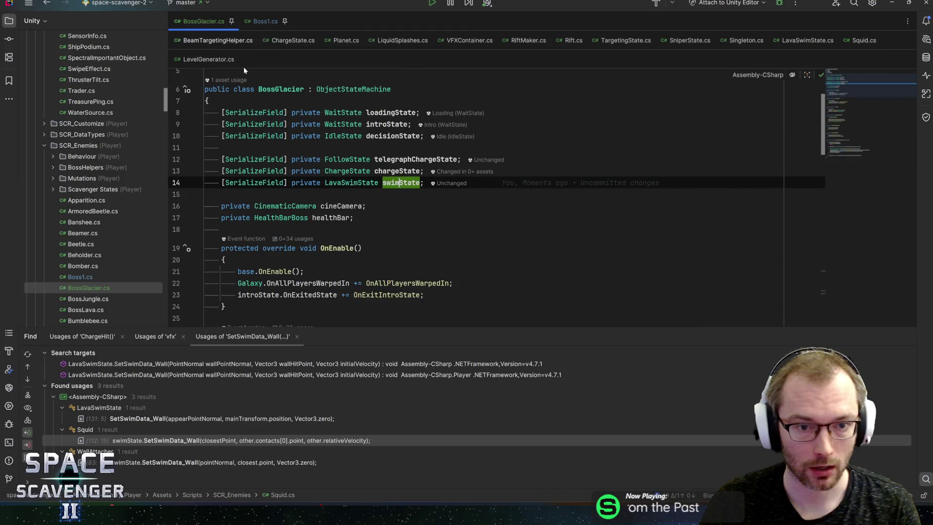
pyautogui.hotkey('ctrl', 'd')
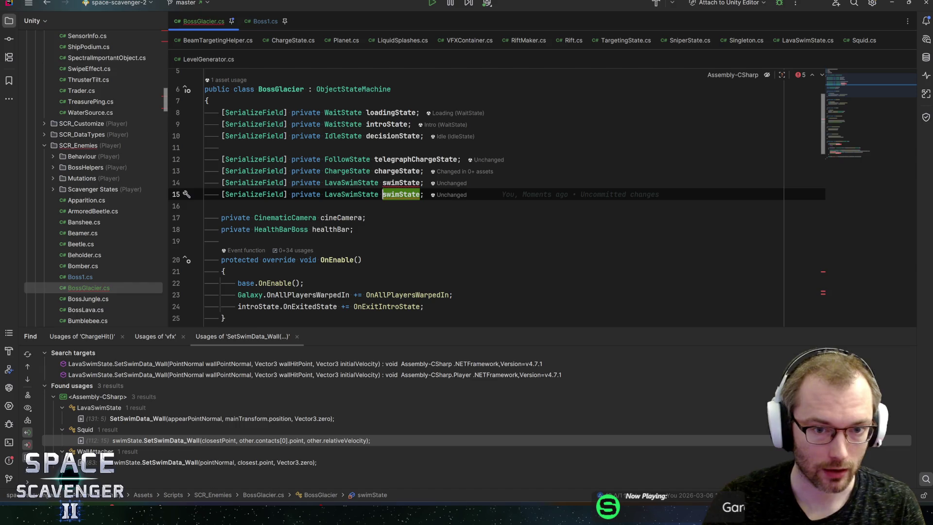
pyautogui.doubleClick(351, 194)
pyautogui.write('DiveSt')
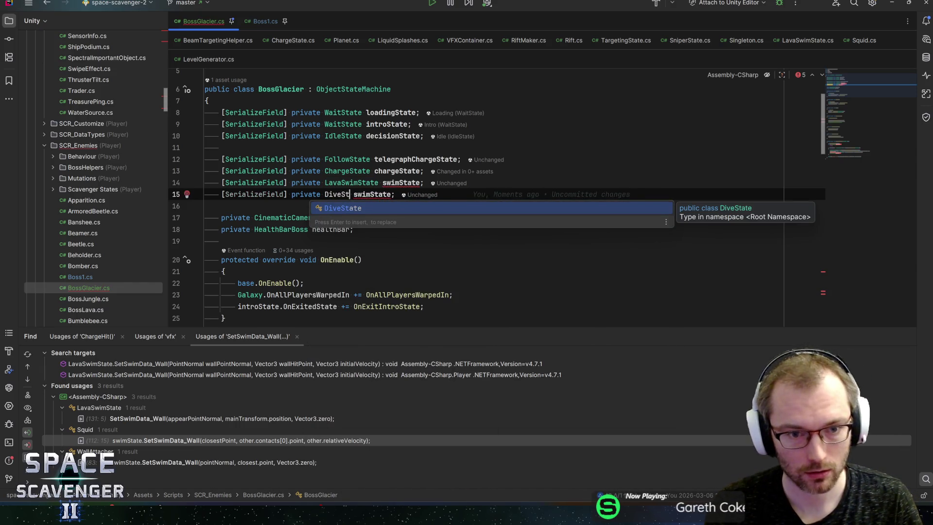
pyautogui.press('Return')
pyautogui.doubleClick(372, 194)
pyautogui.write('diveState')
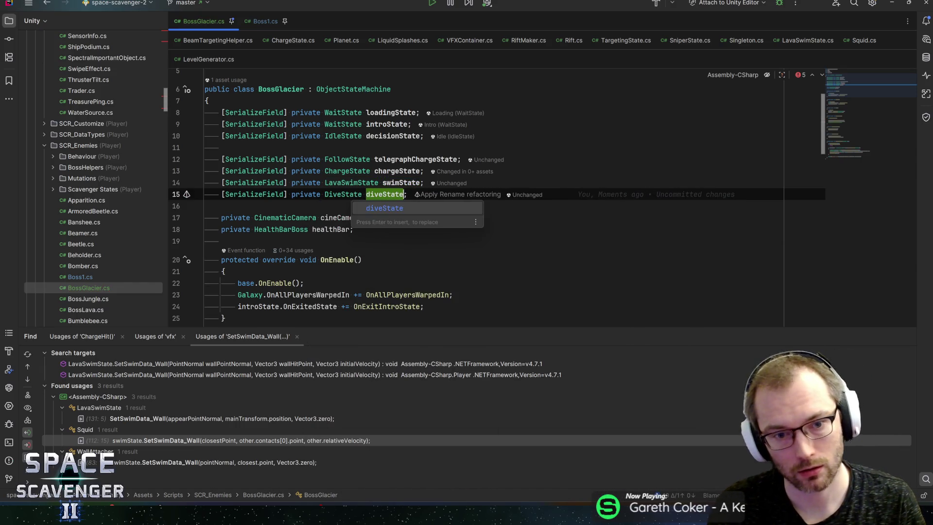
pyautogui.press('End')
pyautogui.moveTo(847, 88); pyautogui.dragTo(856, 153)
pyautogui.scroll(10, 856, 152)
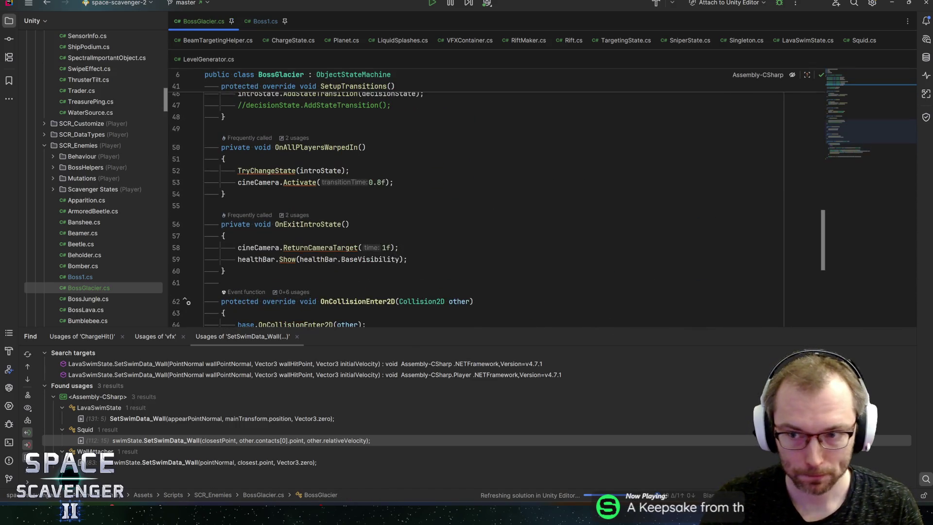
# Step: Add a decisionState.AddStateTransition line targeting telegraphChargeState in SetupTransitions
pyautogui.scroll(-2, 428, 204)
pyautogui.click(427, 189)
pyautogui.press('Return')
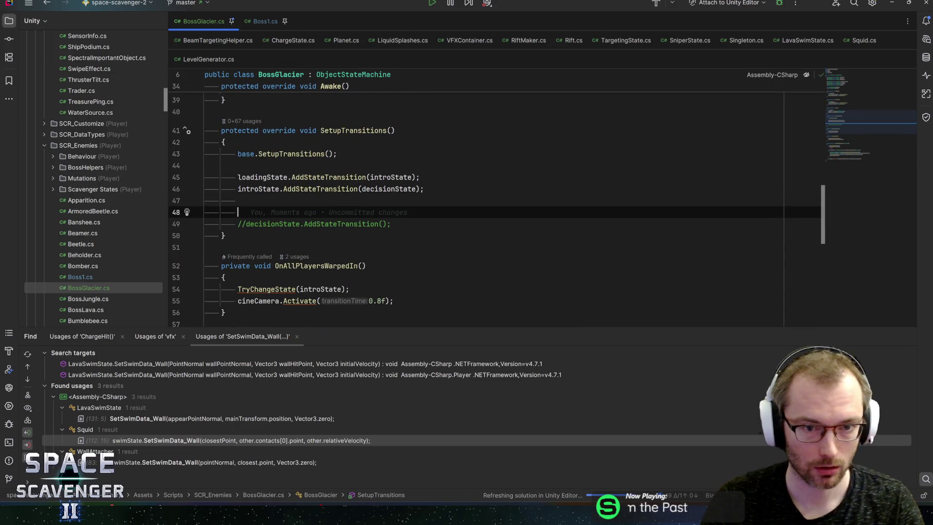
pyautogui.scroll(10, 428, 204)
pyautogui.scroll(2, 486, 194)
pyautogui.scroll(-12, 486, 194)
pyautogui.press('Return')
pyautogui.write('dec')
pyautogui.press('Escape')
pyautogui.write('isionState.Add')
pyautogui.press('Return')
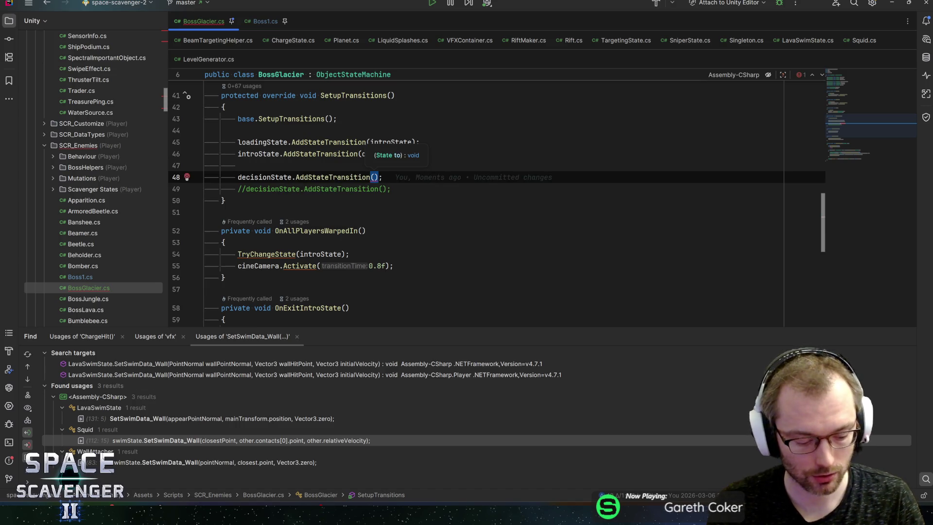
pyautogui.write('tele')
pyautogui.press('Return')
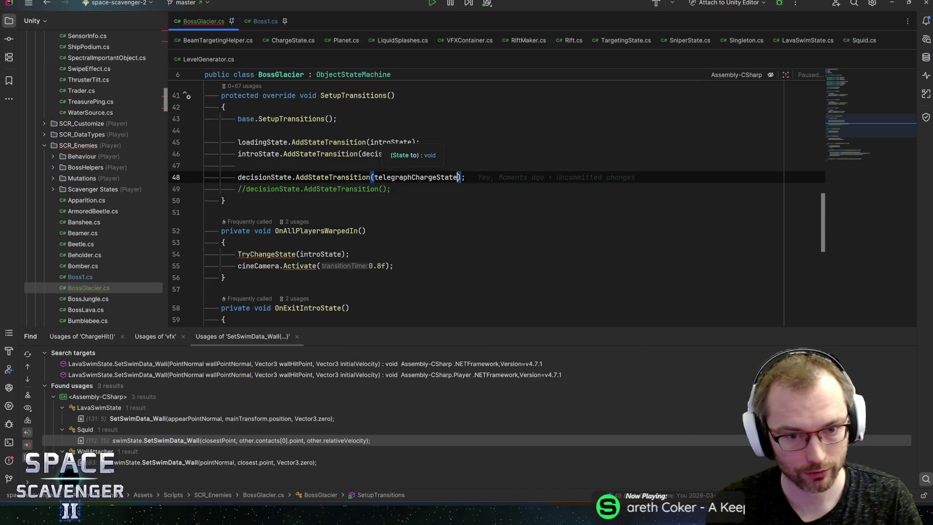
# Step: Duplicate that line into a telegraphChargeState-to-chargeState transition
pyautogui.hotkey('ctrl', 'd')
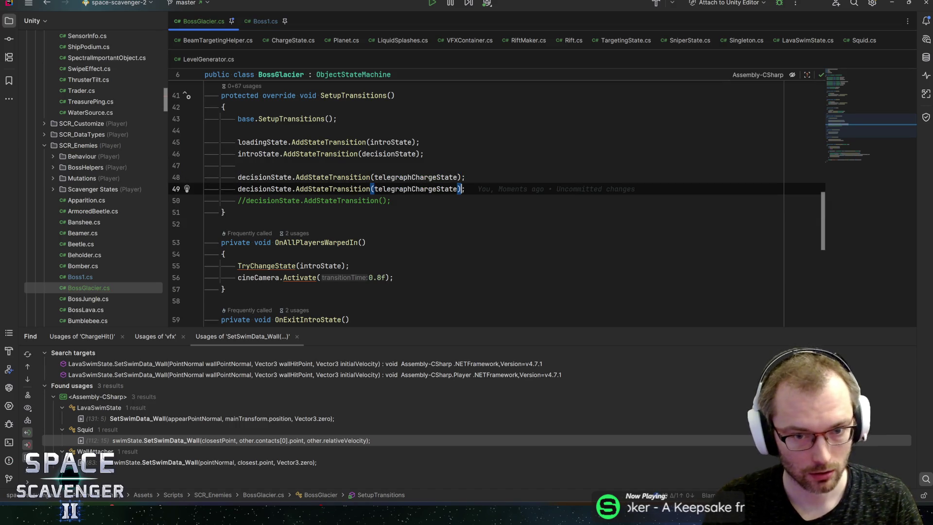
pyautogui.write('telegr')
pyautogui.press('Tab')
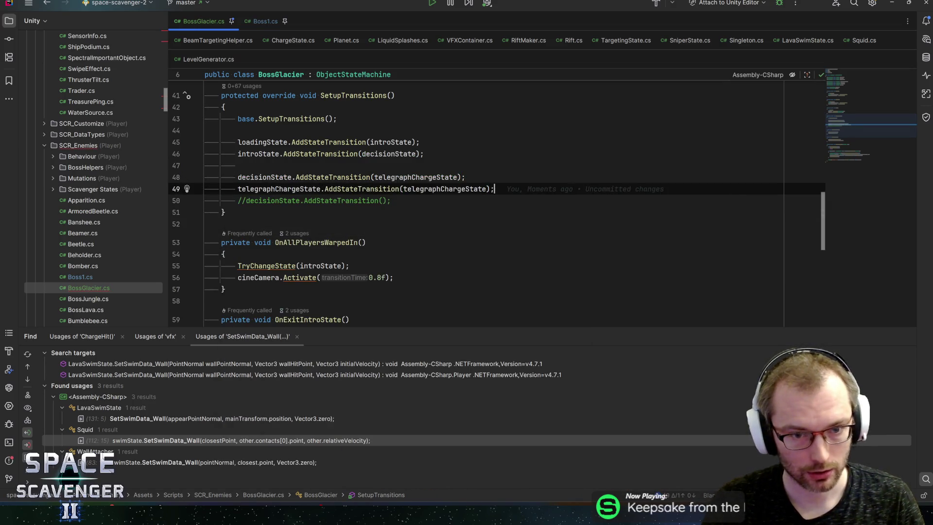
pyautogui.hotkey('ctrl', 'w')
pyautogui.write('char')
pyautogui.press('Tab')
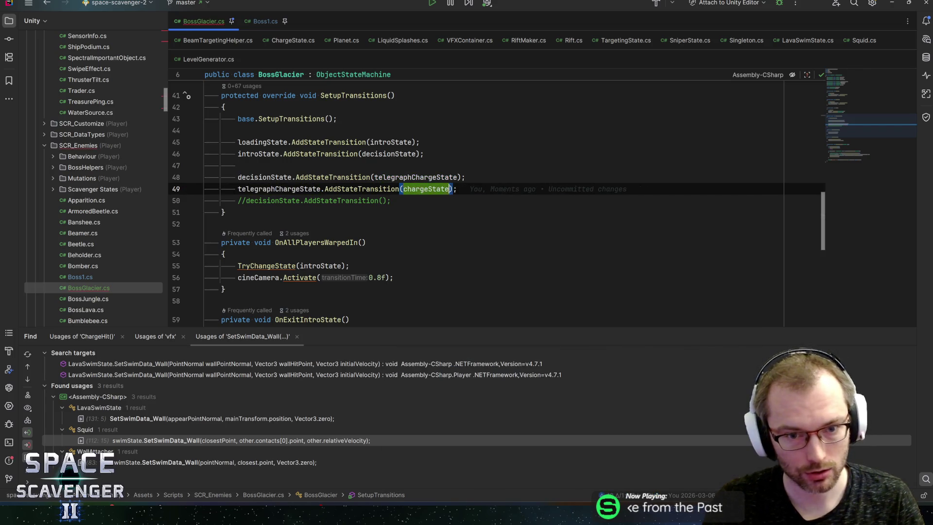
# Step: Add a chargeState.AddStateTransition line targeting decisionState
pyautogui.hotkey('shift', 'Return')
pyautogui.write('charge')
pyautogui.press('Tab')
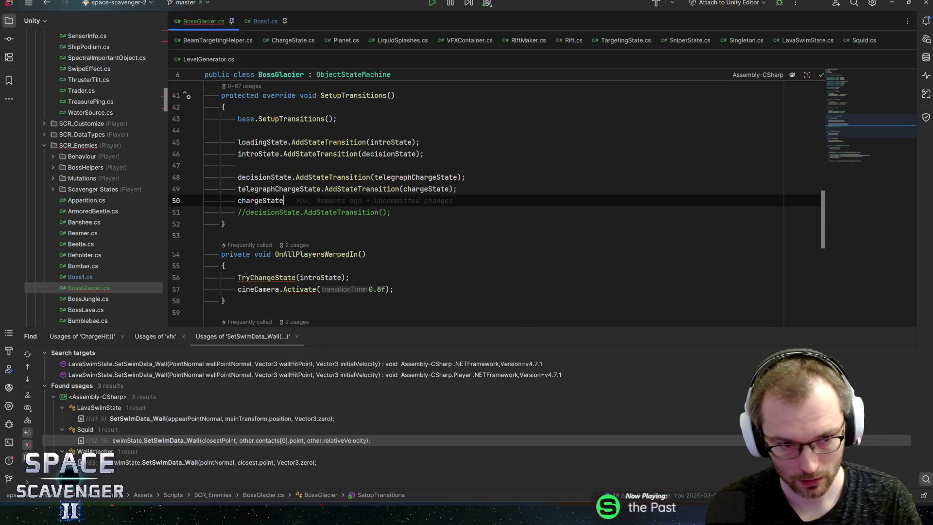
pyautogui.write('.add')
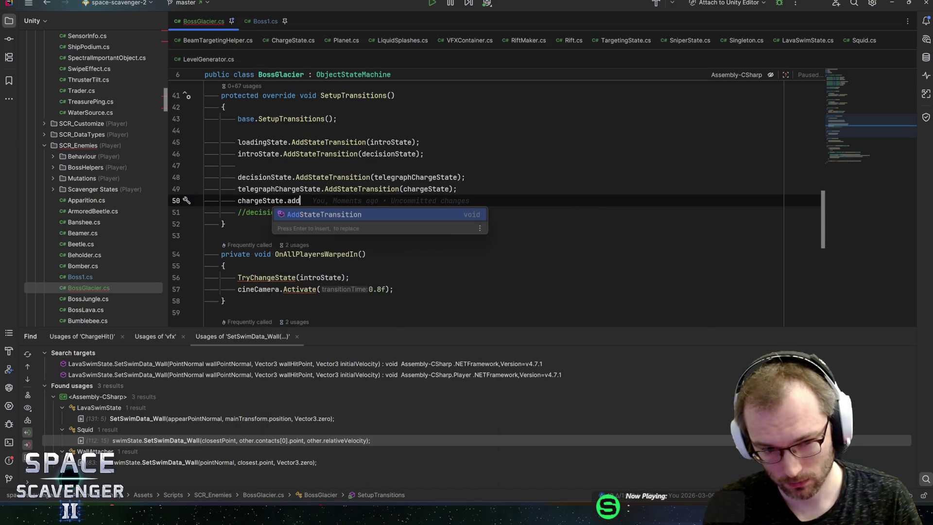
pyautogui.press('Tab')
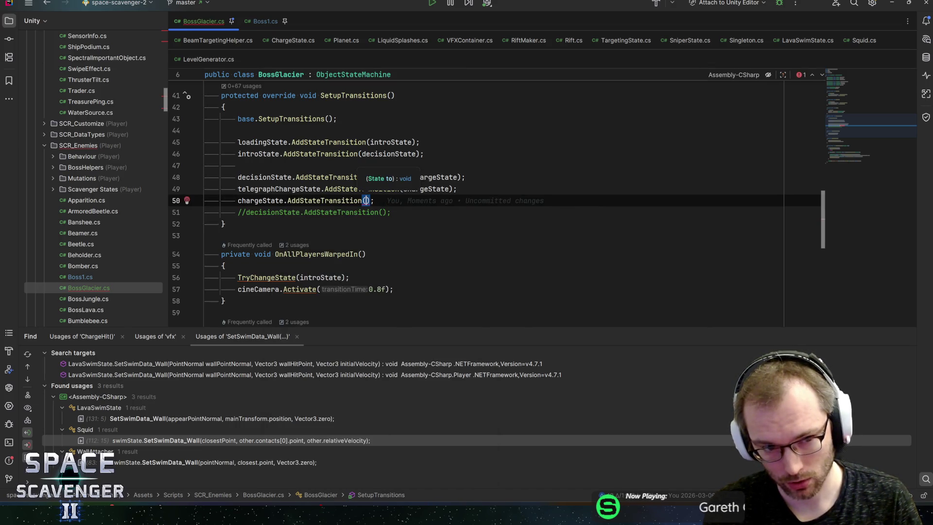
pyautogui.press('Escape')
pyautogui.write('decisionState')
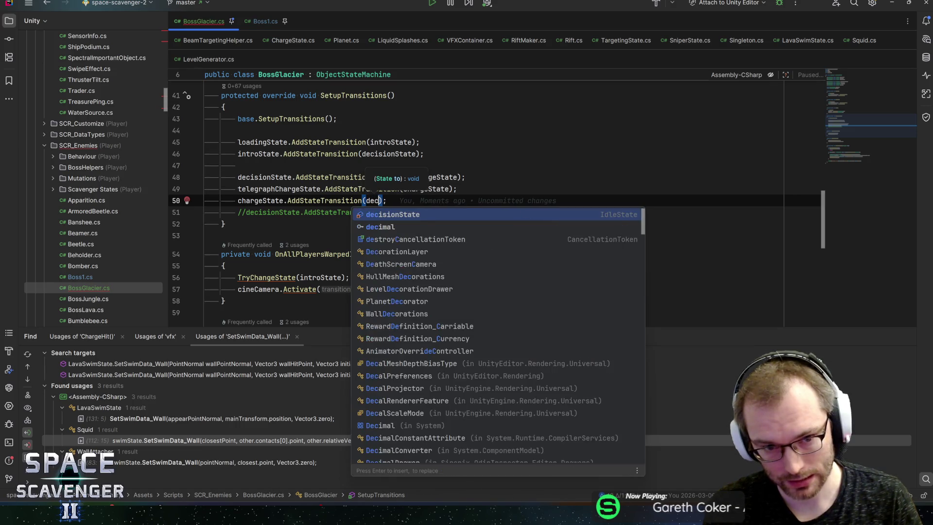
pyautogui.press('Tab')
pyautogui.press('End')
# Step: Duplicate the charge line so chargeState also transitions to swimState
pyautogui.hotkey('ctrl', 'd')
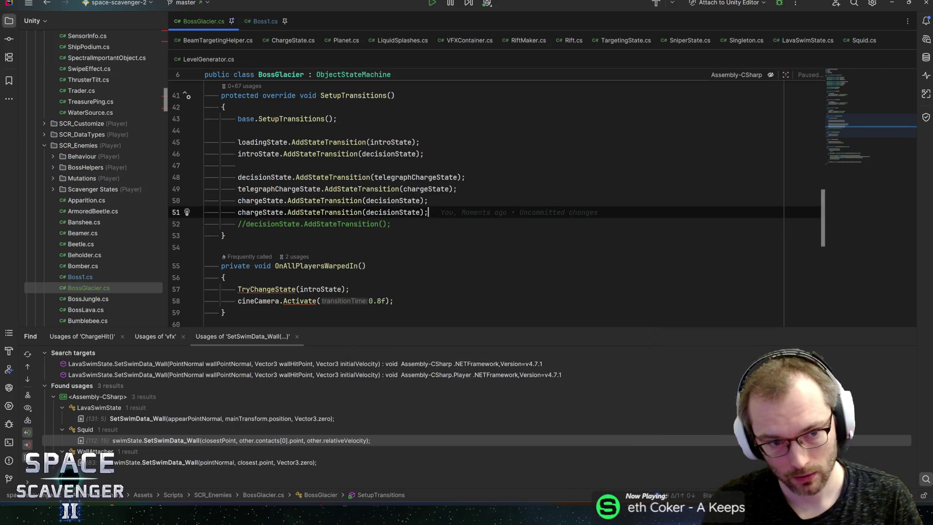
pyautogui.press('Home')
pyautogui.press('End')
pyautogui.press('Left')
pyautogui.press('Left')
pyautogui.write('swim')
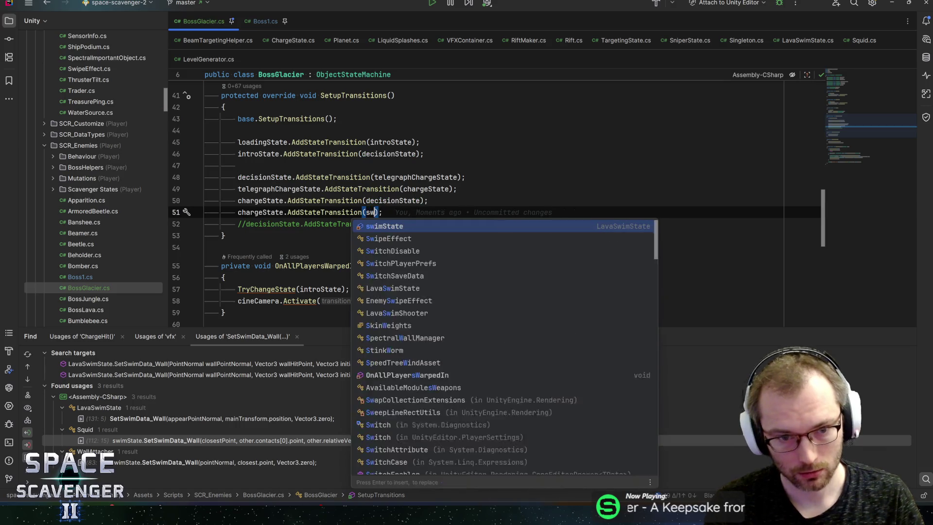
pyautogui.press('Tab')
pyautogui.press('End')
# Step: Begin a swimState.AddStateTransition line with appearState as the target
pyautogui.press('Return')
pyautogui.write('charge')
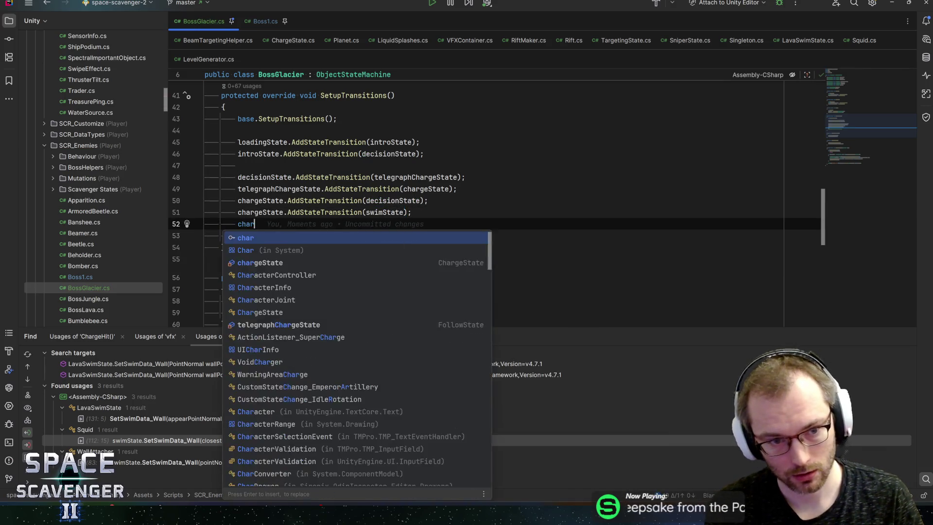
pyautogui.press('BackSpace')
pyautogui.press('BackSpace')
pyautogui.press('BackSpace')
pyautogui.write('swims')
pyautogui.press('Tab')
pyautogui.write('.')
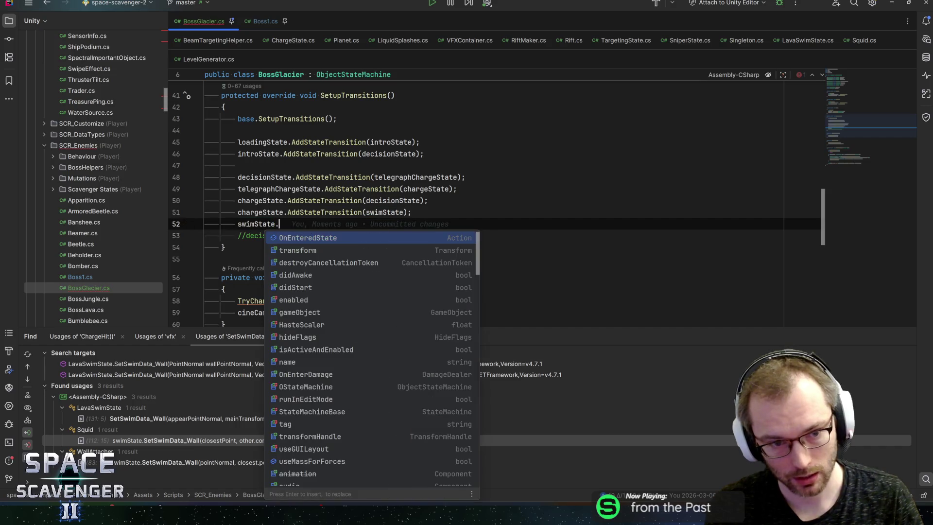
pyautogui.write('add')
pyautogui.press('Return')
pyautogui.write('appear')
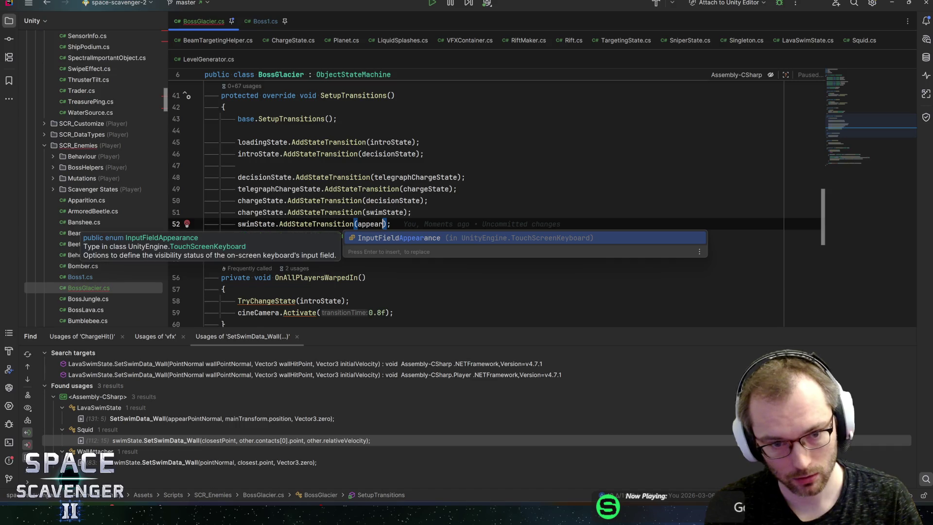
pyautogui.write('State')
pyautogui.scroll(5, 486, 204)
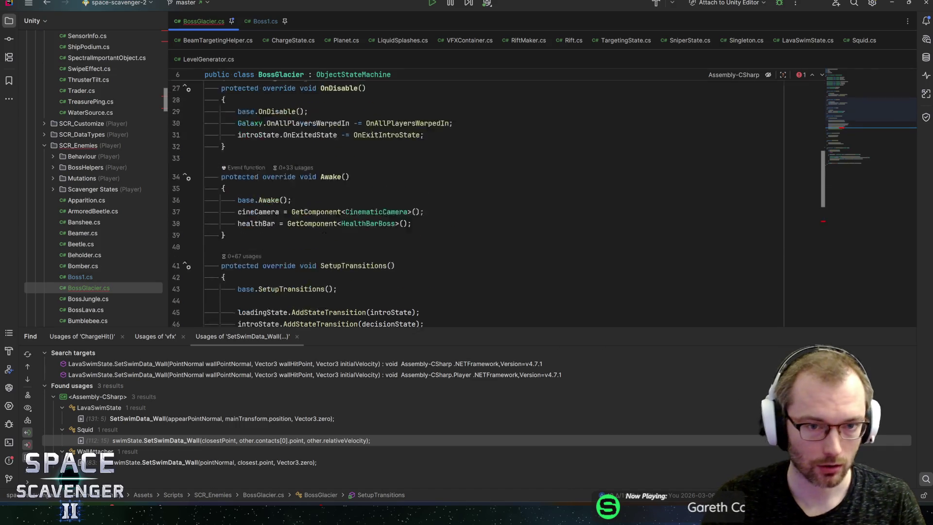
# Step: Rename the diveState field on line 15 to appearState
pyautogui.scroll(5, 486, 204)
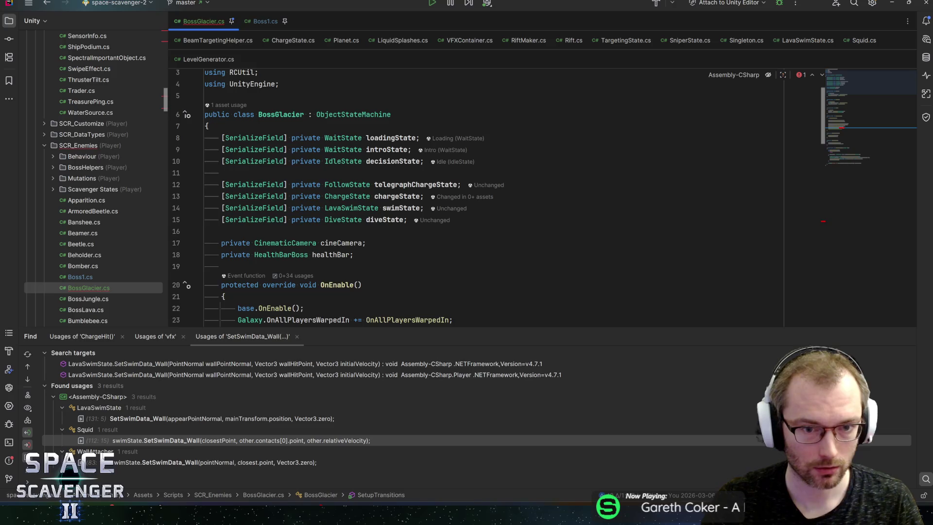
pyautogui.click(405, 220)
pyautogui.write('appearStat')
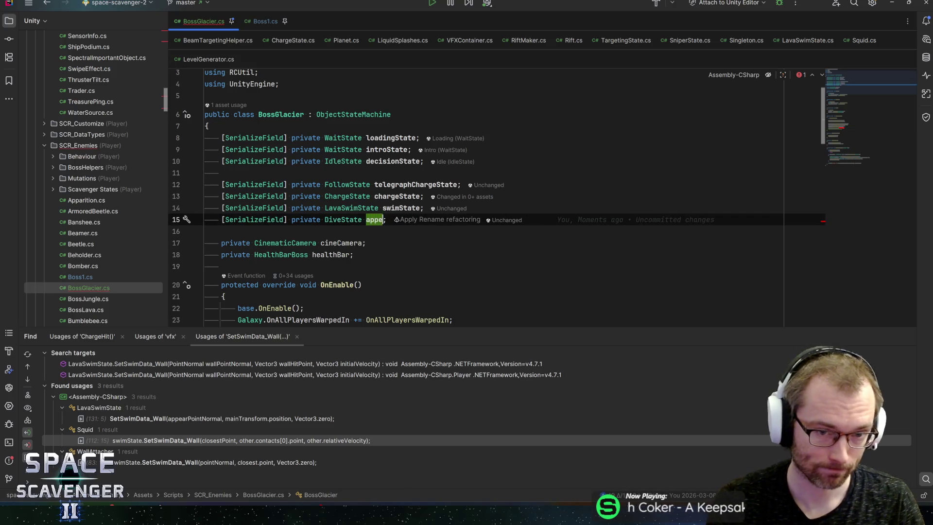
pyautogui.write('e')
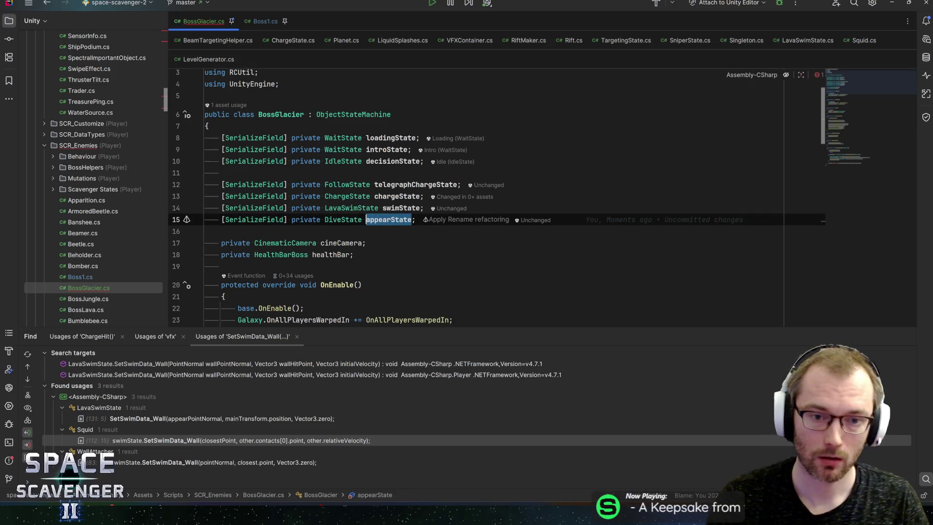
pyautogui.scroll(-6, 485, 194)
pyautogui.scroll(-10, 864, 156)
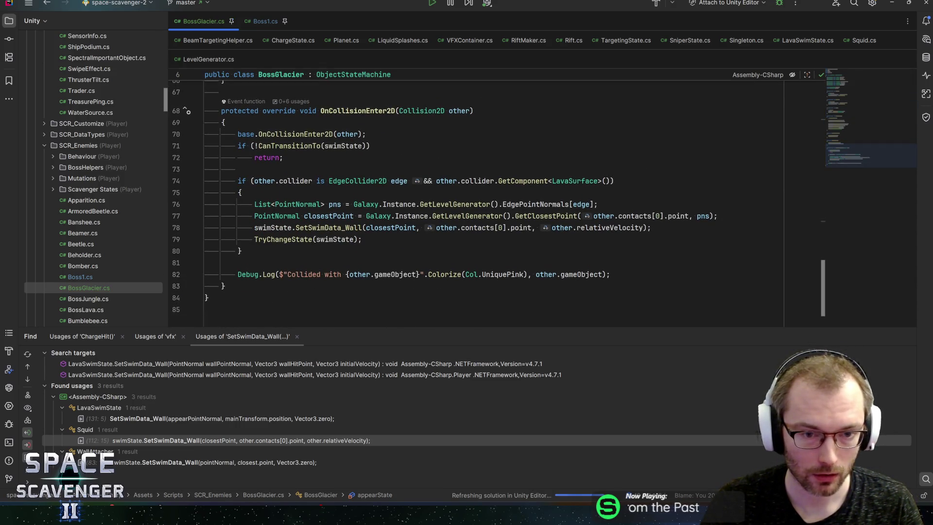
# Step: Review the collision code that triggers swimState, then switch back to Unity
pyautogui.click(388, 239)
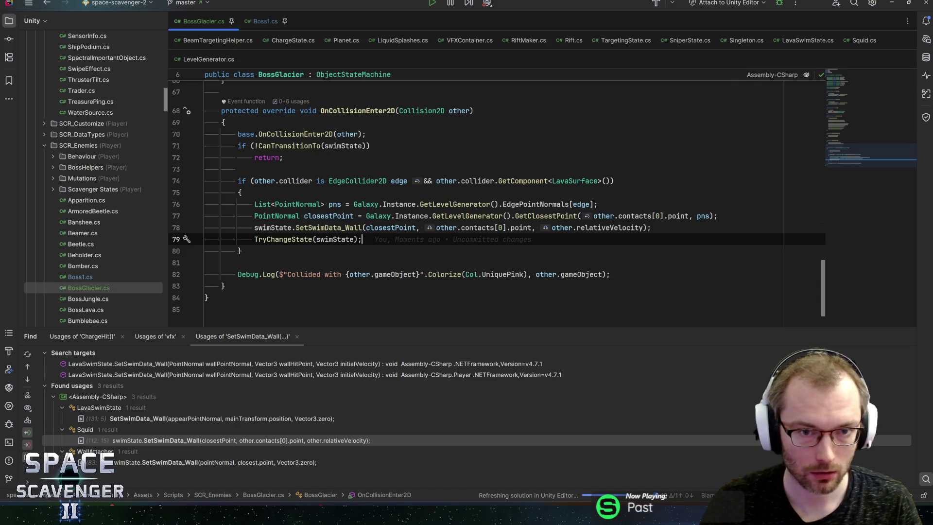
pyautogui.scroll(8, 865, 102)
pyautogui.scroll(8, 864, 102)
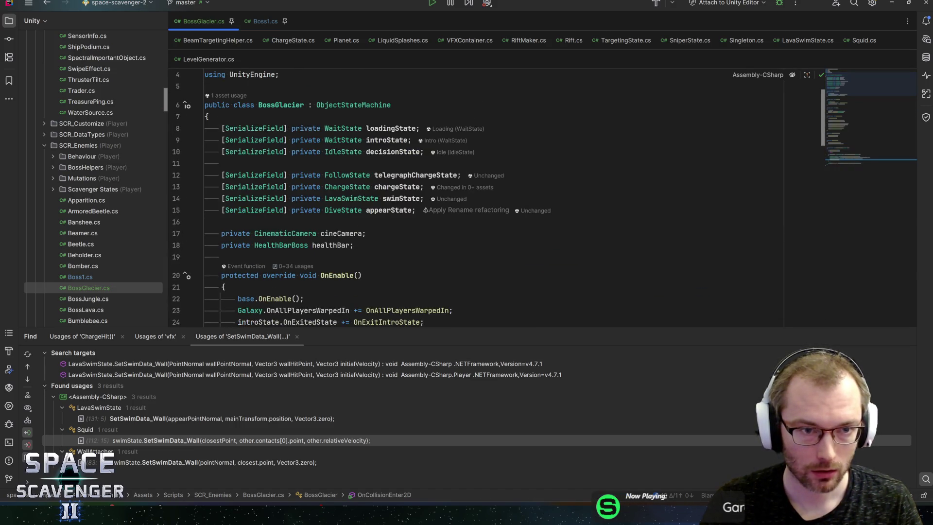
pyautogui.hotkey('alt', 'Tab')
pyautogui.hotkey('shift', 'Tab')
pyautogui.hotkey('shift', 'Tab')
pyautogui.click(546, 159)
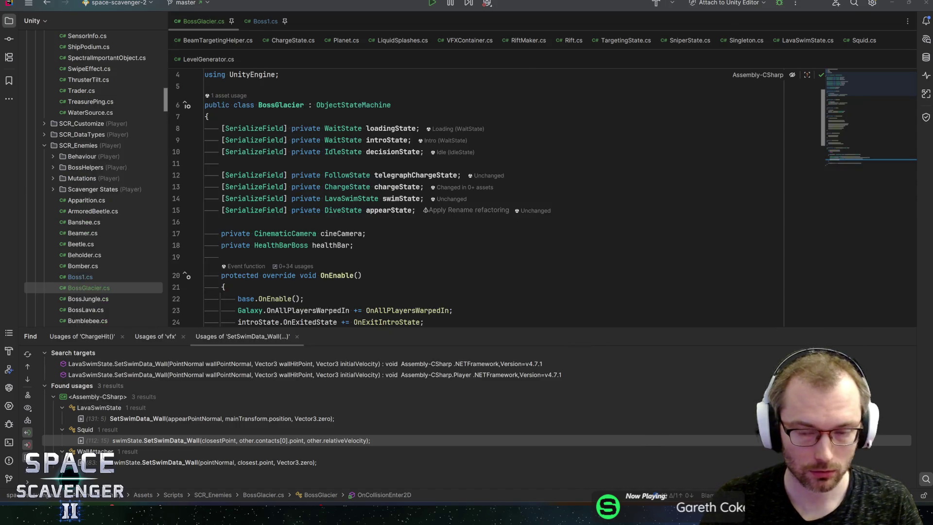
# Step: Select BossGlacier and drag TargetWall into one of its boss state slots
pyautogui.scroll(-15, 778, 349)
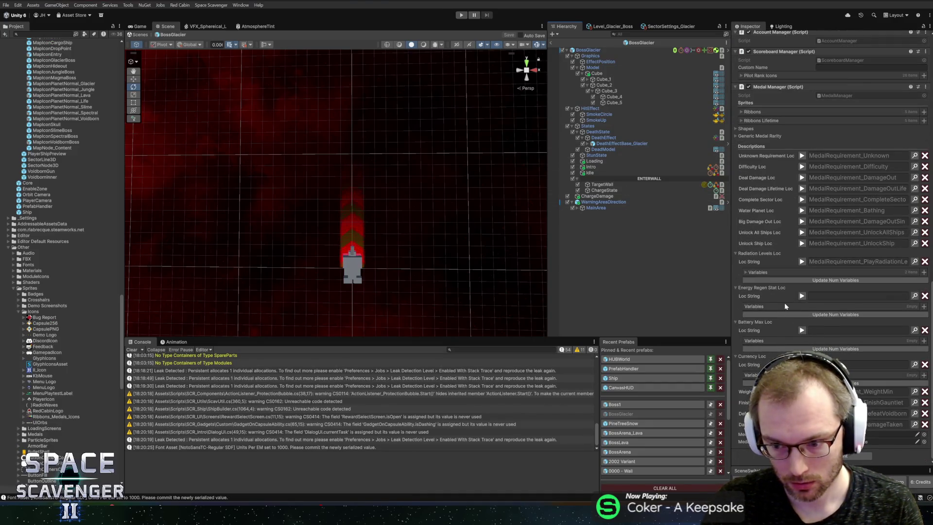
pyautogui.scroll(5, 795, 282)
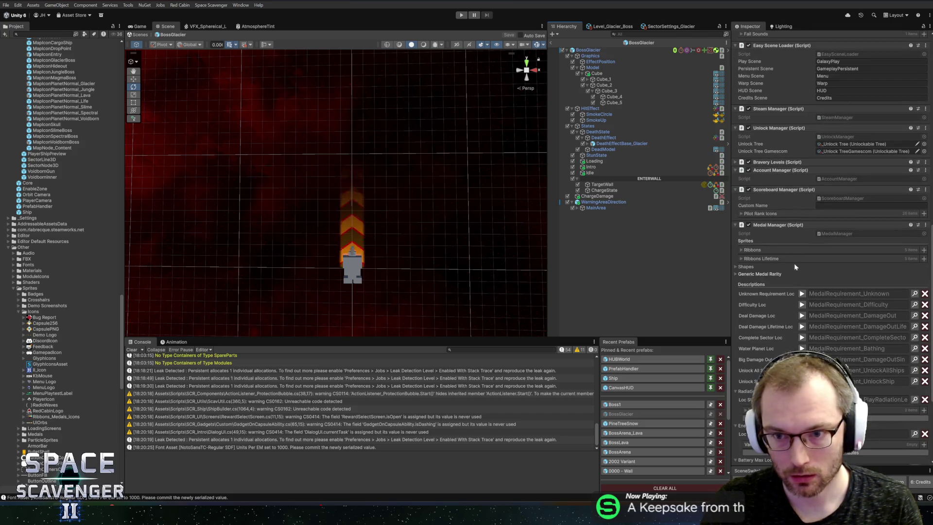
pyautogui.click(587, 50)
pyautogui.scroll(-5, 800, 247)
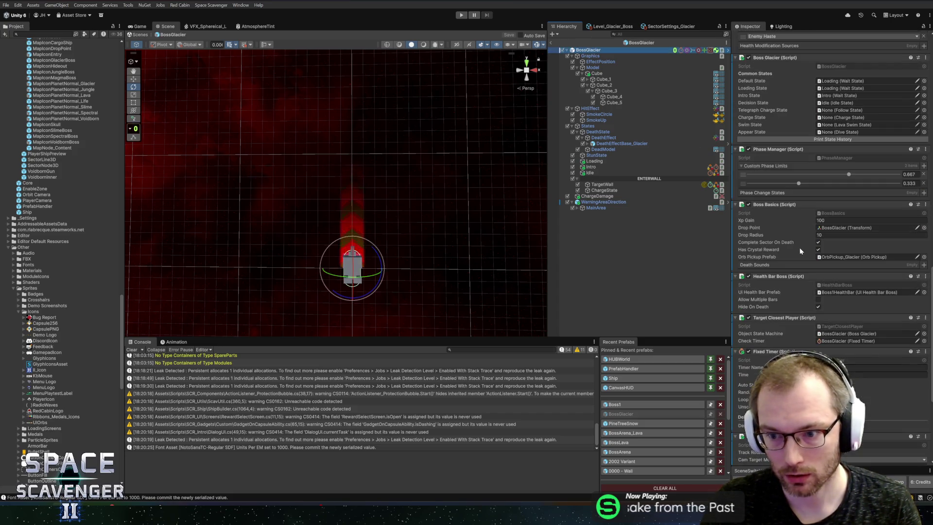
pyautogui.scroll(4, 799, 251)
pyautogui.click(836, 201)
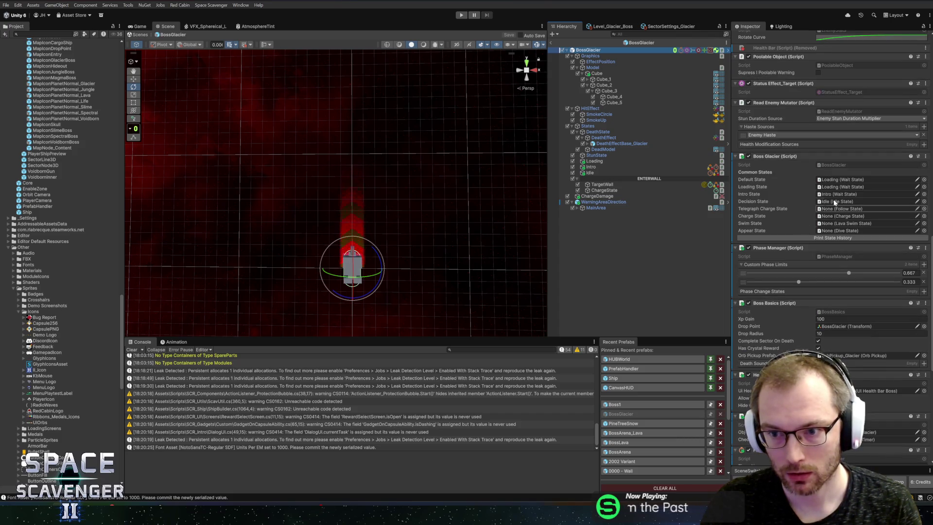
pyautogui.moveTo(601, 184); pyautogui.dragTo(837, 202)
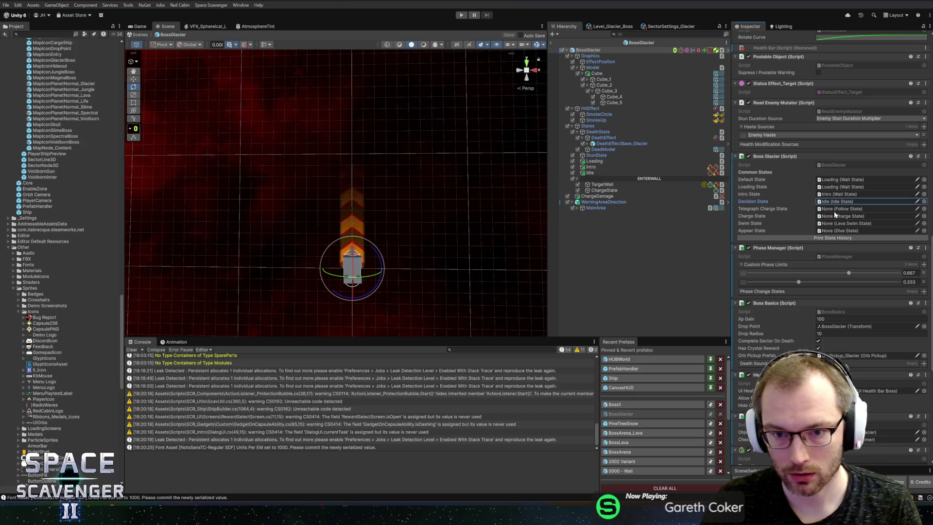
# Step: Reselect BossGlacier and try assigning TargetWall to a lower boss state slot
pyautogui.click(600, 179)
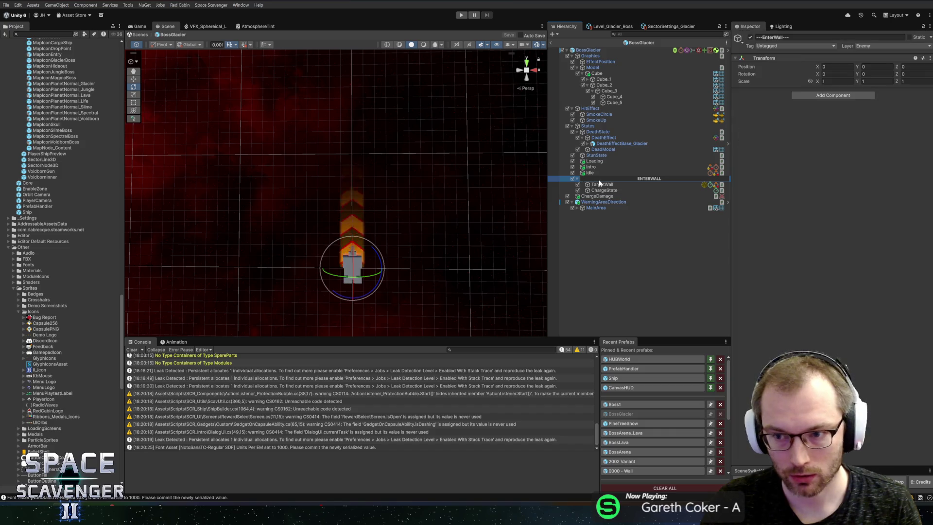
pyautogui.click(594, 50)
pyautogui.scroll(-10, 829, 245)
pyautogui.scroll(-10, 829, 245)
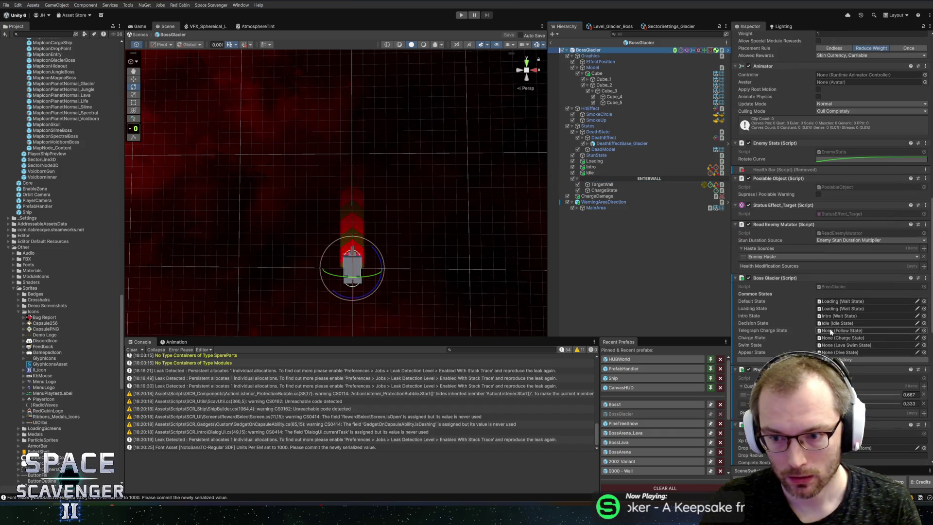
pyautogui.click(594, 185)
pyautogui.moveTo(594, 185); pyautogui.dragTo(829, 317)
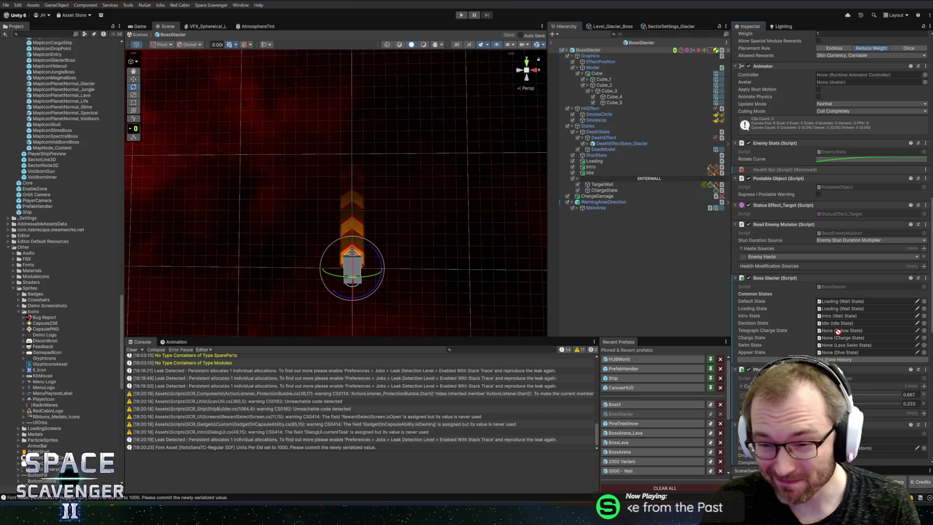
# Step: In Rider, change the telegraphChargeState field's type from FollowState to FollowingState
pyautogui.hotkey('alt', 'Tab')
pyautogui.write('ing')
pyautogui.press('End')
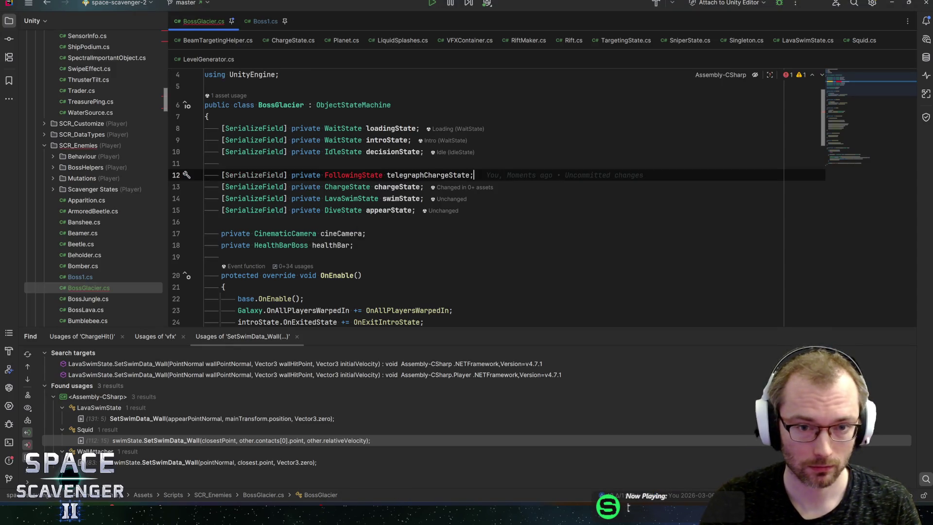
pyautogui.hotkey('alt', 'Tab')
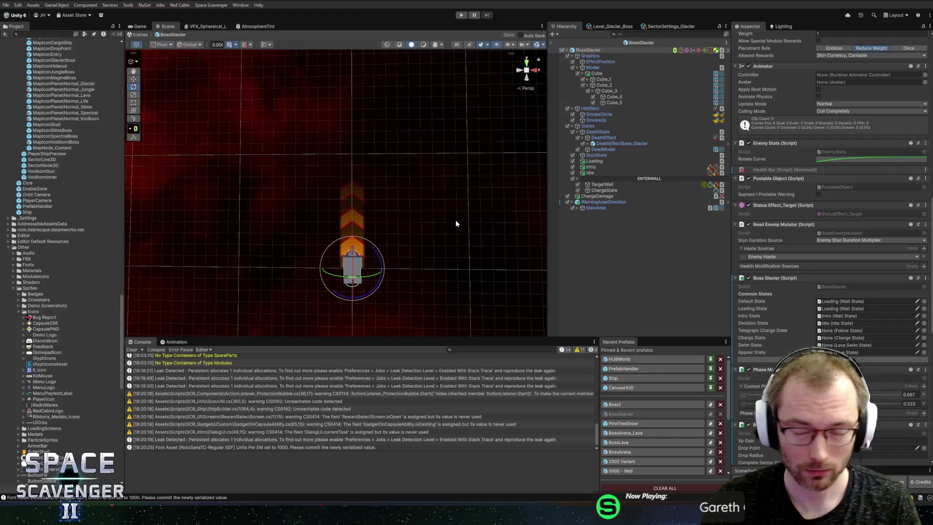
# Step: Select TargetWall and review its Targeting State component settings
pyautogui.click(615, 190)
pyautogui.click(618, 185)
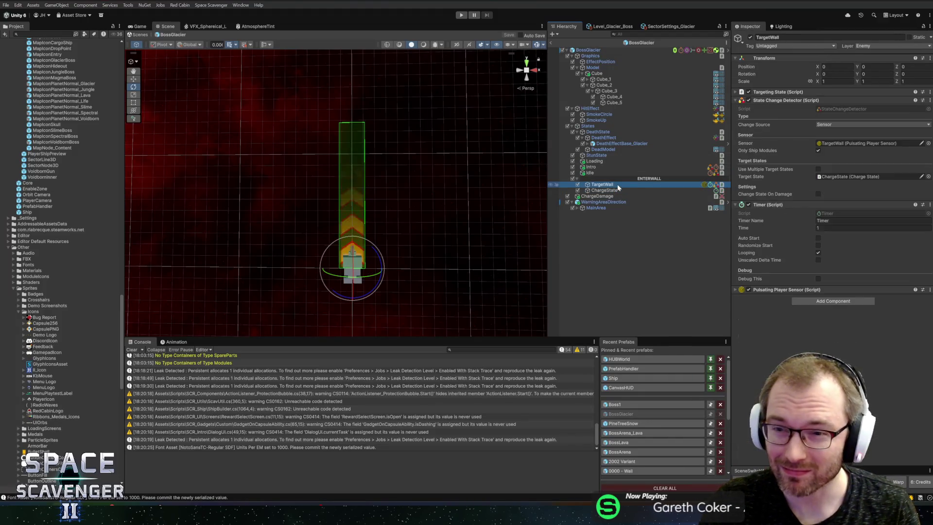
pyautogui.click(790, 92)
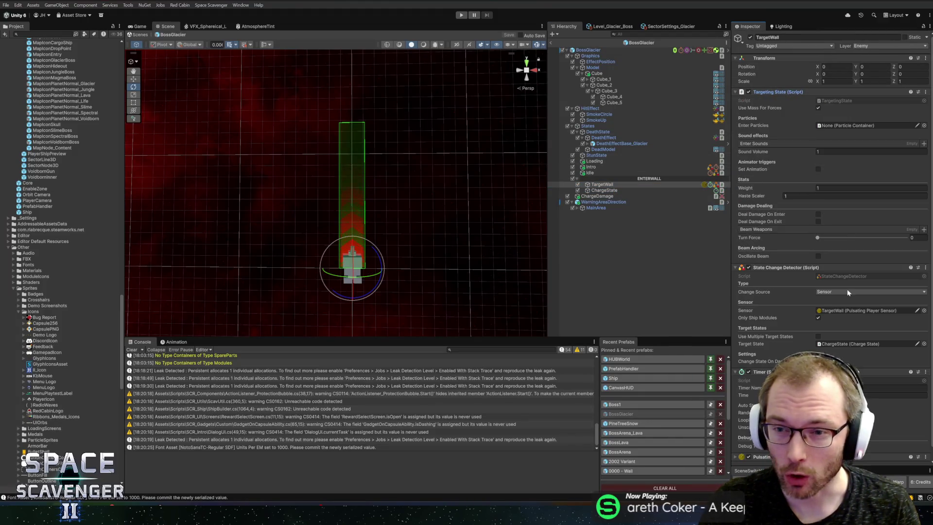
pyautogui.click(790, 93)
pyautogui.click(790, 93)
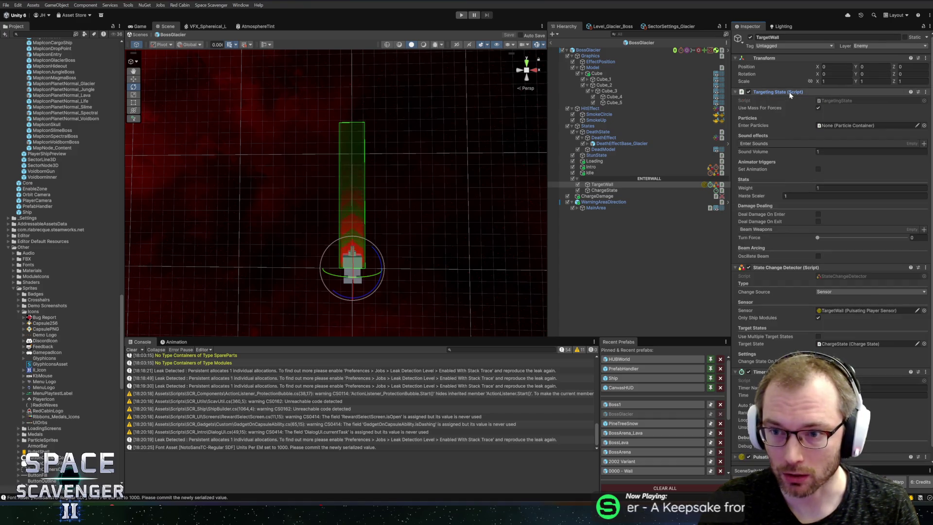
pyautogui.click(790, 92)
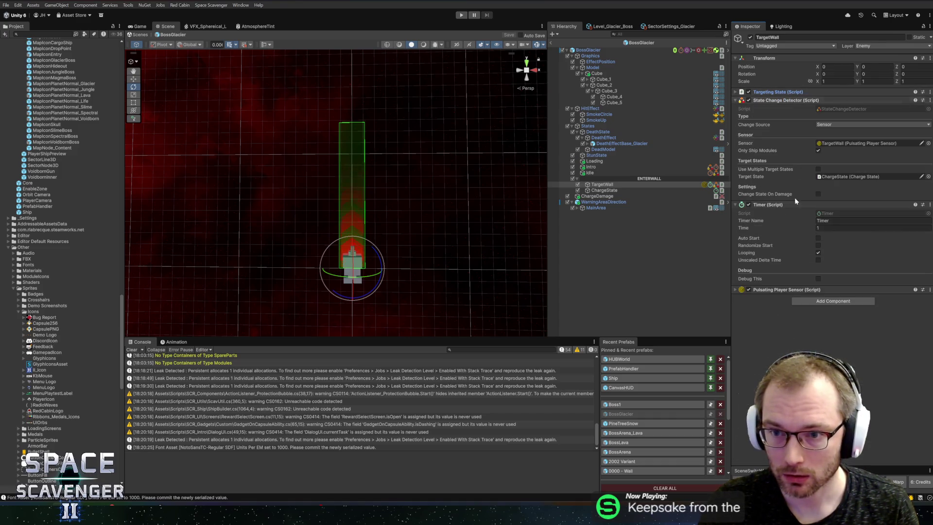
# Step: Add a Follow State component to TargetWall and move it just under Transform
pyautogui.click(819, 301)
pyautogui.write('followst')
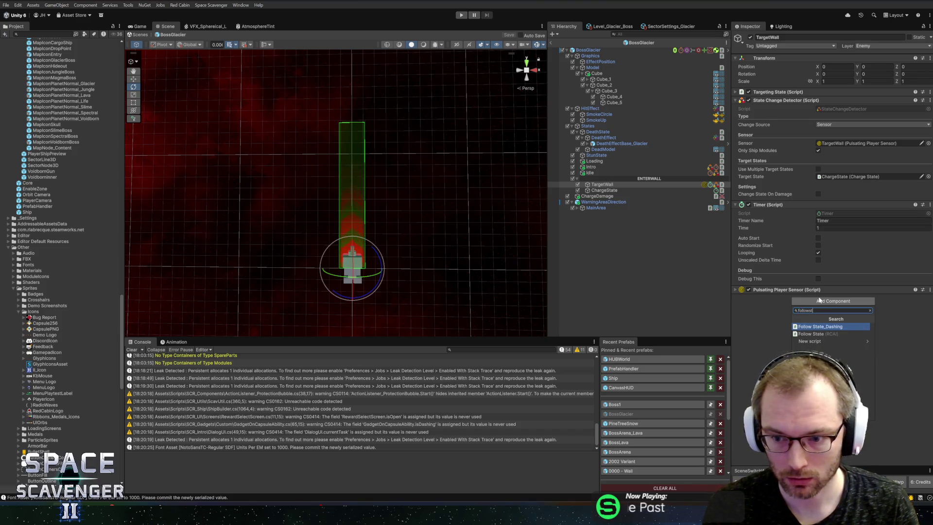
pyautogui.press('Down')
pyautogui.press('Down')
pyautogui.press('Down')
pyautogui.press('Return')
pyautogui.moveTo(819, 299)
pyautogui.mouseDown()
pyautogui.moveTo(797, 93)
pyautogui.moveTo(785, 100)
pyautogui.mouseUp()
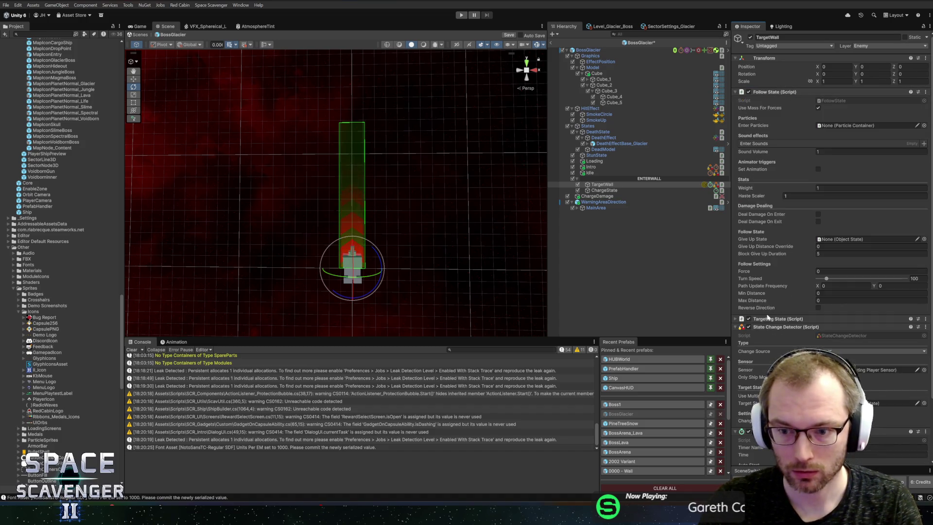
pyautogui.click(777, 92)
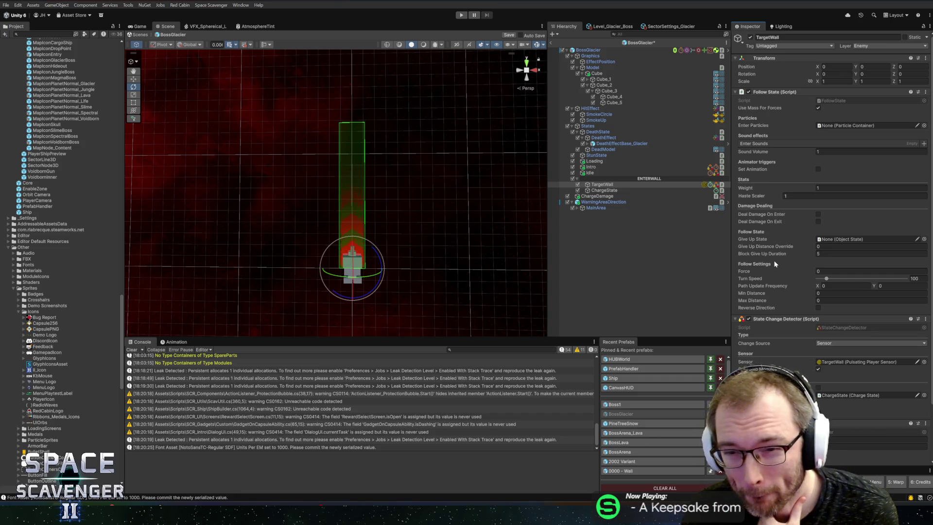
# Step: Set Follow State's Give Up State to Idle, Turn Speed 600, Min Distance 40
pyautogui.moveTo(597, 173)
pyautogui.mouseDown()
pyautogui.moveTo(837, 244)
pyautogui.moveTo(851, 240)
pyautogui.mouseUp()
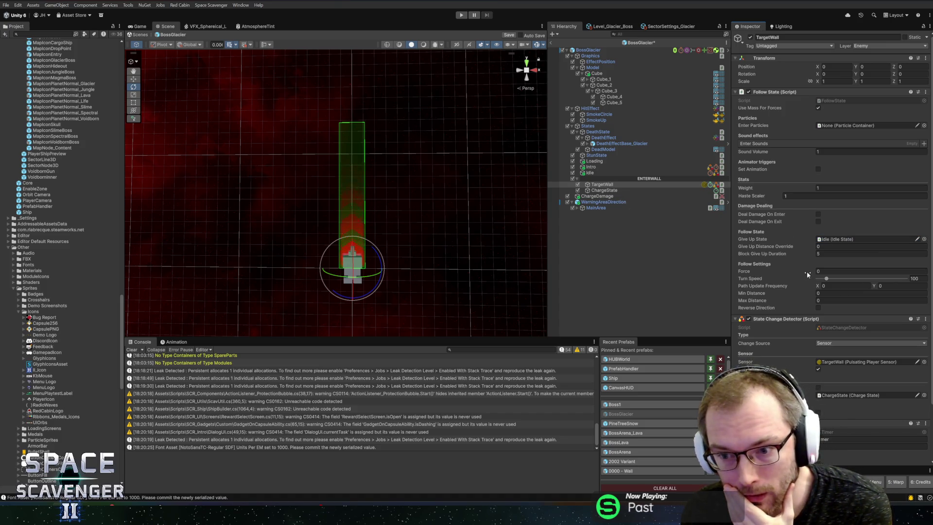
pyautogui.click(918, 278)
pyautogui.write('600')
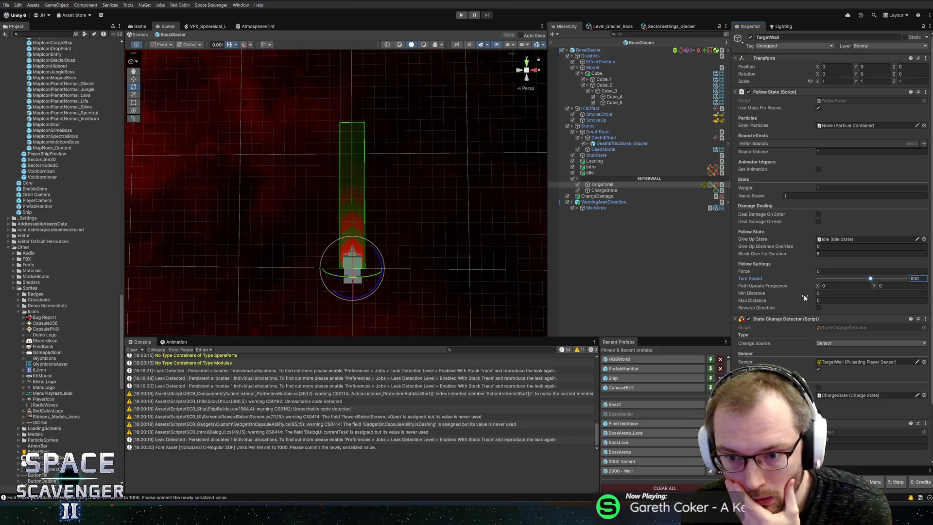
pyautogui.click(826, 293)
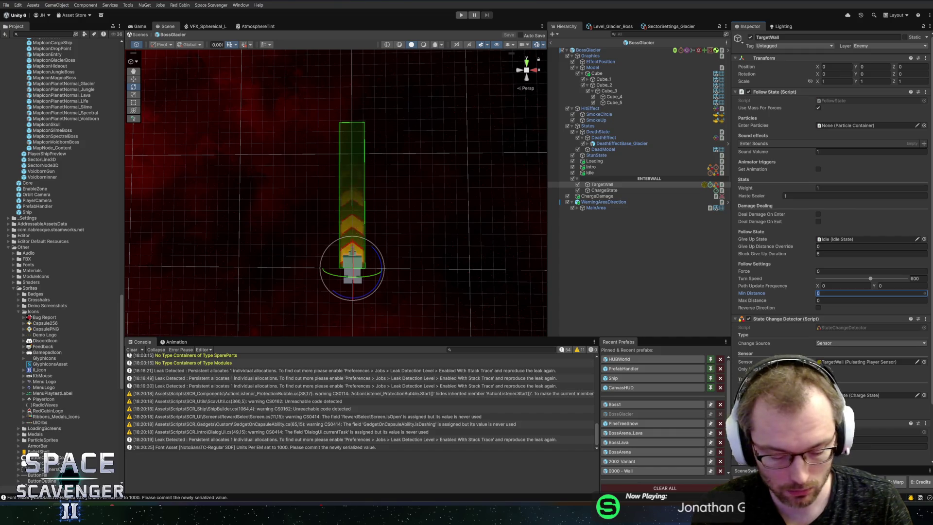
pyautogui.write('40')
pyautogui.press('Tab')
# Step: Set Max Distance to 70 and Force to 50, then save the BossGlacier prefab
pyautogui.write('70')
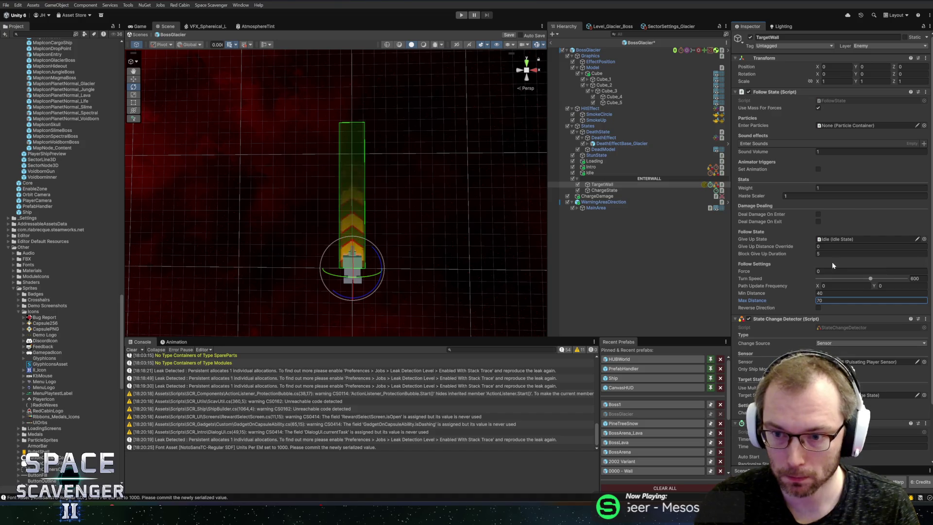
pyautogui.click(832, 247)
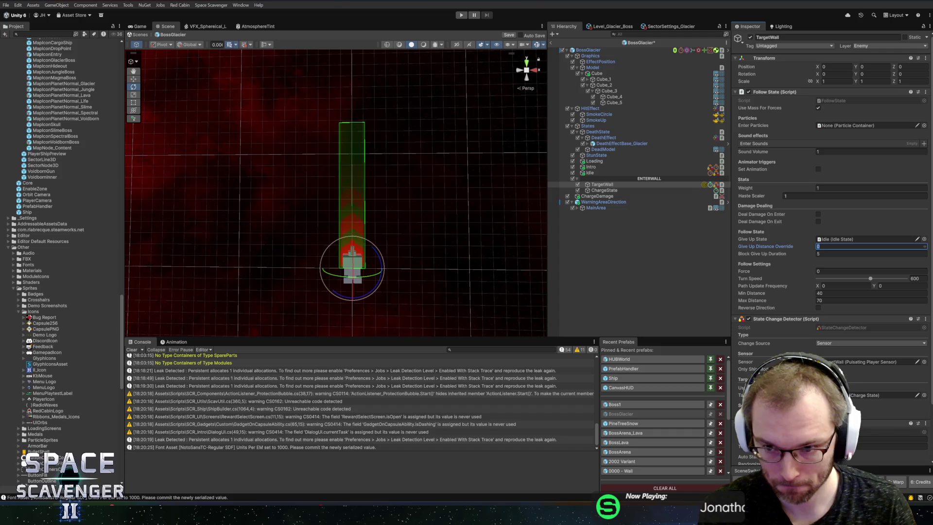
pyautogui.click(832, 271)
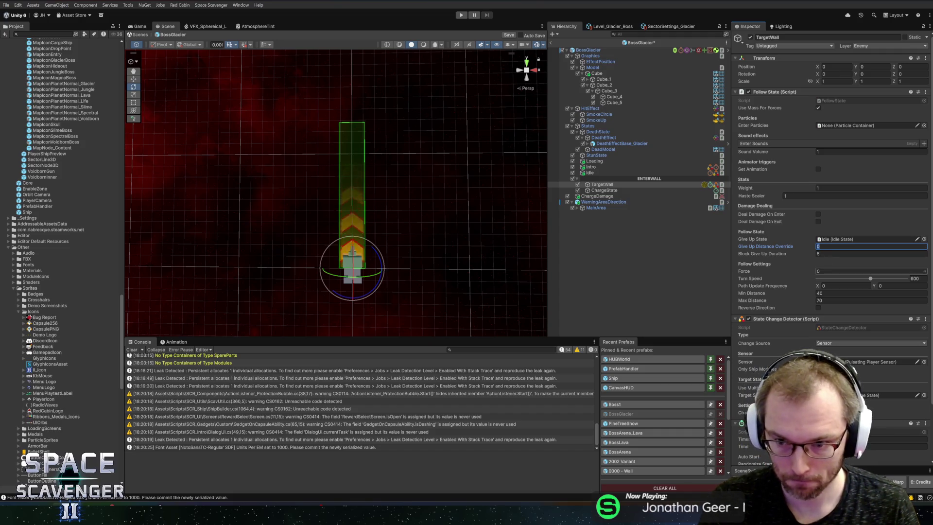
pyautogui.write('50')
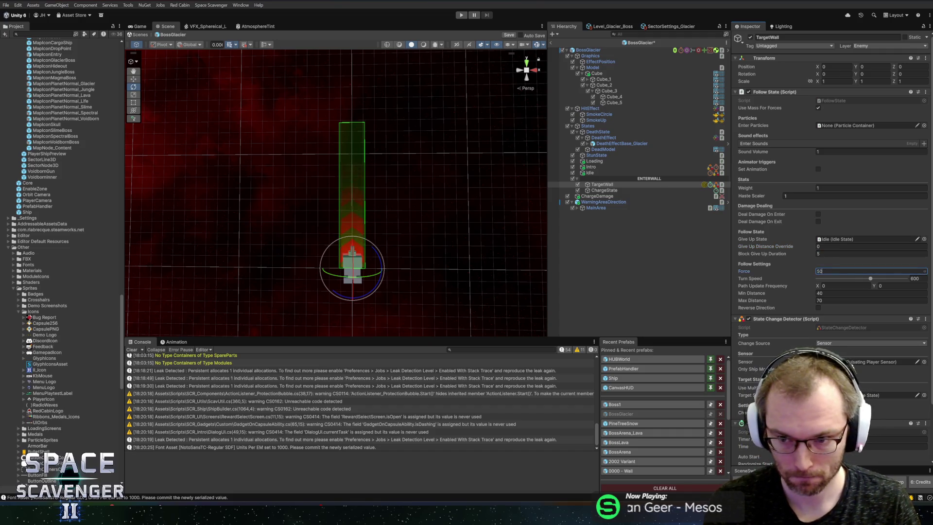
pyautogui.hotkey('ctrl', 's')
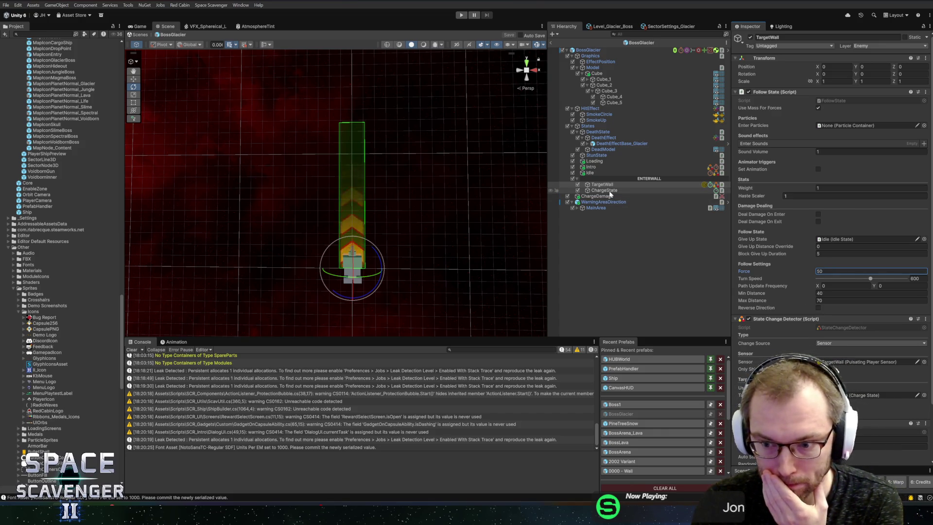
# Step: Rename TargetWall to TelegraphCharge and confirm Idle now targets it
pyautogui.click(590, 173)
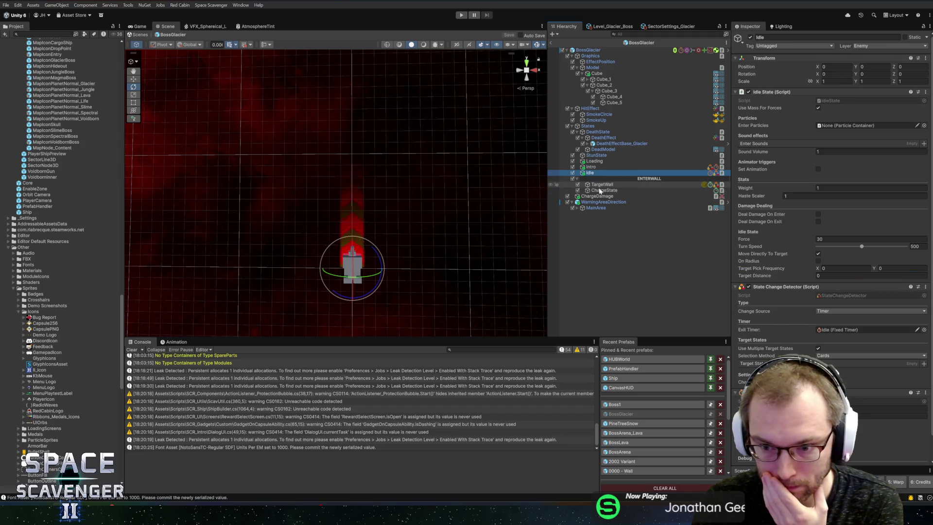
pyautogui.click(925, 364)
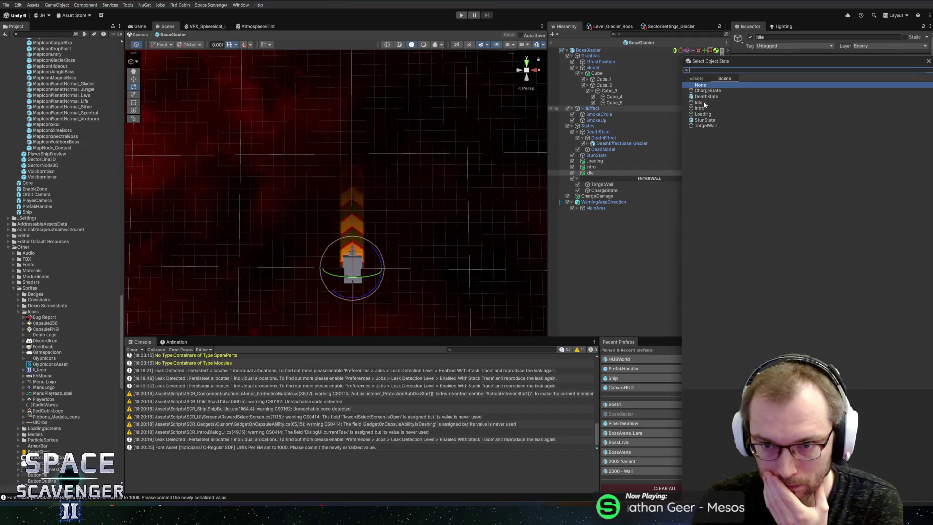
pyautogui.doubleClick(703, 125)
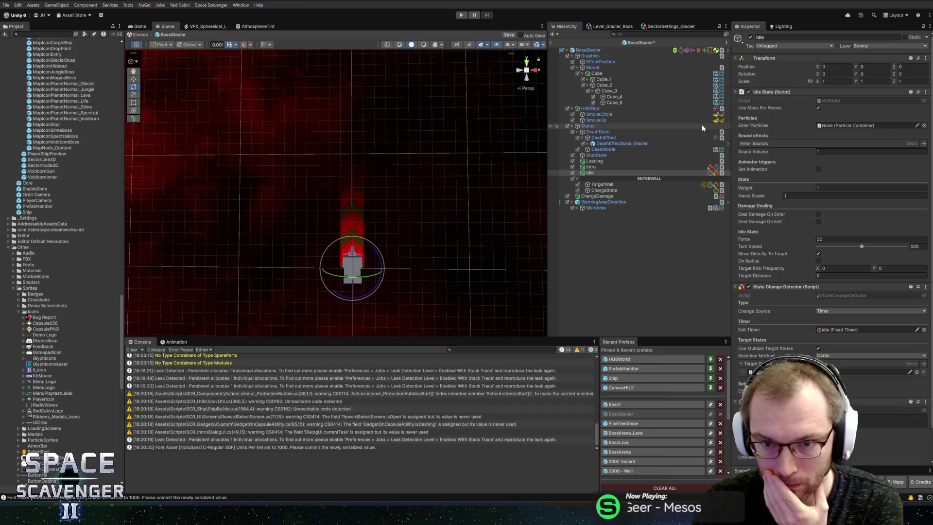
pyautogui.click(602, 185)
pyautogui.click(601, 187)
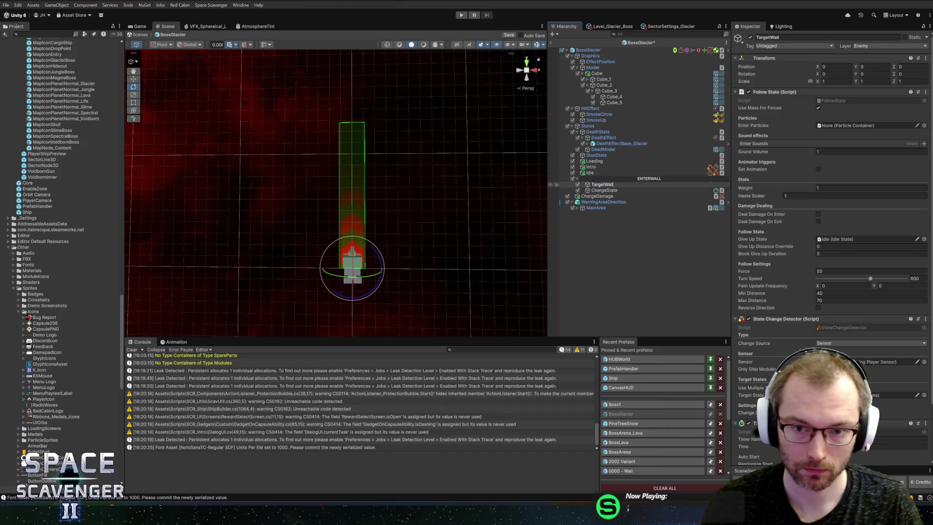
pyautogui.write('Charg')
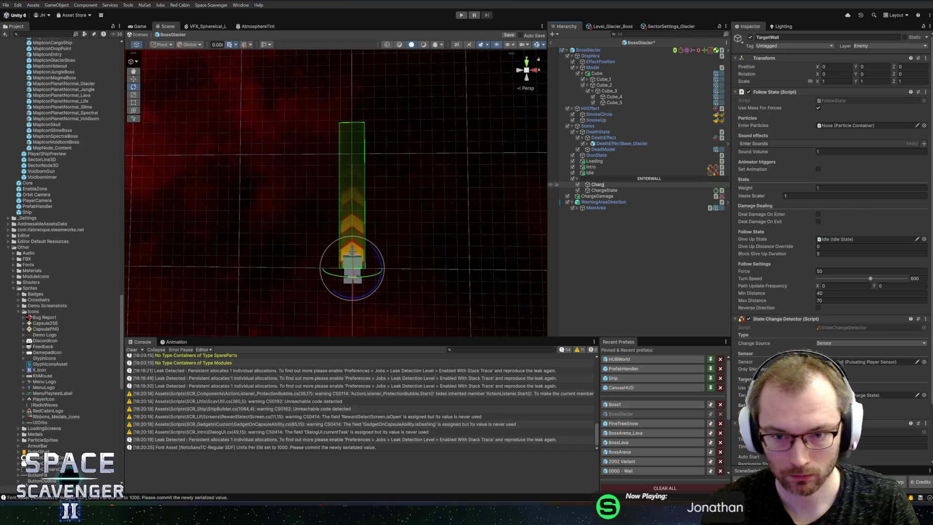
pyautogui.write('eTelegr')
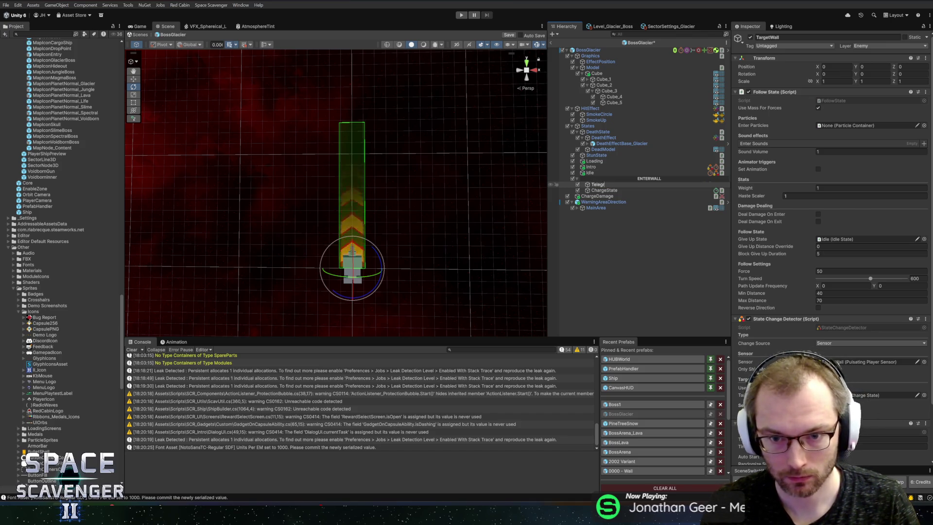
pyautogui.write('Charge')
pyautogui.press('Return')
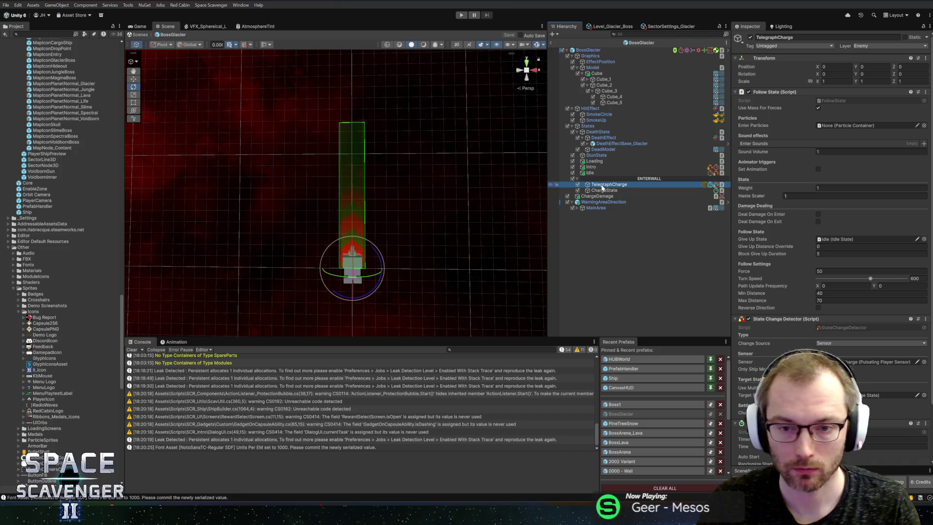
pyautogui.click(603, 172)
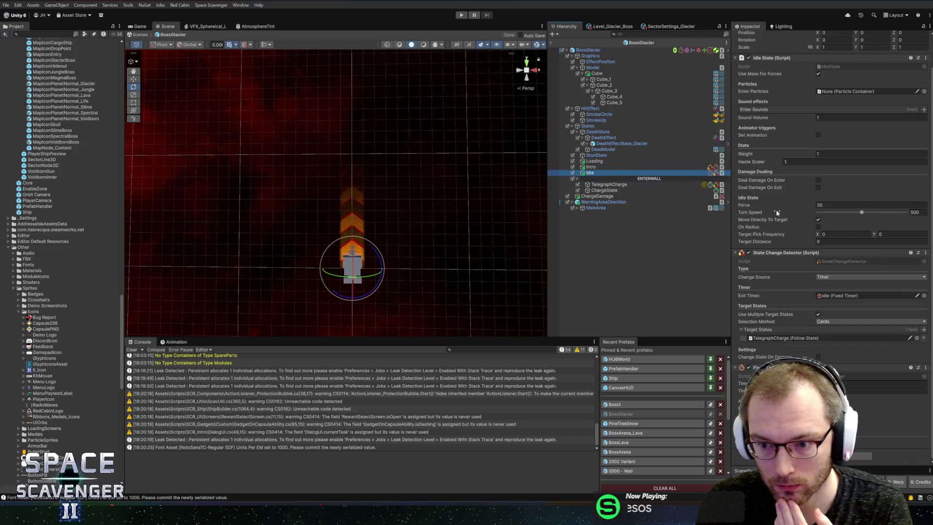
pyautogui.click(603, 185)
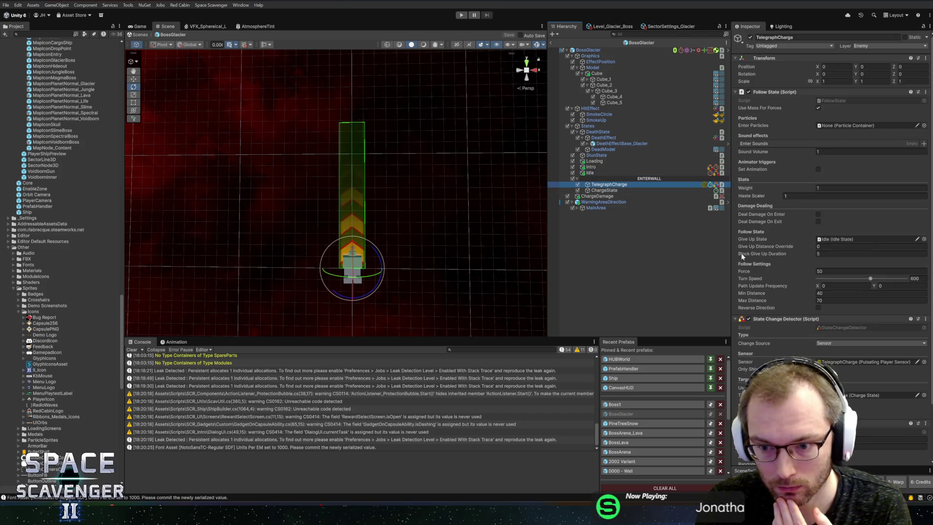
# Step: Duplicate ChargeState and name the copy SwimState
pyautogui.click(606, 190)
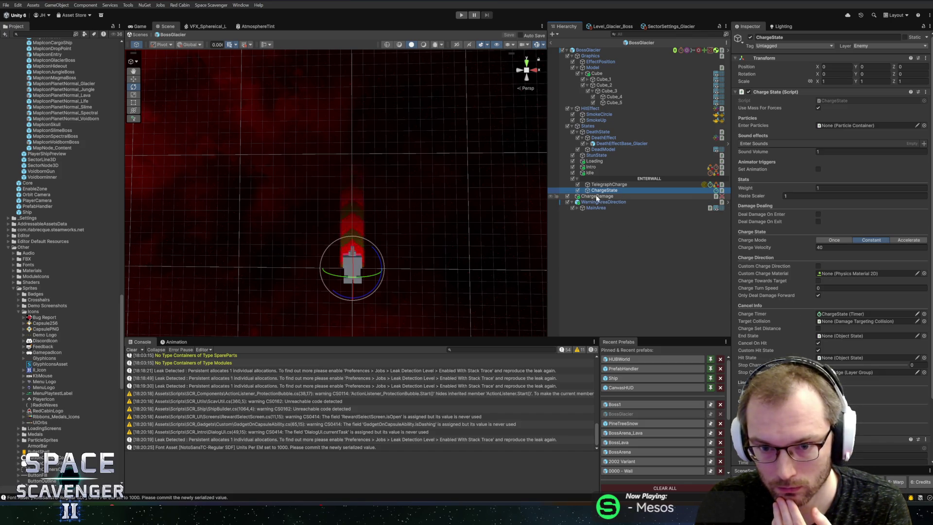
pyautogui.hotkey('ctrl', 'd')
pyautogui.press('F2')
pyautogui.write('SwimState')
pyautogui.press('Return')
pyautogui.click(776, 92)
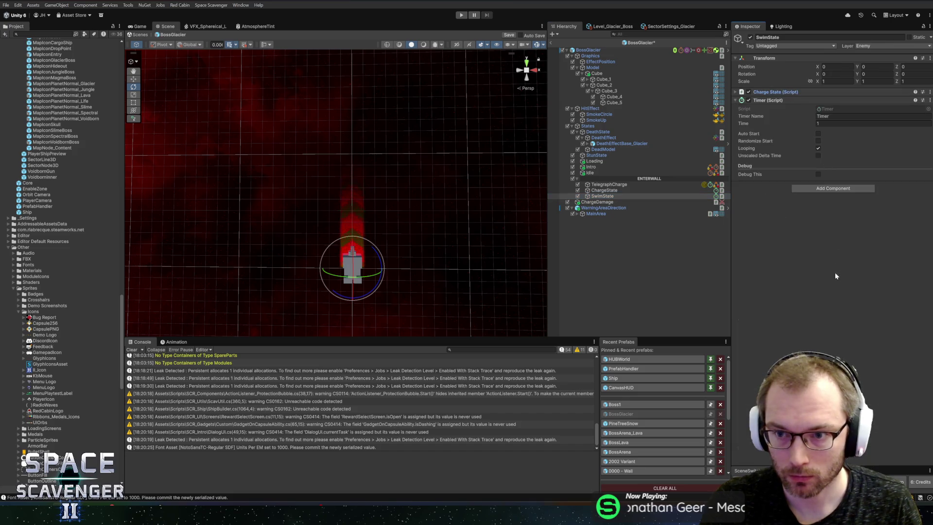
# Step: Swap SwimState's Charge State for a Lava Swim State above Timer, then duplicate SwimState
pyautogui.click(832, 188)
pyautogui.write('swimsta')
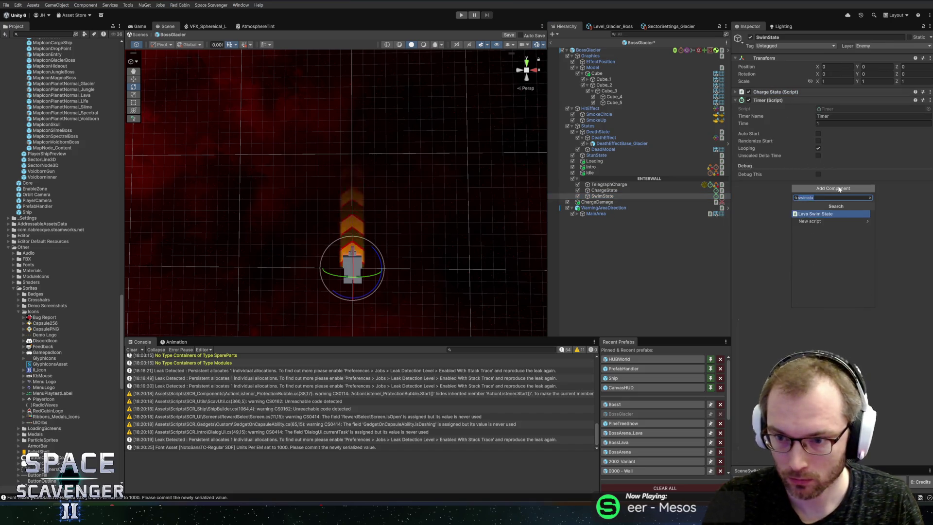
pyautogui.press('Return')
pyautogui.moveTo(767, 100); pyautogui.dragTo(772, 330)
pyautogui.rightClick(793, 98)
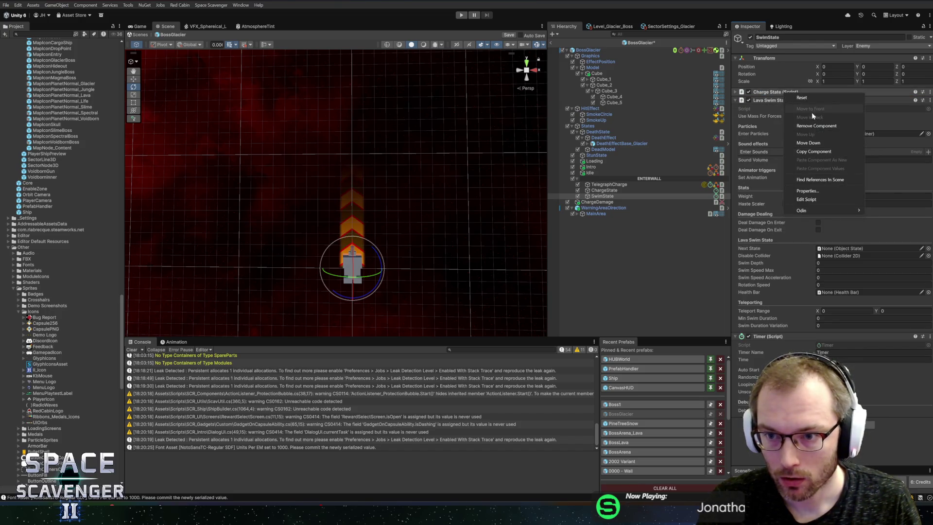
pyautogui.click(816, 126)
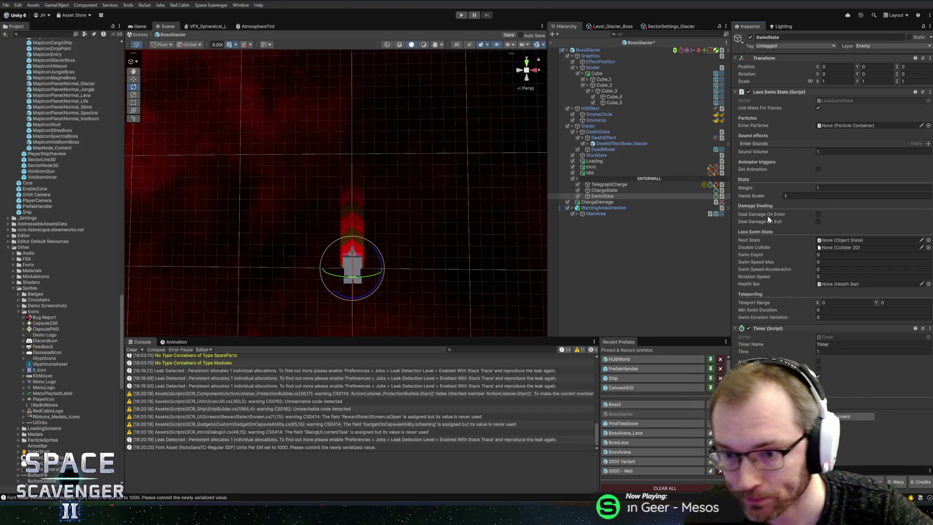
pyautogui.click(610, 196)
pyautogui.hotkey('ctrl', 'd')
pyautogui.write('AppearState')
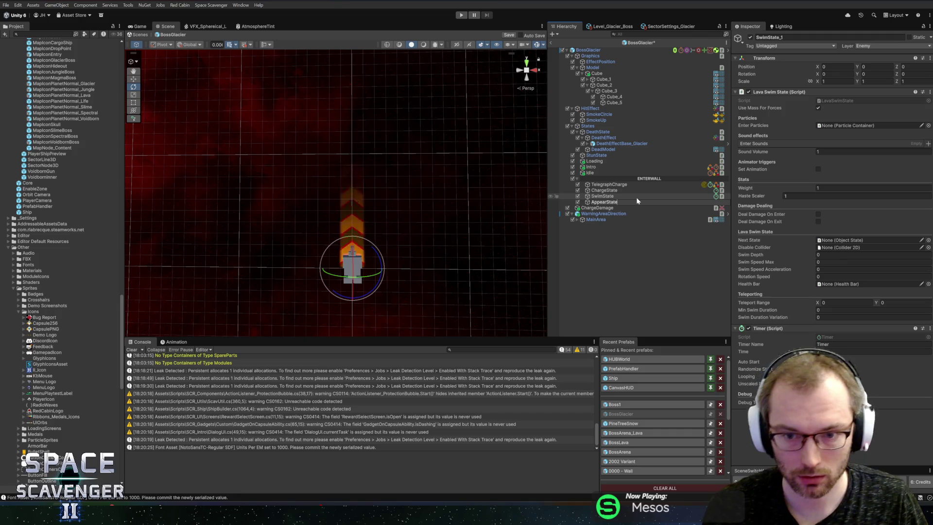
# Step: Name the copy AppearState, add a Dive State at the top, and set Next State to Idle
pyautogui.press('Return')
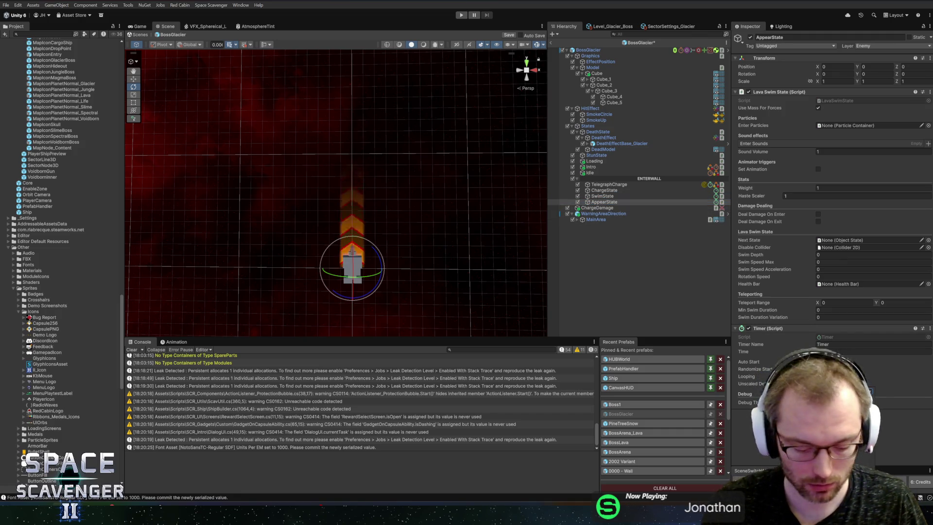
pyautogui.press('Return')
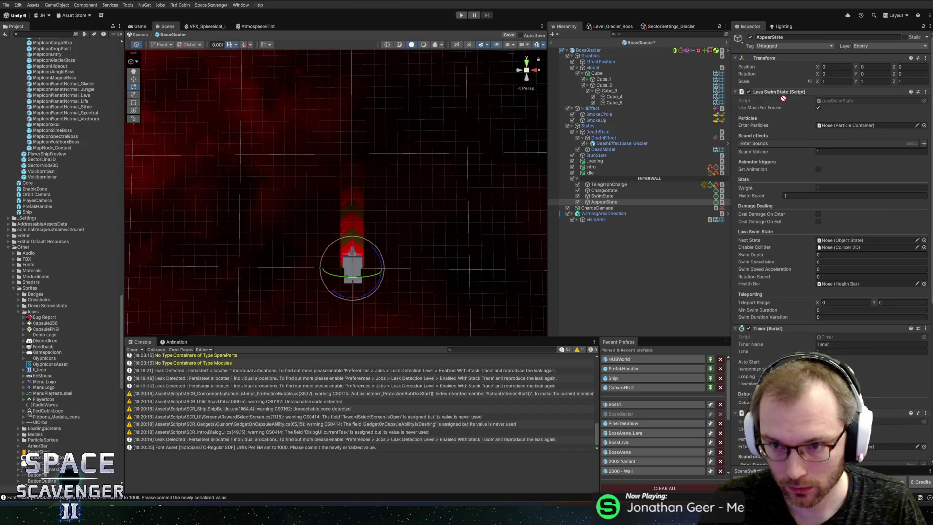
pyautogui.moveTo(765, 88); pyautogui.dragTo(766, 90)
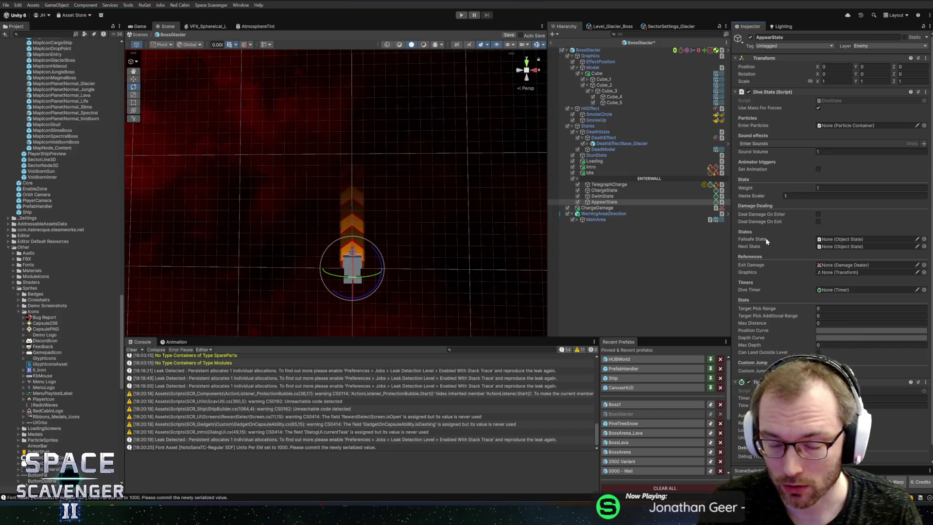
pyautogui.moveTo(613, 174)
pyautogui.mouseDown()
pyautogui.moveTo(728, 219)
pyautogui.moveTo(865, 246)
pyautogui.moveTo(844, 238)
pyautogui.mouseUp()
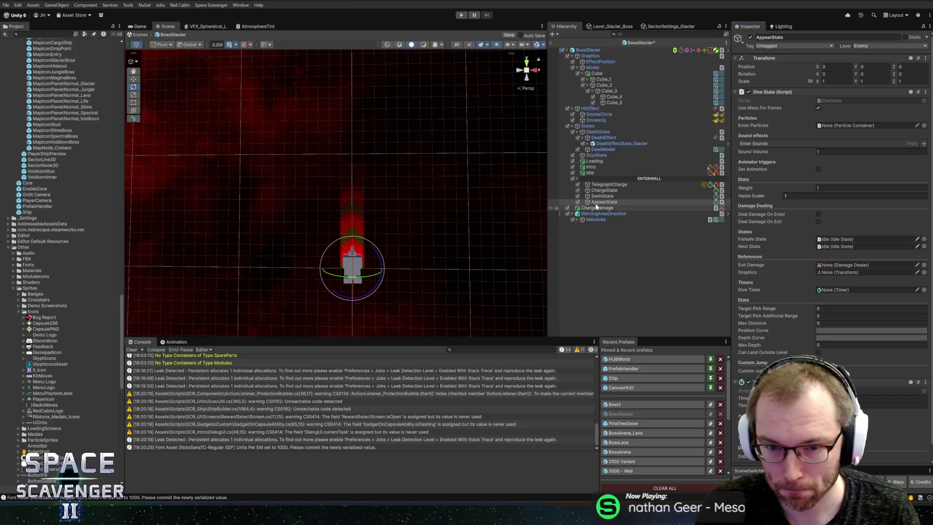
pyautogui.rightClick(589, 51)
# Step: Create an empty AppearDiveDamage object and add a Damage Dealer component to it
pyautogui.click(627, 189)
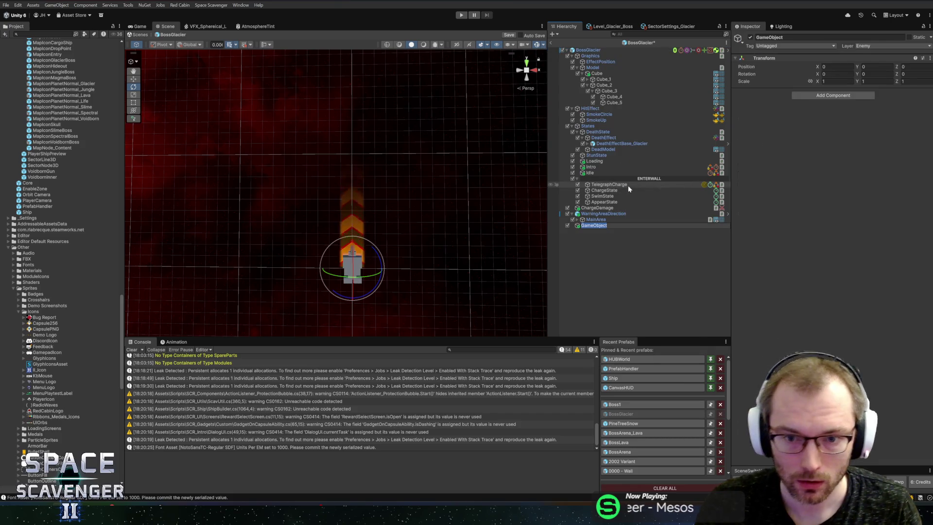
pyautogui.write('AppearDiveDa')
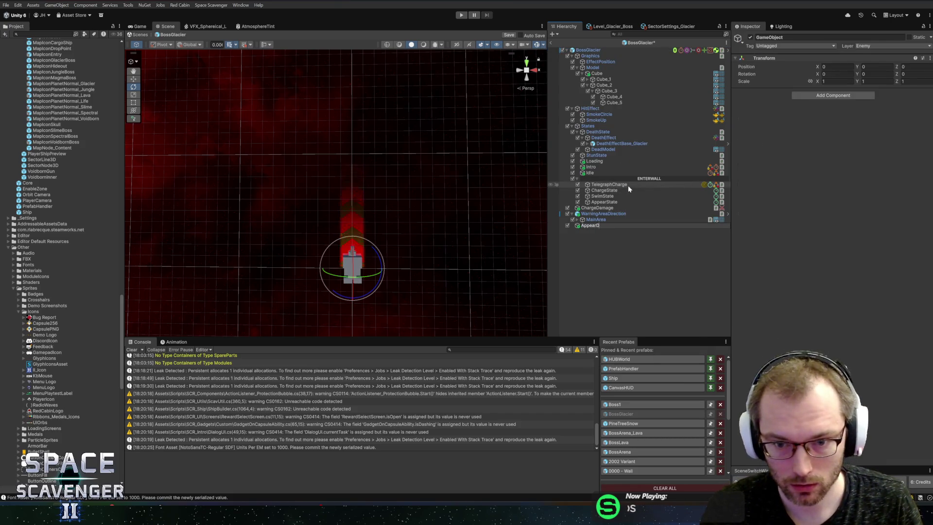
pyautogui.write('mage')
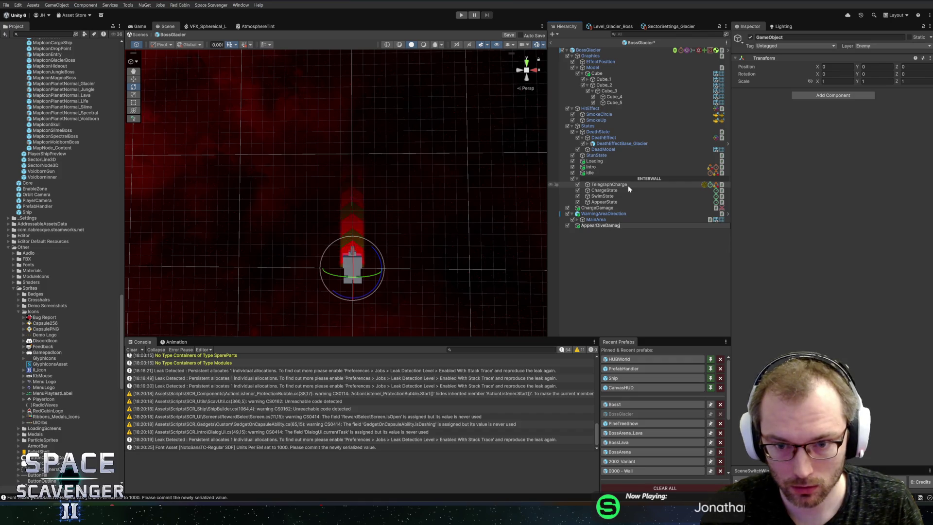
pyautogui.press('Return')
pyautogui.click(855, 98)
pyautogui.write('damage')
pyautogui.press('Return')
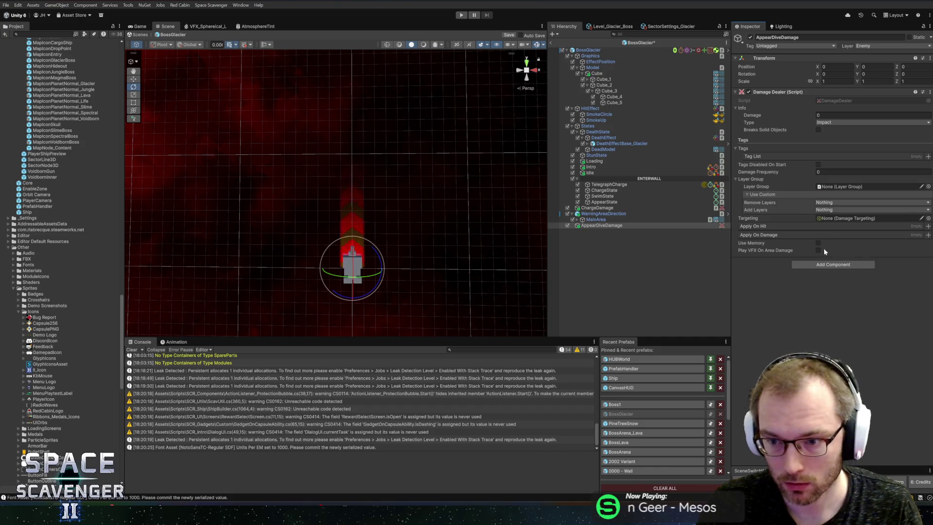
# Step: Add a Damage Targeting Circle with radius 16 and link it as the dealer's Targeting
pyautogui.click(829, 265)
pyautogui.write('circle')
pyautogui.press('Down')
pyautogui.press('Return')
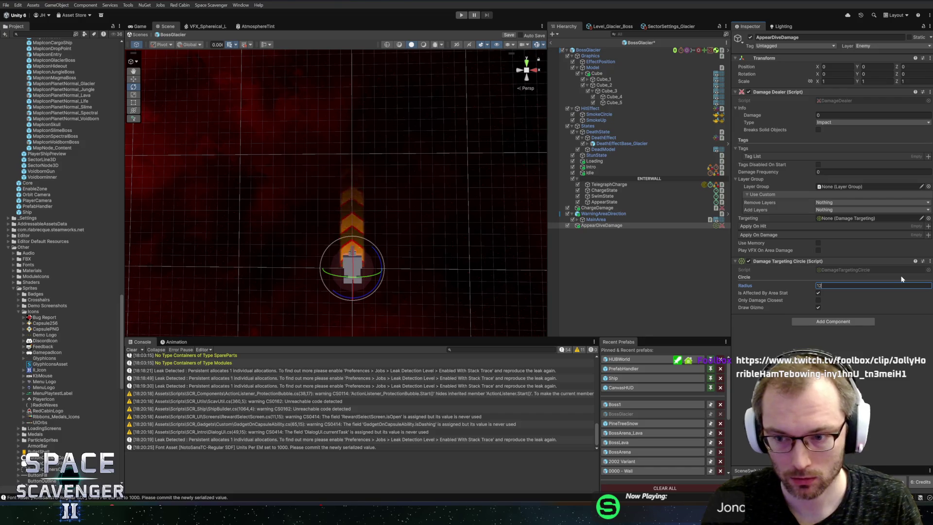
pyautogui.press('BackSpace')
pyautogui.write('16')
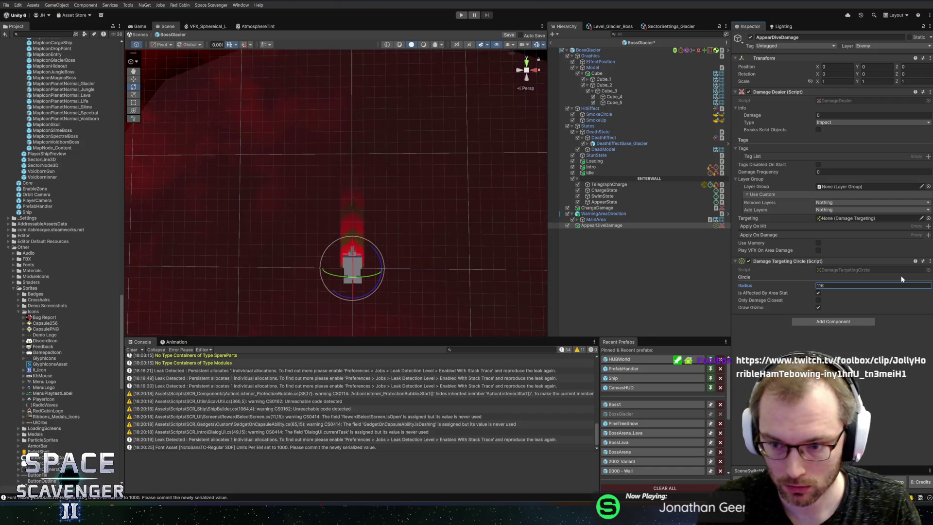
pyautogui.hotkey('ctrl', 'a')
pyautogui.write('16')
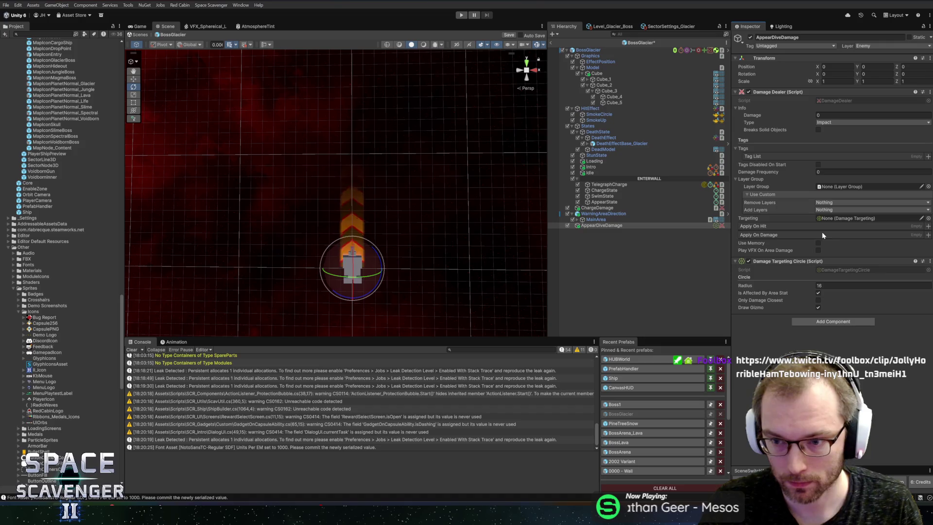
pyautogui.moveTo(751, 262); pyautogui.dragTo(837, 218)
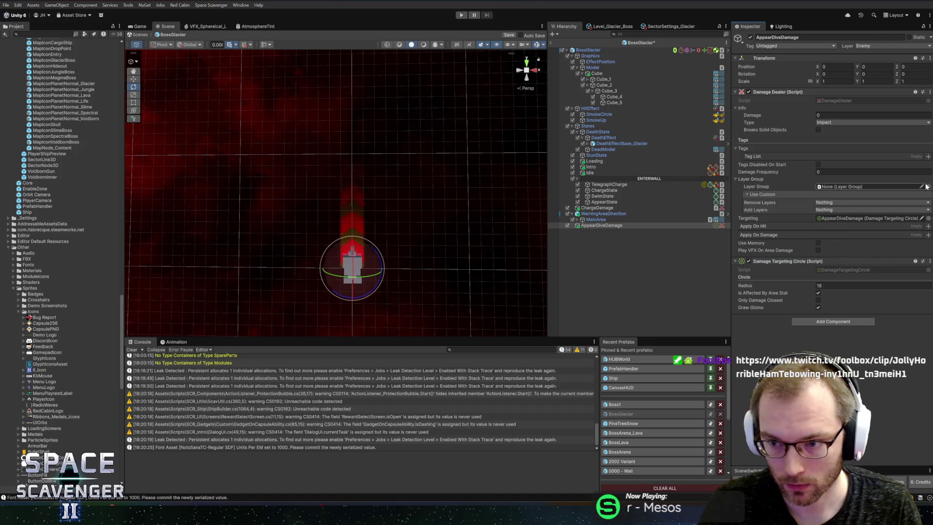
# Step: Set the dealer to EnemyDamage_Normal layer group, Ice damage type, and Breaks Solid Objects
pyautogui.click(926, 187)
pyautogui.write('da')
pyautogui.click(717, 97)
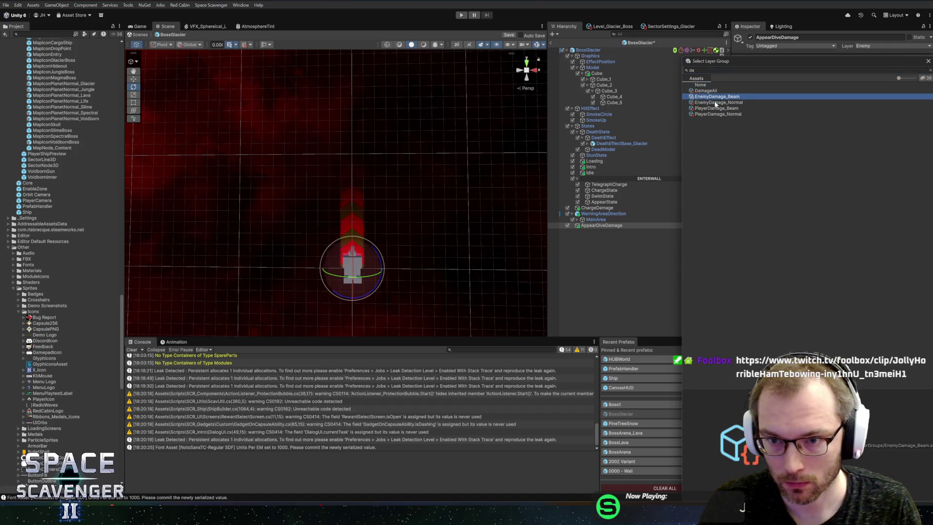
pyautogui.doubleClick(717, 102)
pyautogui.click(826, 122)
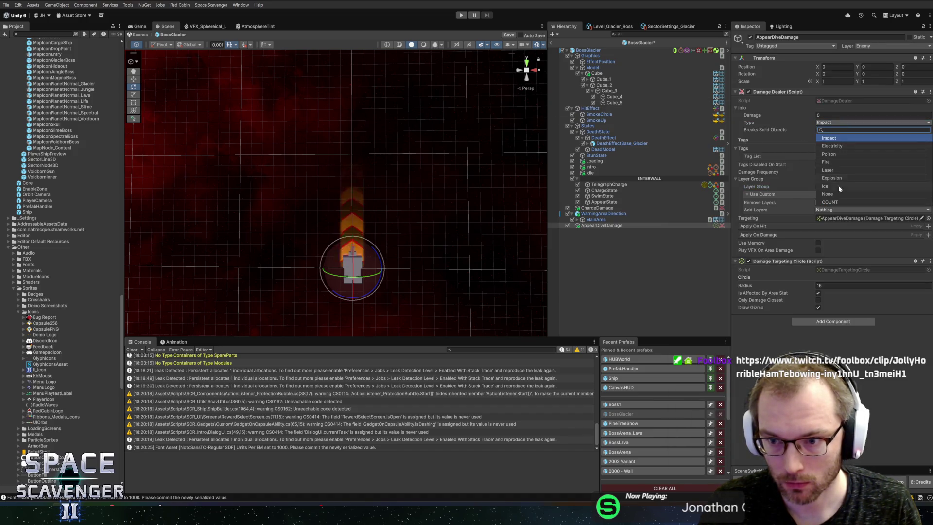
pyautogui.click(834, 187)
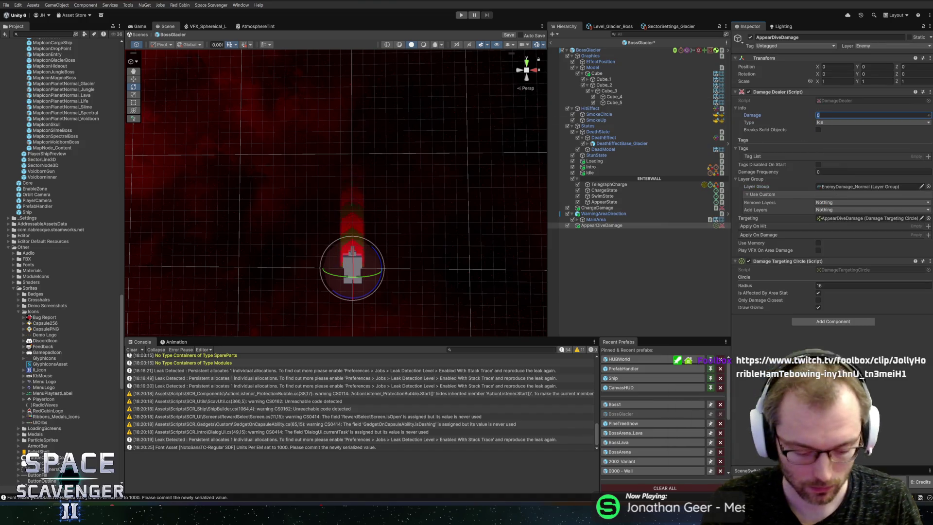
pyautogui.click(830, 113)
pyautogui.write('20')
pyautogui.click(818, 129)
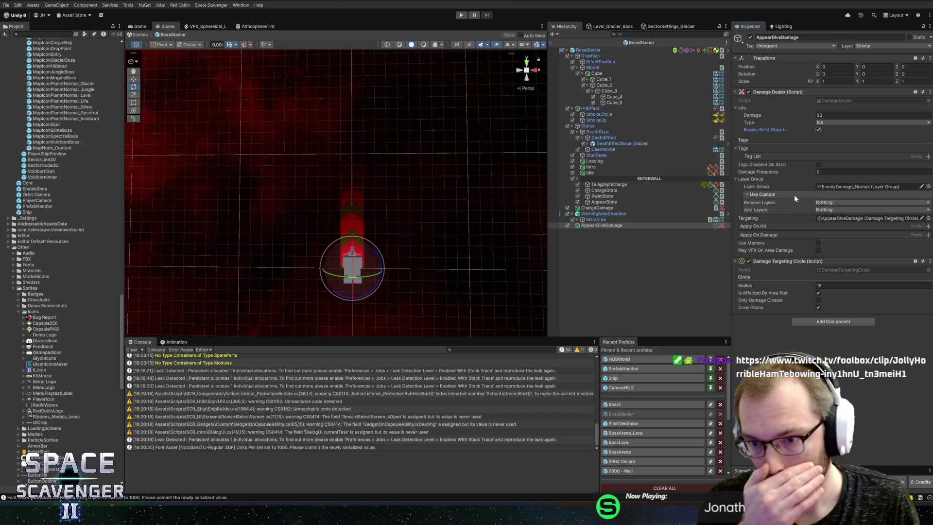
# Step: Assign AppearDiveDamage as AppearState's dive exit damage and Graphics as its graphics transform
pyautogui.click(626, 202)
pyautogui.moveTo(589, 226); pyautogui.dragTo(847, 265)
pyautogui.moveTo(590, 56)
pyautogui.mouseDown()
pyautogui.moveTo(631, 146)
pyautogui.moveTo(777, 253)
pyautogui.moveTo(836, 273)
pyautogui.mouseUp()
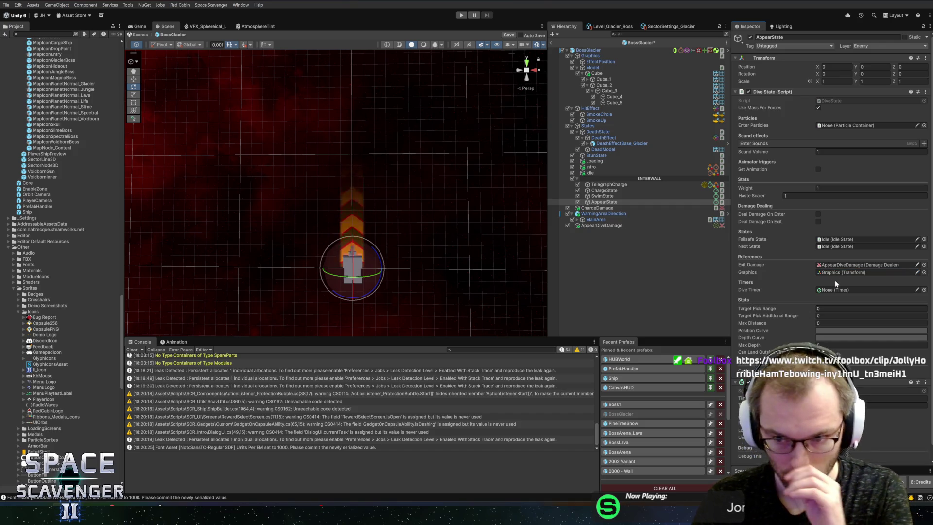
# Step: Use AppearState's Timer as dive timer, with a rising-ease position curve and arch-shaped depth curve
pyautogui.click(855, 289)
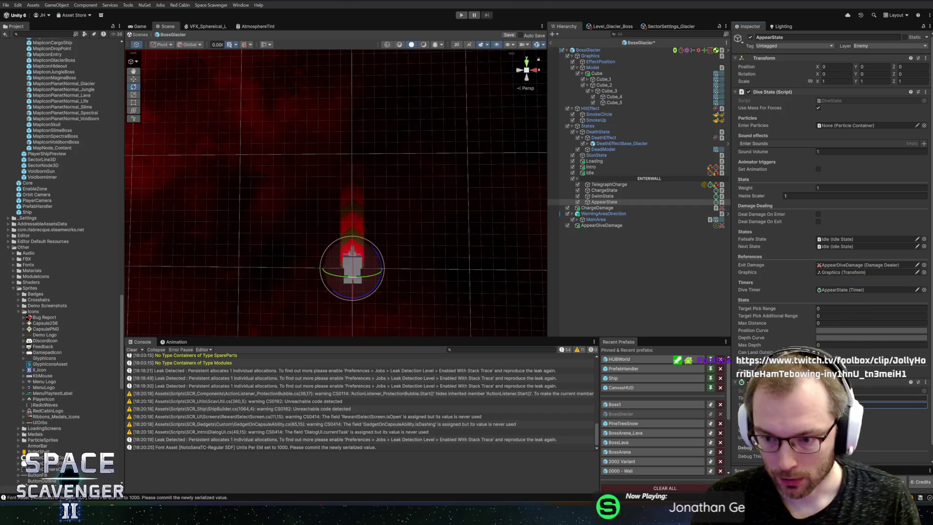
pyautogui.click(863, 331)
pyautogui.click(410, 493)
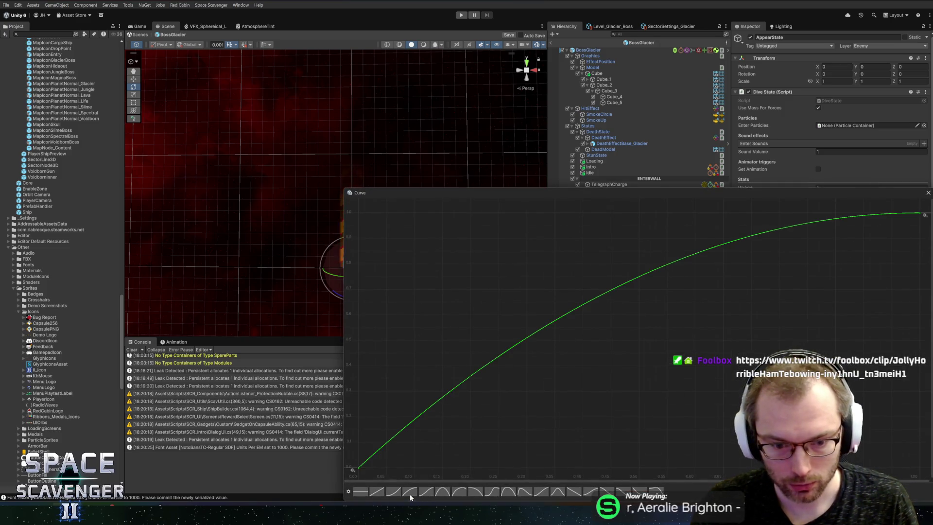
pyautogui.click(927, 193)
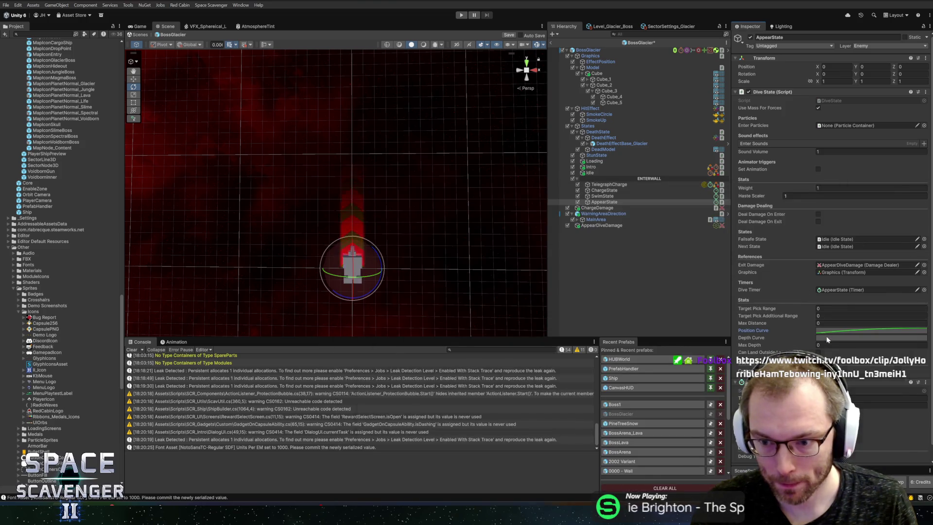
pyautogui.click(826, 336)
pyautogui.click(442, 491)
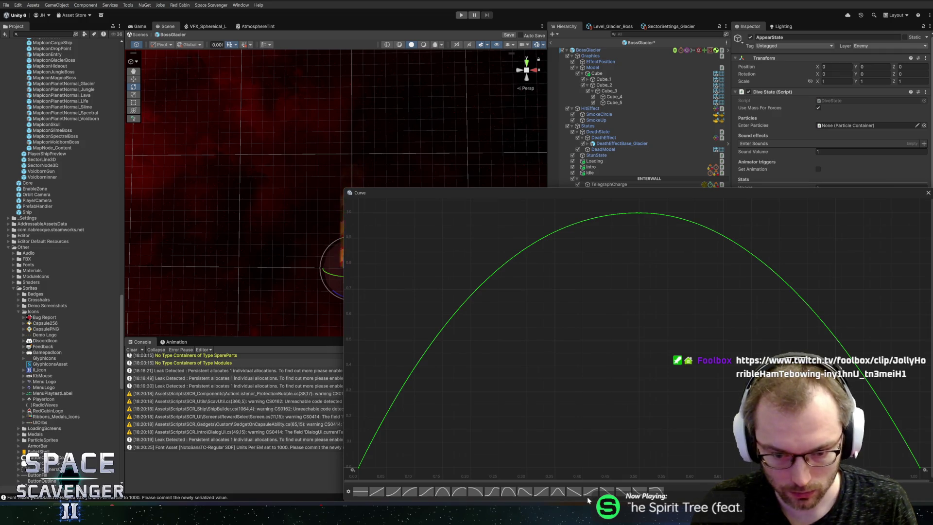
pyautogui.click(493, 493)
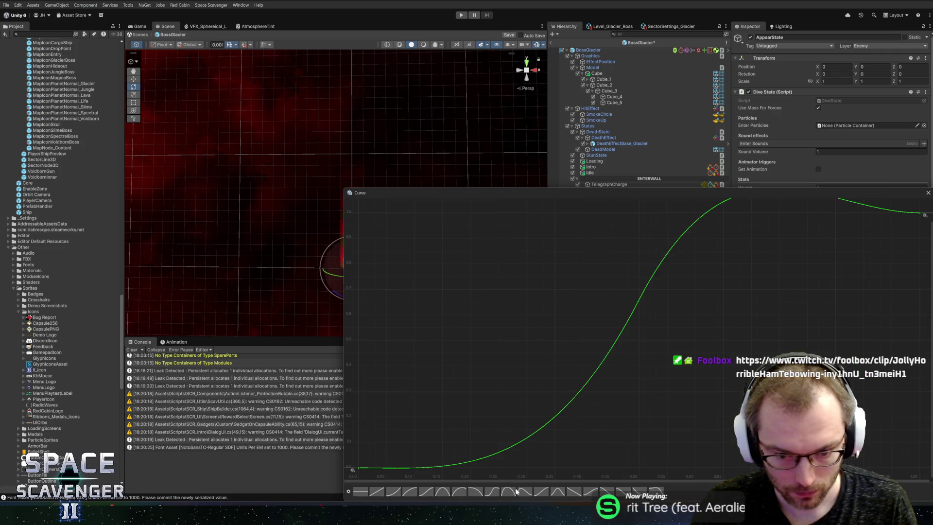
pyautogui.click(516, 491)
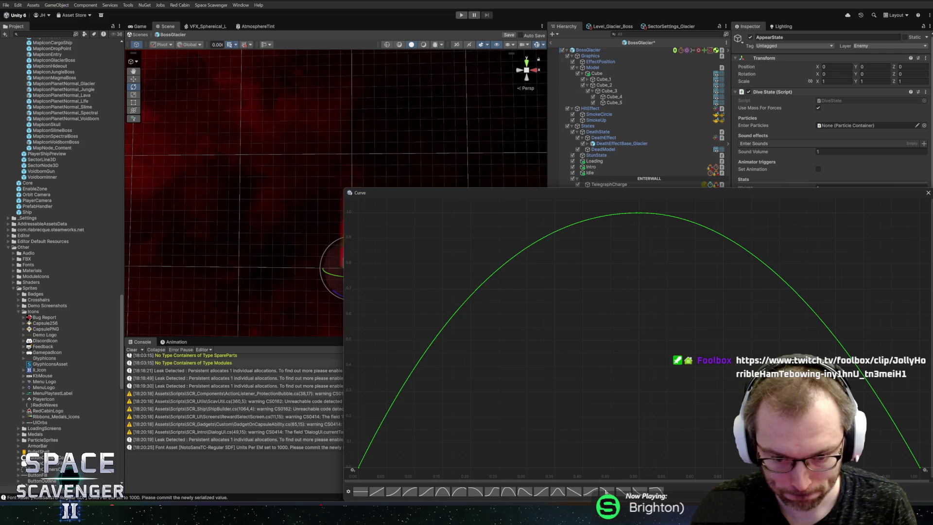
pyautogui.press('Escape')
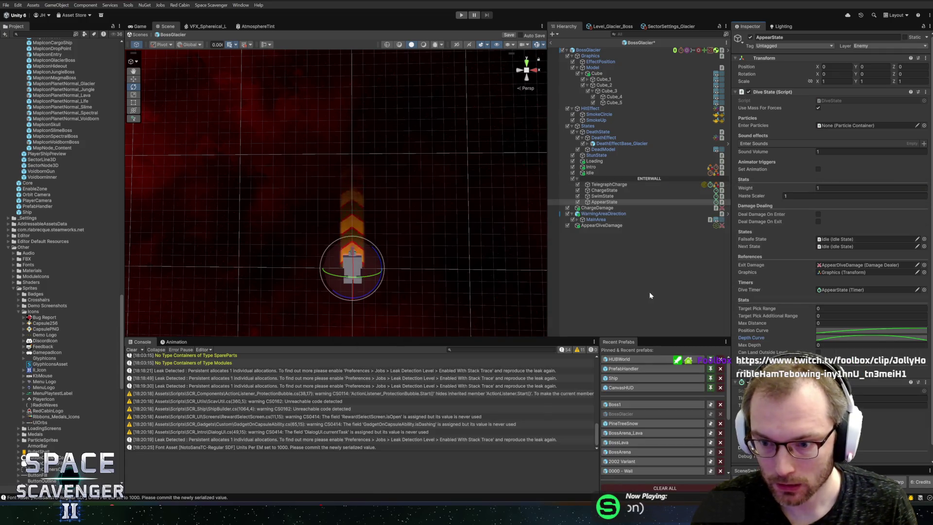
# Step: Set the dive's Target Pick Range to 600 and Max Depth to 25
pyautogui.click(826, 308)
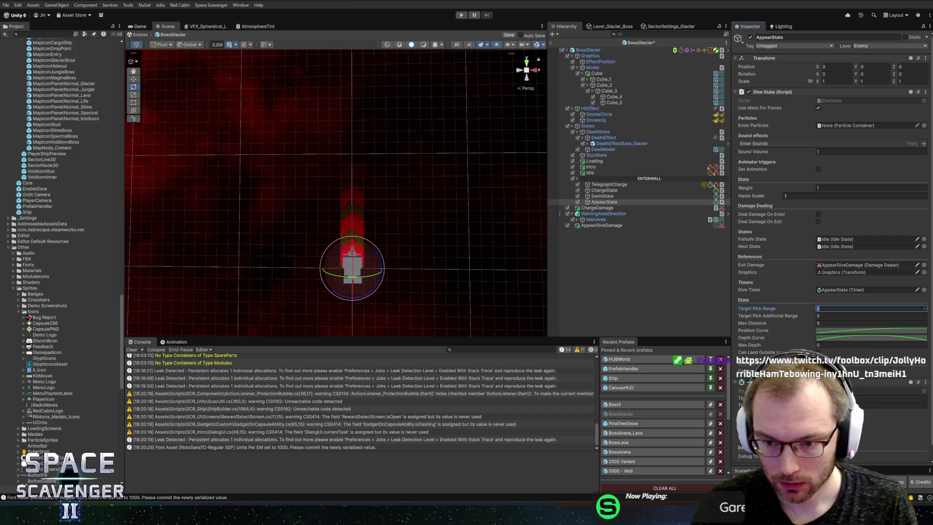
pyautogui.click(923, 323)
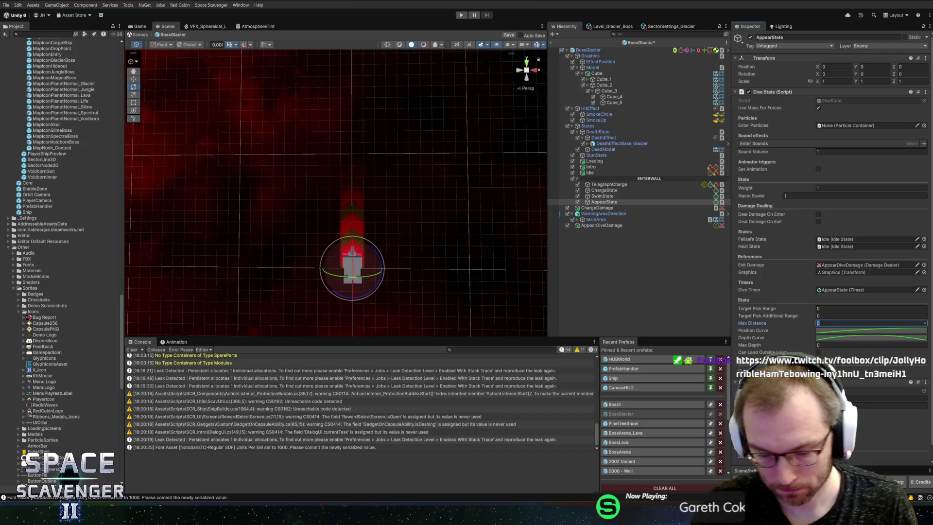
pyautogui.write('99')
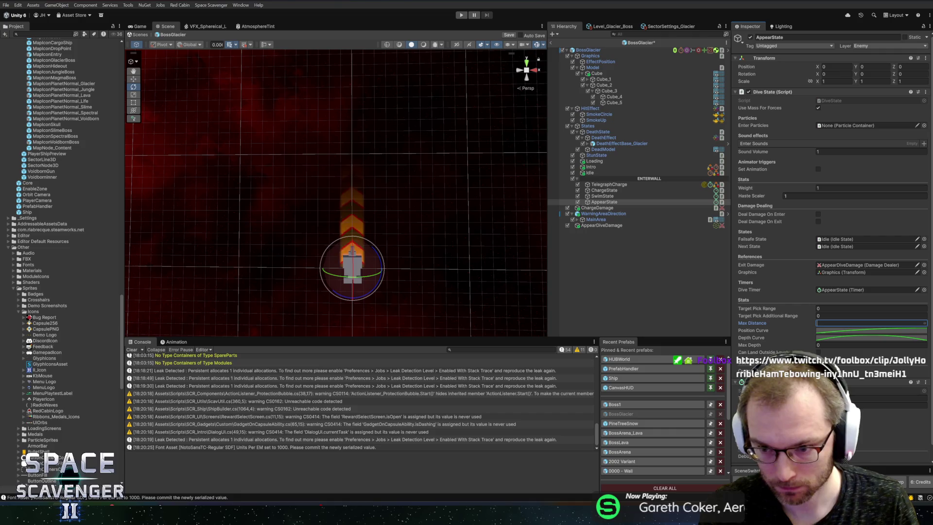
pyautogui.press('Escape')
pyautogui.click(870, 308)
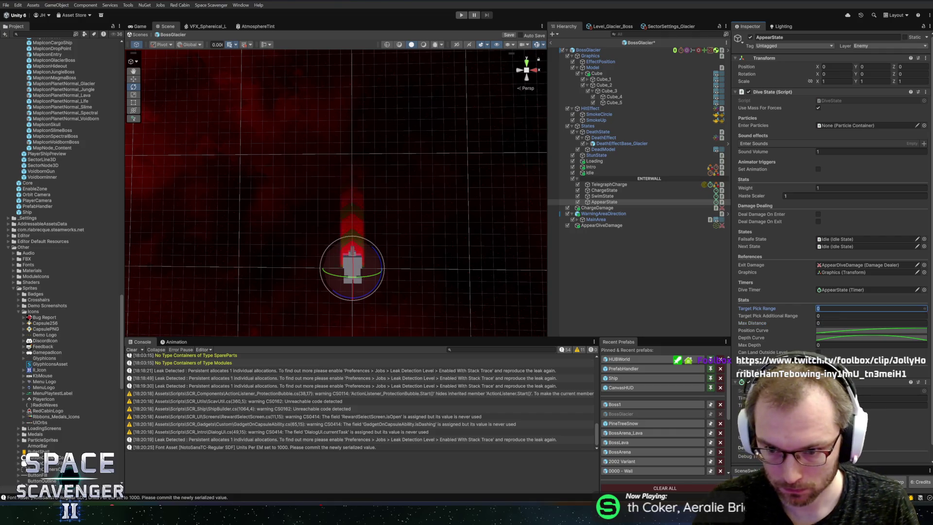
pyautogui.write('600')
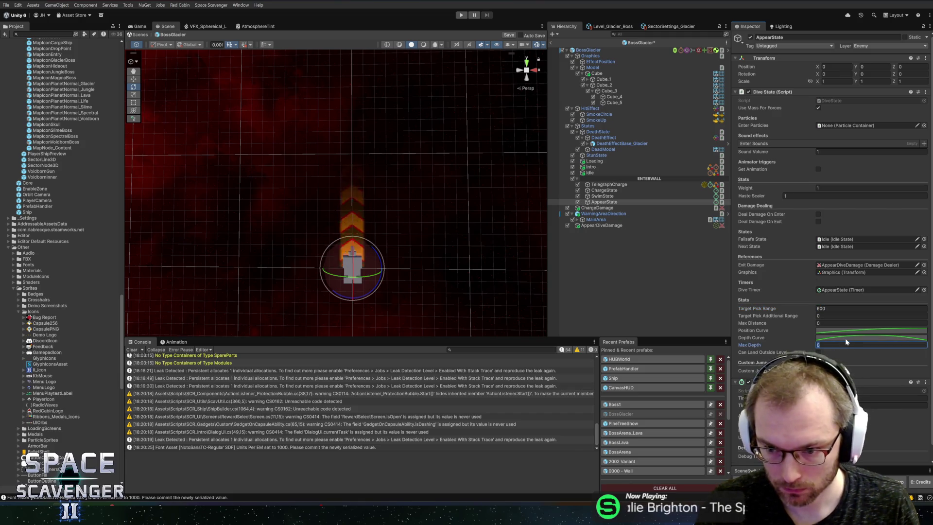
pyautogui.write('245')
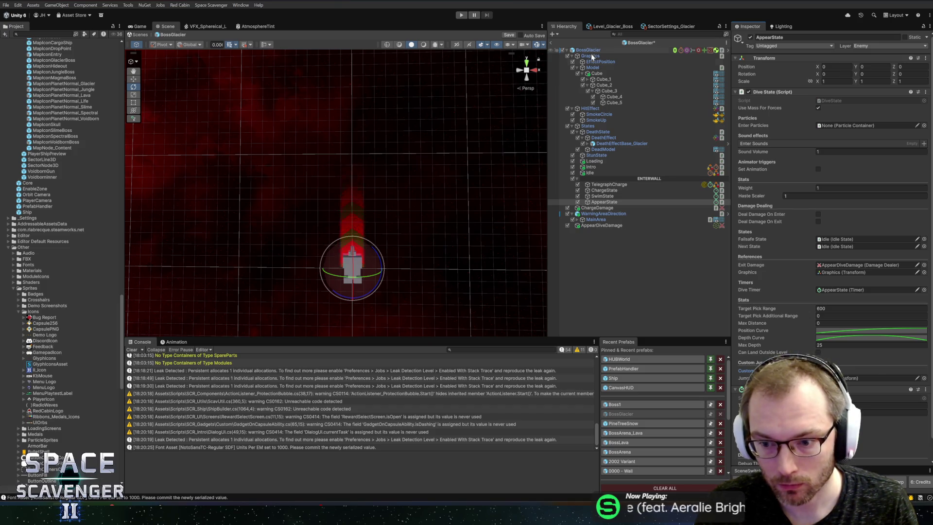
pyautogui.click(743, 370)
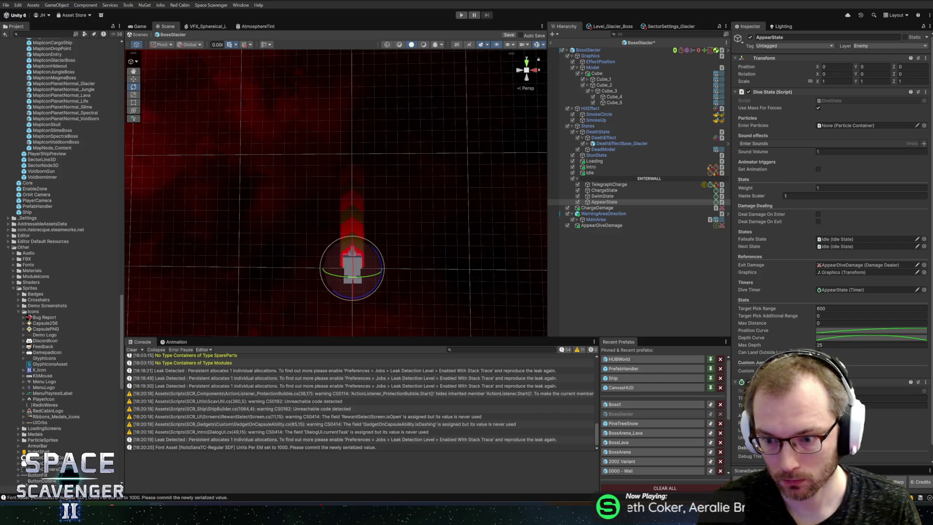
# Step: Select SwimState in the Hierarchy, then bring up the Twitch clip in the browser and unmute it
pyautogui.scroll(-1, 830, 233)
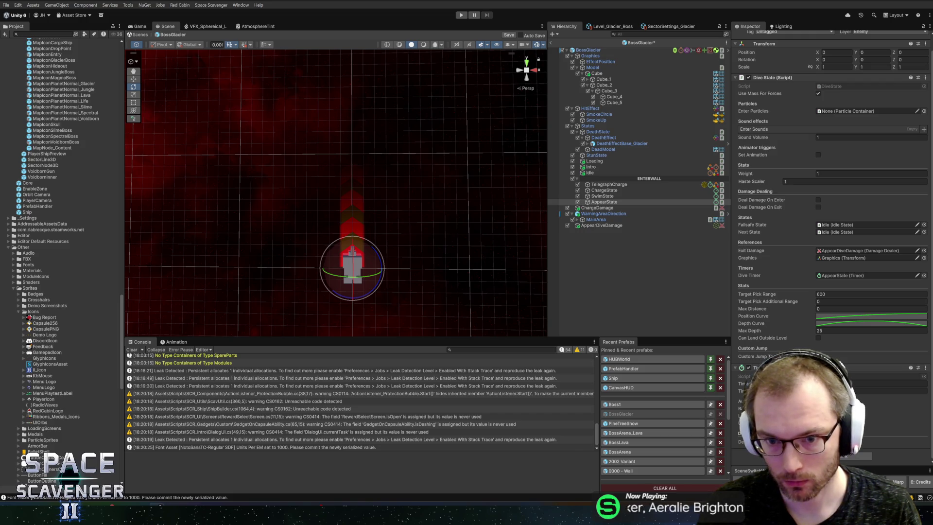
pyautogui.click(600, 196)
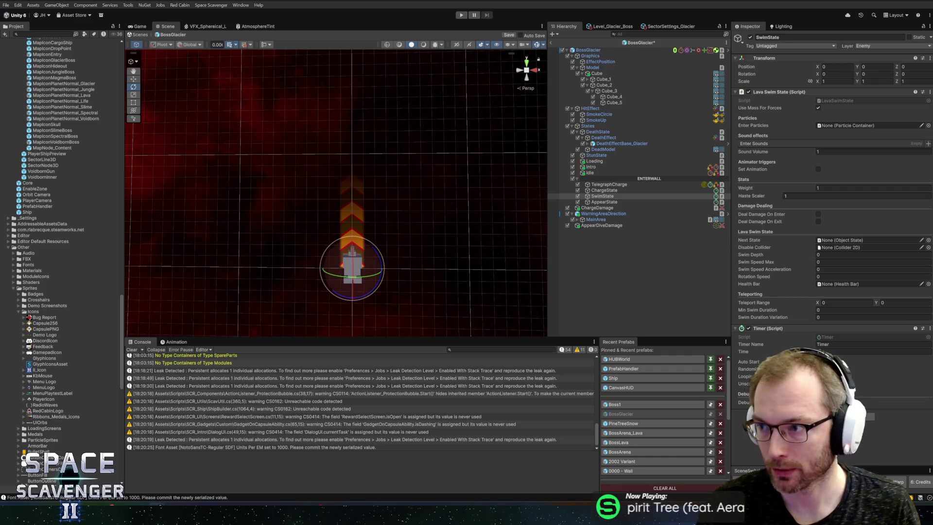
pyautogui.hotkey('alt', 'Tab')
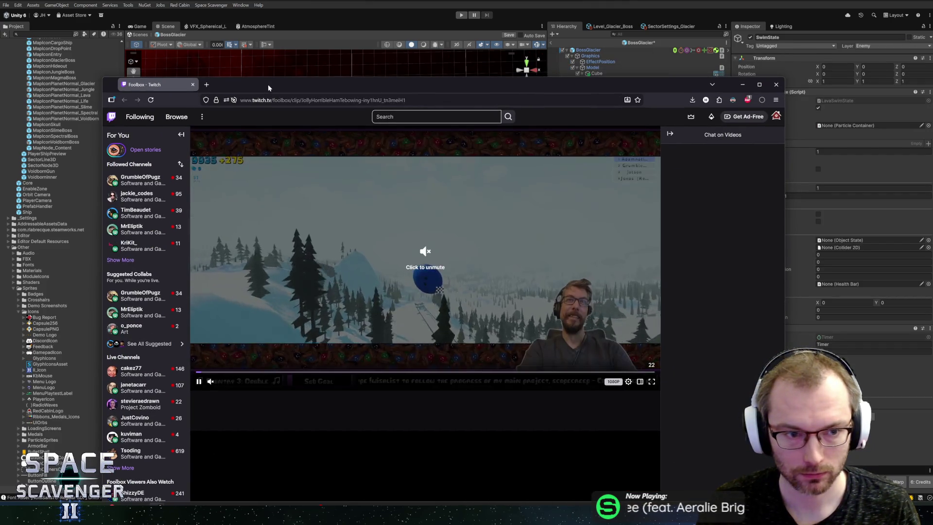
pyautogui.click(421, 256)
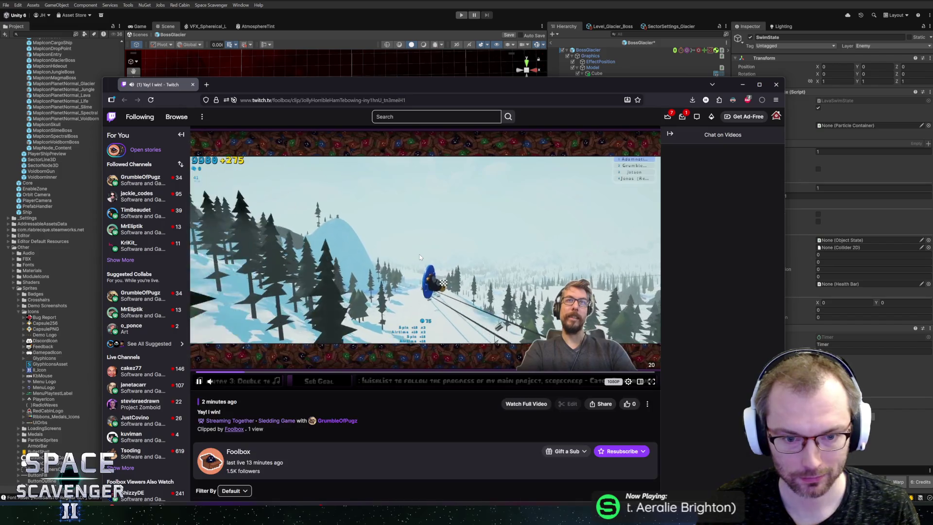
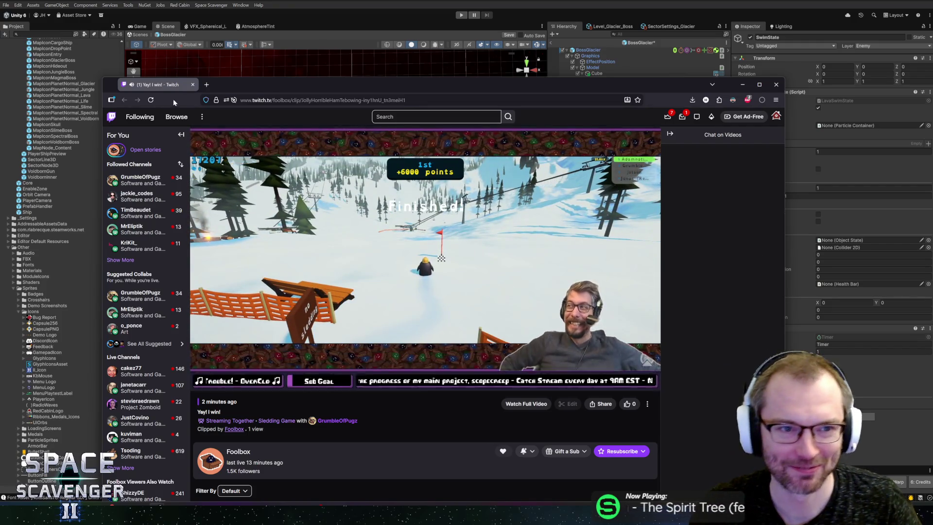
# Step: Leave the Twitch clip window and bring the Unity editor back to the front
pyautogui.hotkey('alt', 'Tab')
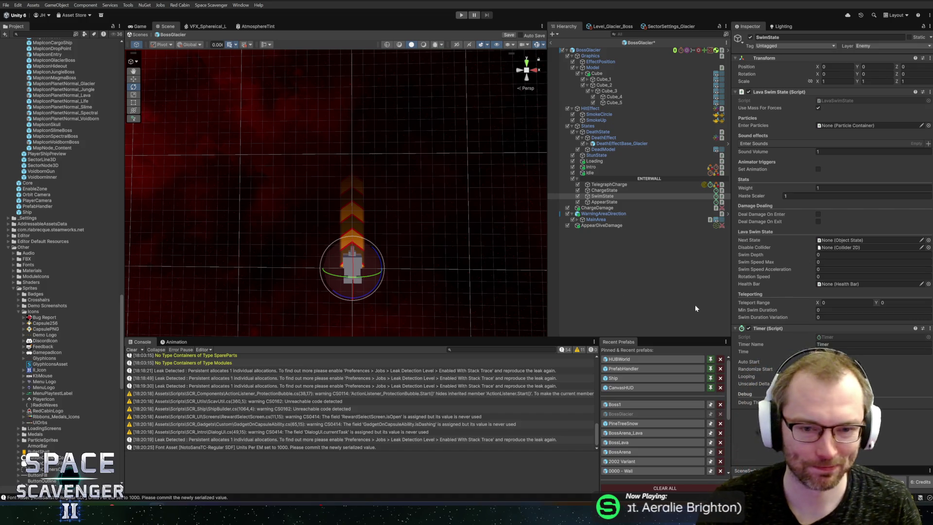
# Step: Frame the boss and set the Lava Swim State's depth and top speed to 50
pyautogui.press('f')
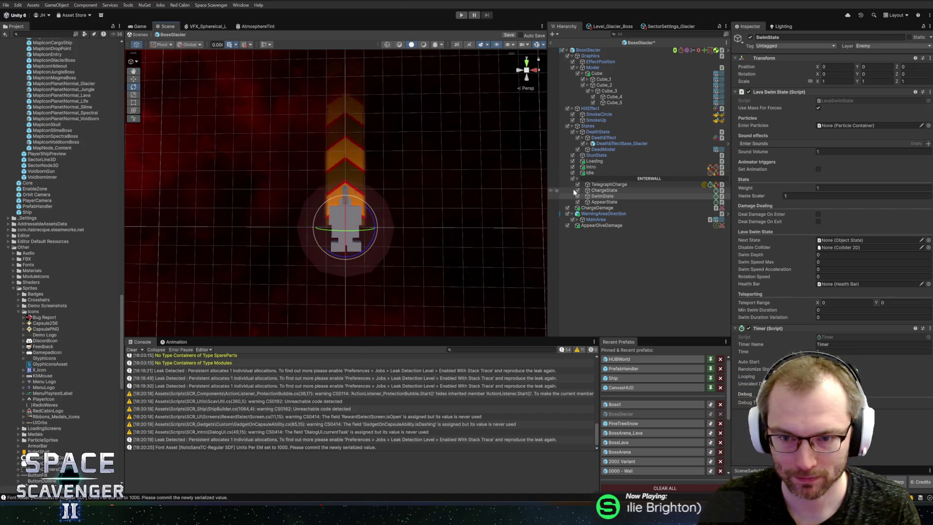
pyautogui.scroll(2, 426, 207)
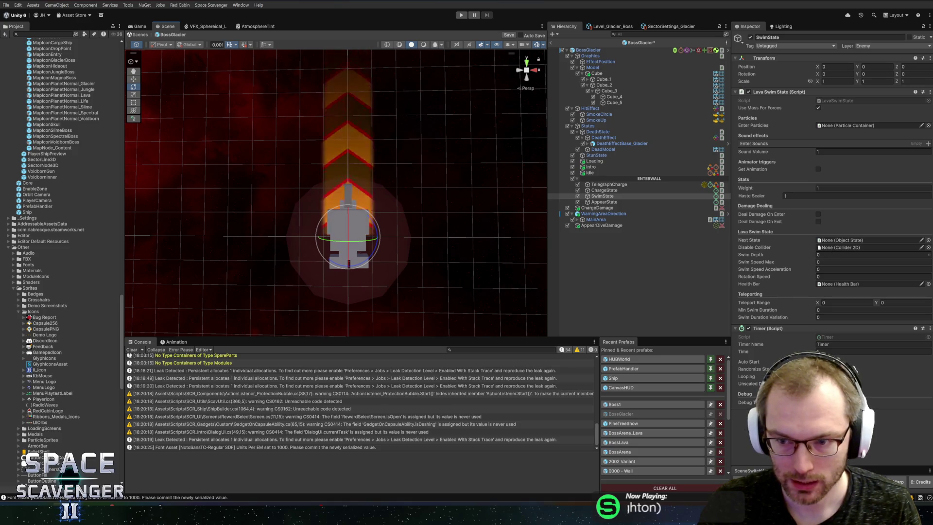
pyautogui.write('50')
pyautogui.write('10')
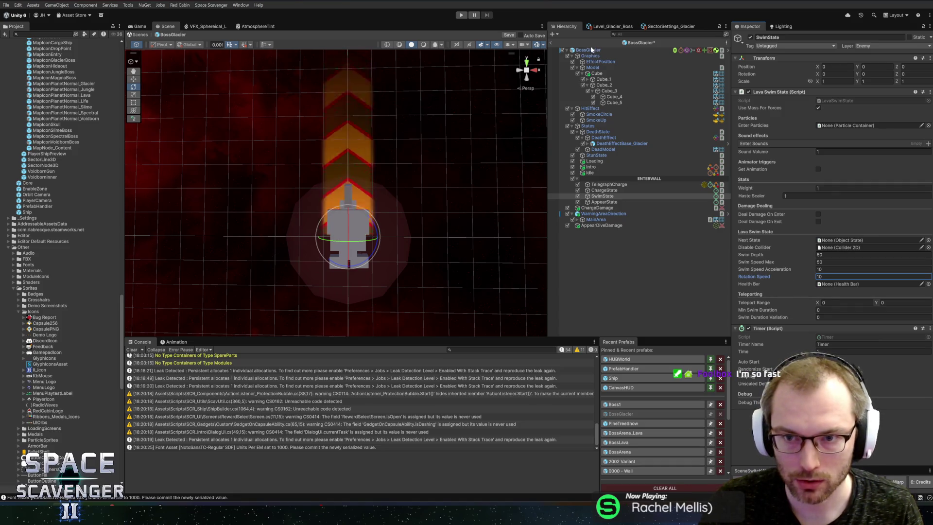
# Step: Make swimming disable BossGlacier's capsule collider, set Next State to AppearState, and Teleport Range Y to 999
pyautogui.moveTo(587, 51)
pyautogui.mouseDown()
pyautogui.moveTo(826, 194)
pyautogui.moveTo(846, 249)
pyautogui.mouseUp()
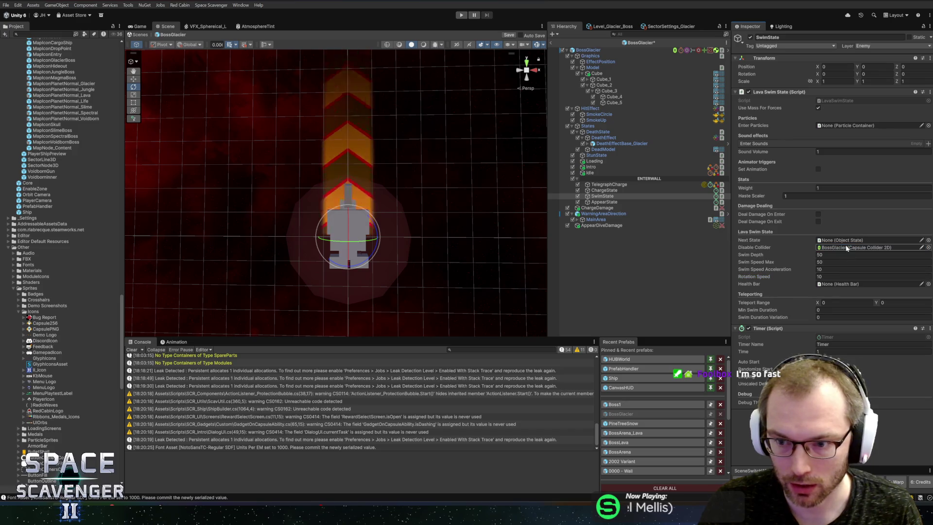
pyautogui.moveTo(606, 200); pyautogui.dragTo(848, 243)
pyautogui.click(846, 303)
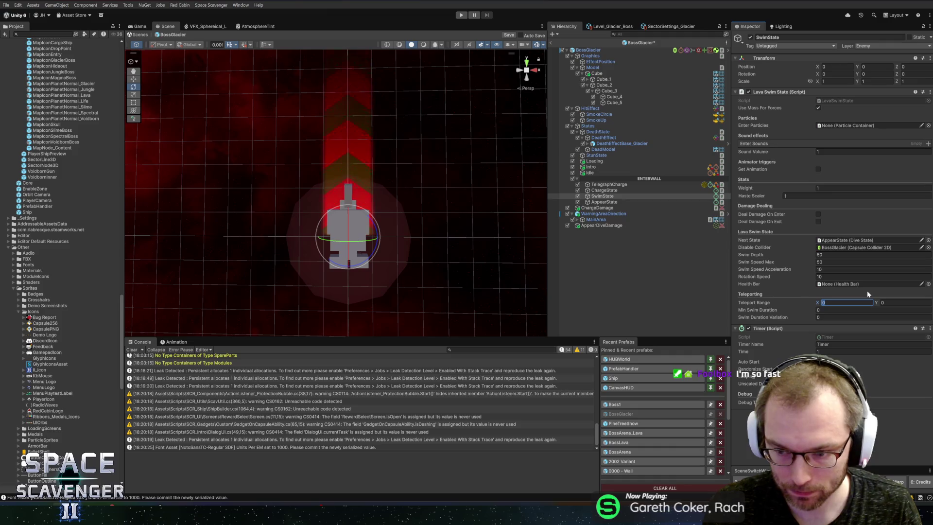
pyautogui.press('Tab')
pyautogui.write('999')
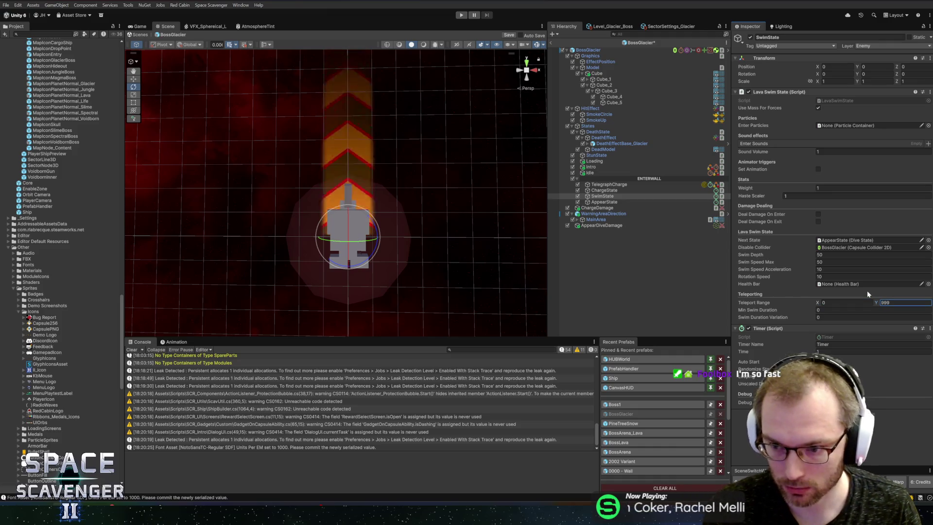
pyautogui.press('Up')
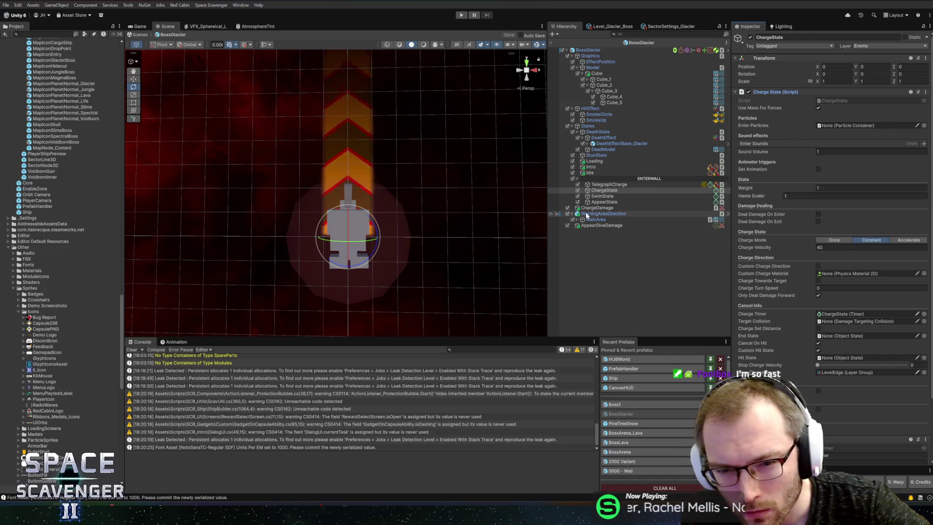
# Step: Give ChargeState target collision ChargeDamage, timer 4, hit state SwimState and end state Idle
pyautogui.moveTo(596, 208); pyautogui.dragTo(819, 325)
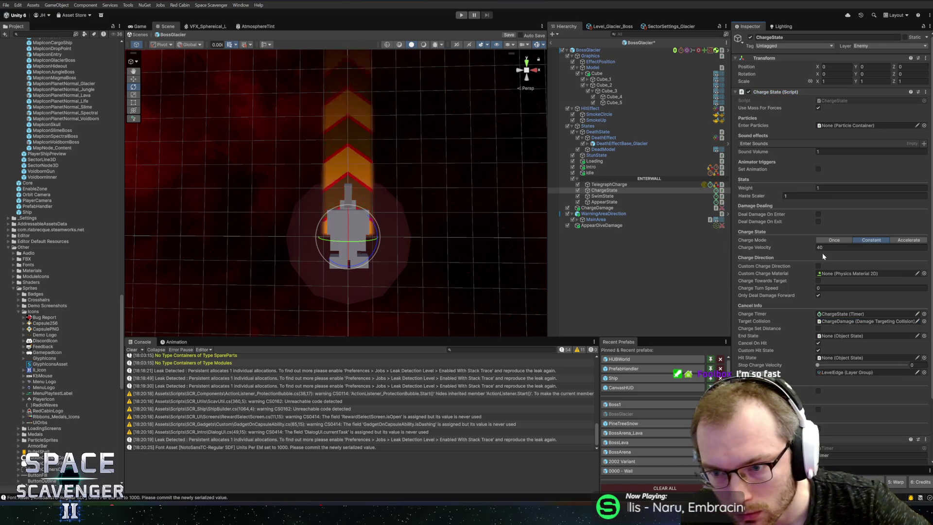
pyautogui.scroll(-3, 824, 297)
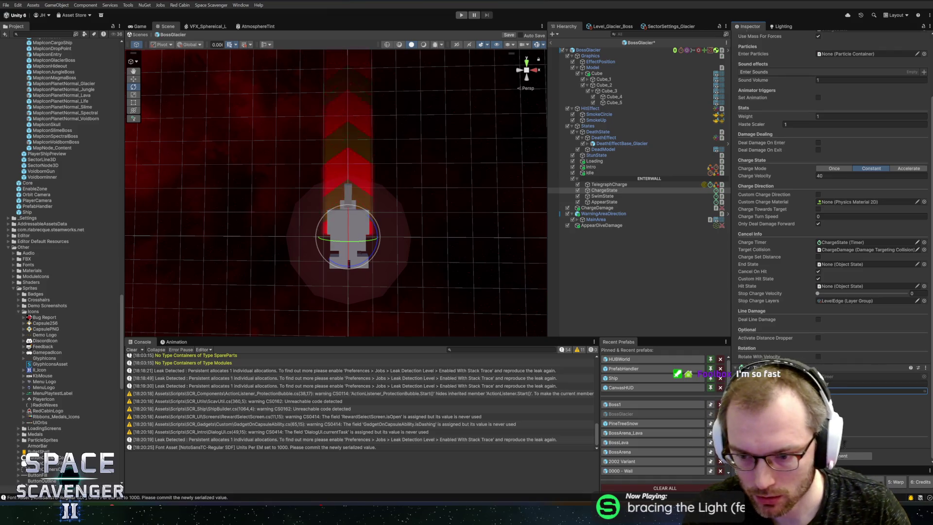
pyautogui.write('4')
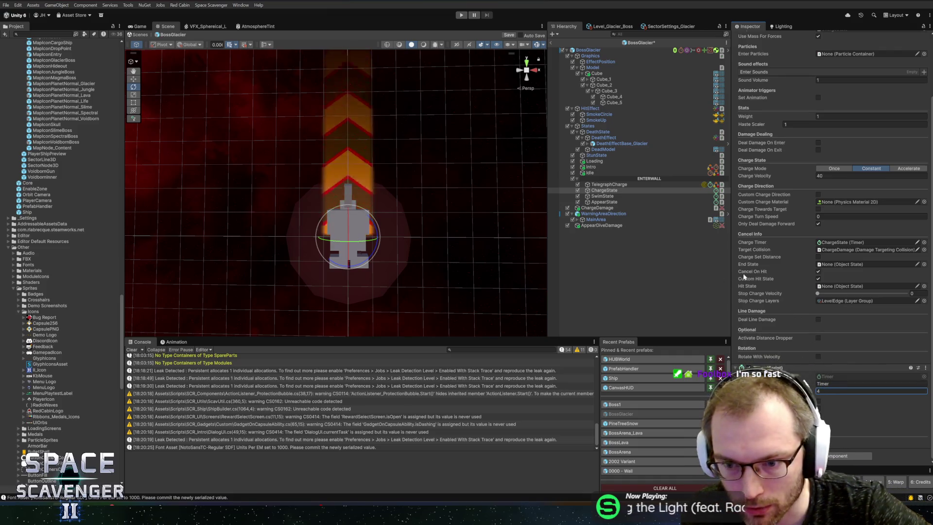
pyautogui.moveTo(602, 195); pyautogui.dragTo(858, 288)
pyautogui.moveTo(590, 172)
pyautogui.mouseDown()
pyautogui.moveTo(626, 174)
pyautogui.moveTo(845, 264)
pyautogui.mouseUp()
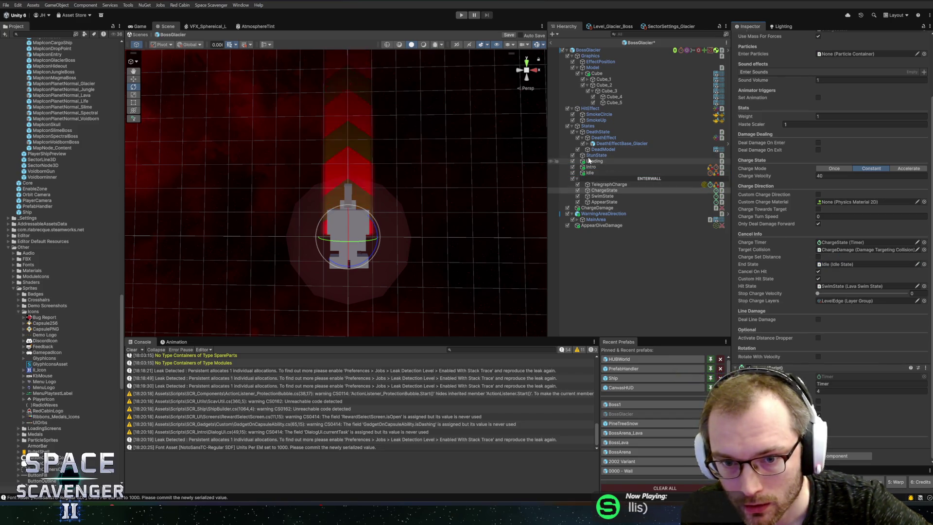
# Step: Rename the boss's Idle state object to DecisionState
pyautogui.click(591, 174)
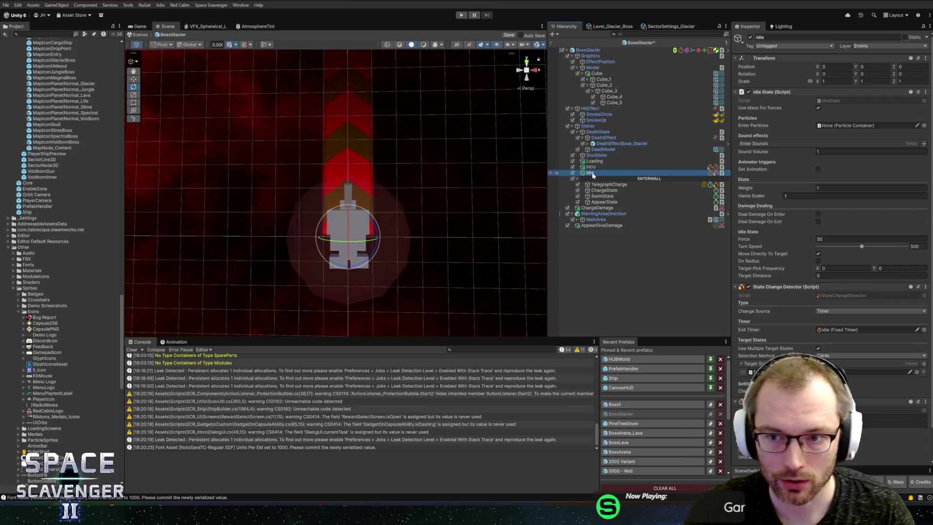
pyautogui.press('F2')
pyautogui.write('D')
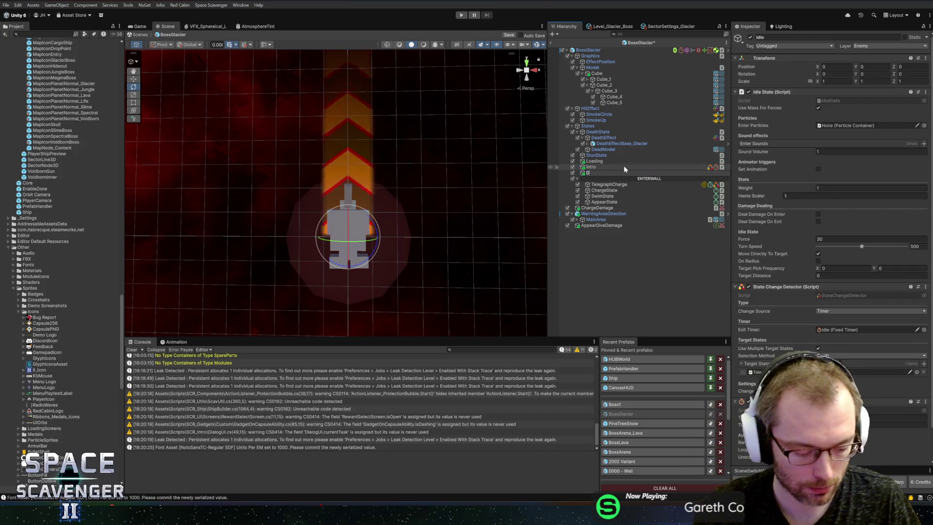
pyautogui.write('ecision')
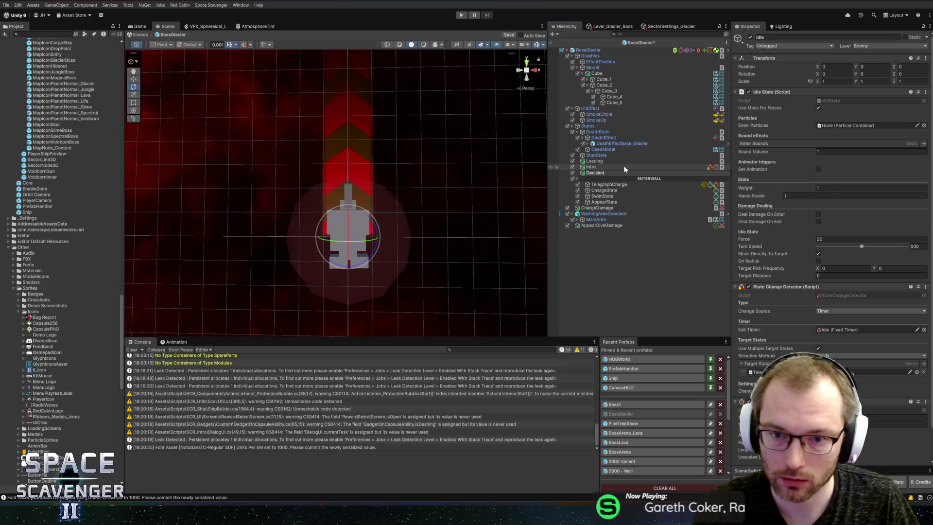
pyautogui.write('State')
pyautogui.press('Return')
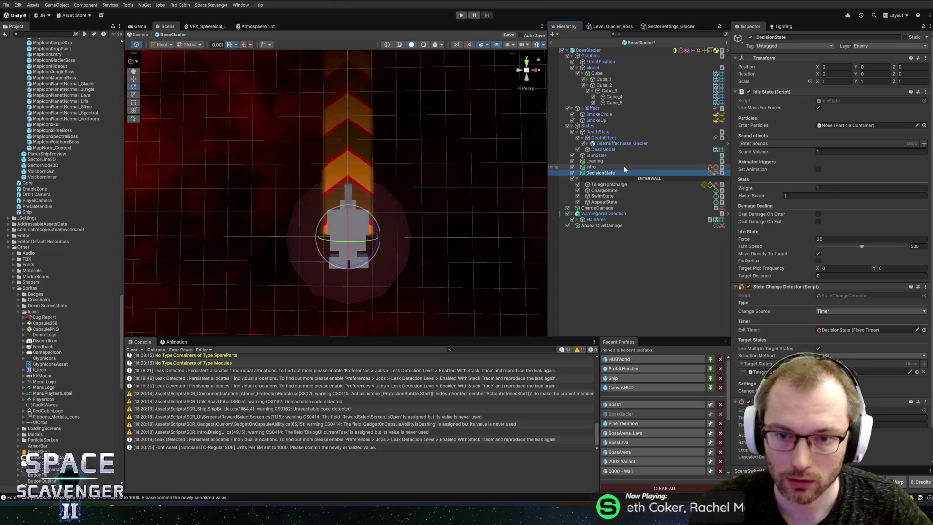
# Step: Review AppearState and TelegraphCharge, then open TelegraphCharge from DecisionState's Target States entry
pyautogui.click(610, 202)
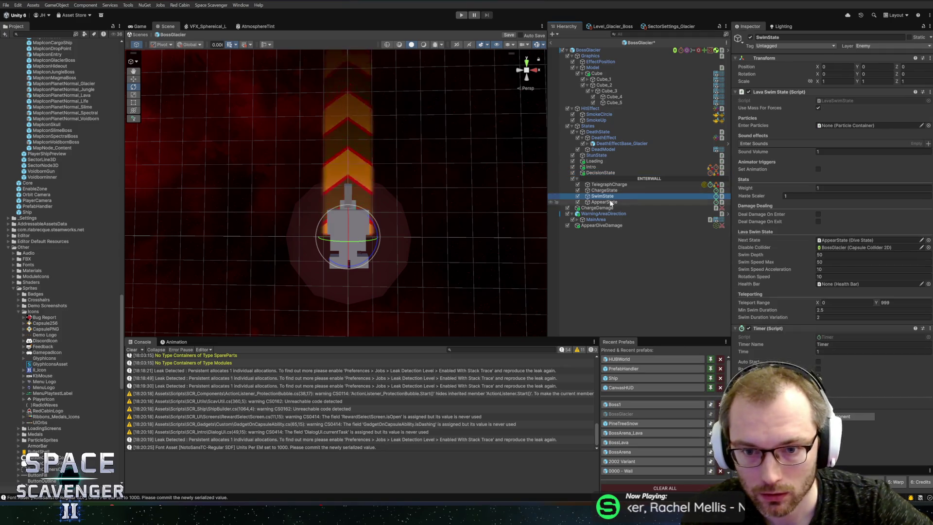
pyautogui.scroll(-1, 809, 315)
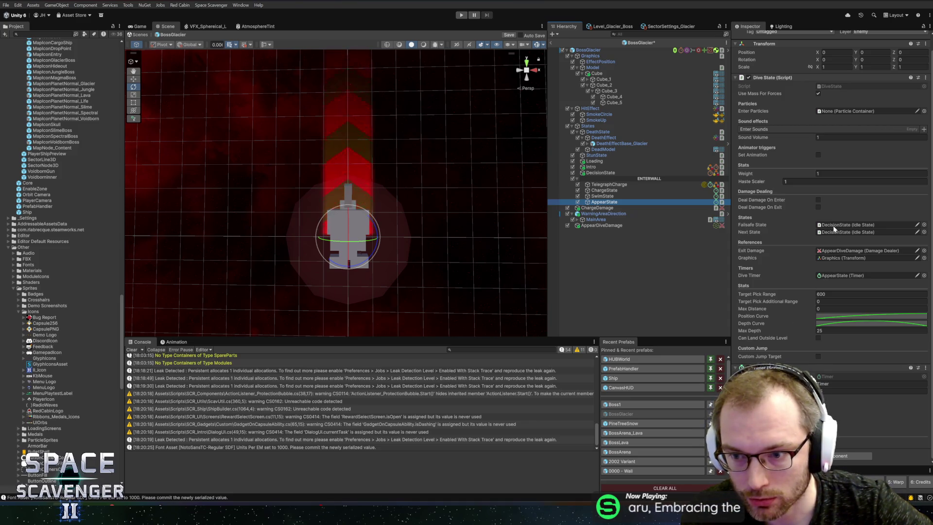
pyautogui.click(609, 184)
pyautogui.click(605, 173)
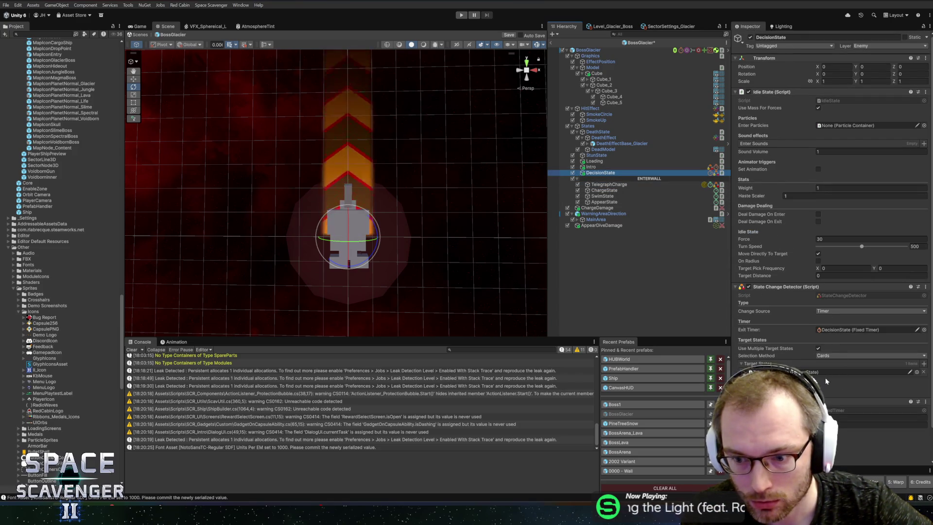
pyautogui.doubleClick(827, 372)
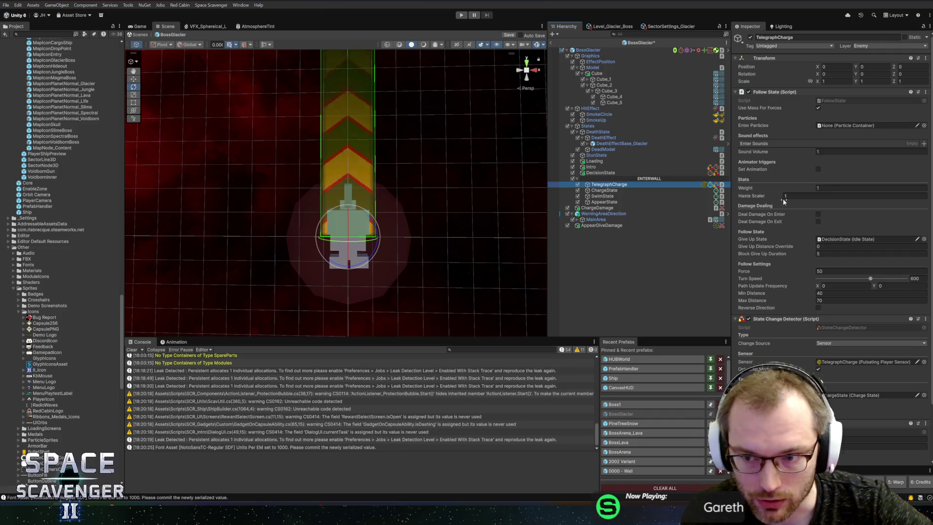
# Step: Set DecisionState's target pick frequency to 5–5 and target distance to 60, then save the prefab
pyautogui.scroll(-5, 396, 171)
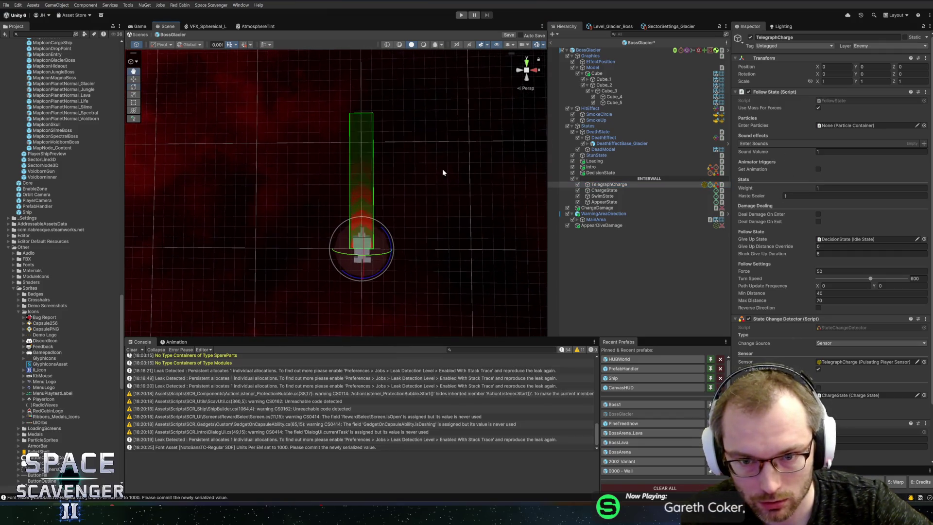
pyautogui.click(599, 172)
pyautogui.scroll(-2, 847, 350)
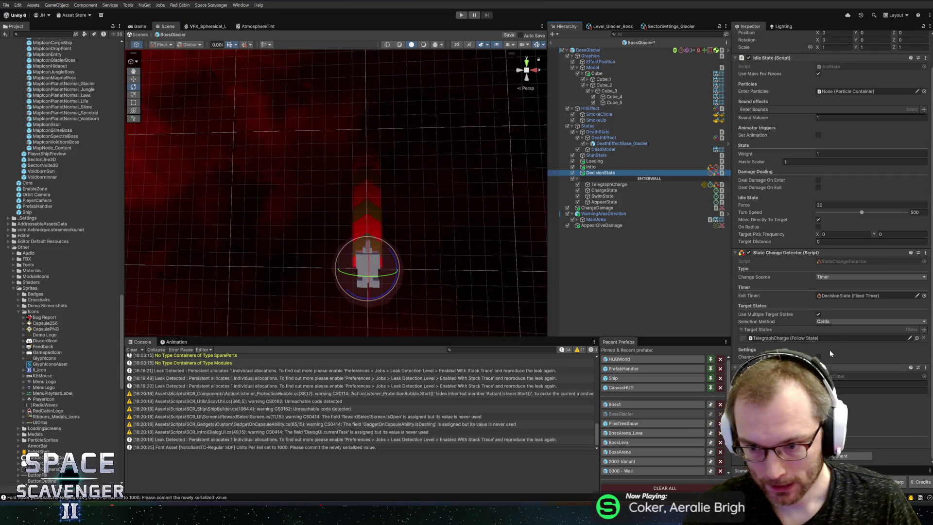
pyautogui.click(845, 234)
pyautogui.write('5')
pyautogui.press('Tab')
pyautogui.write('5')
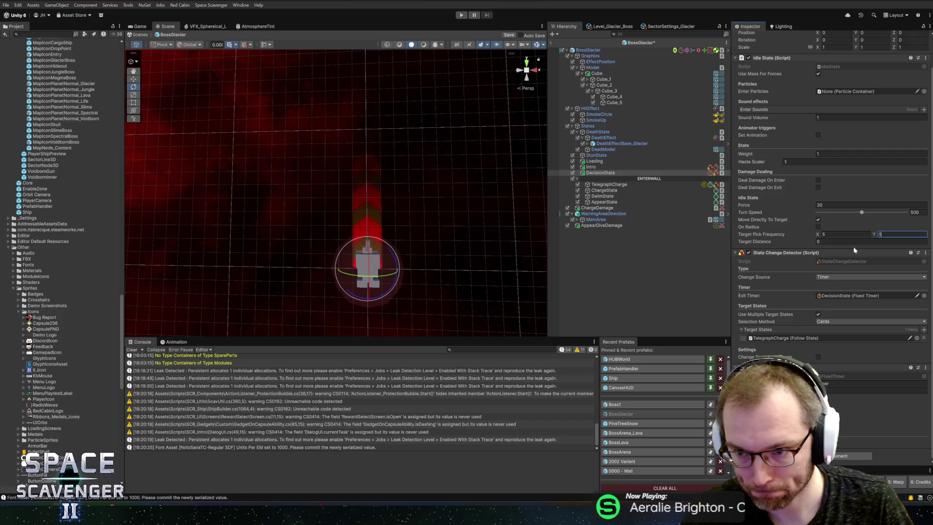
pyautogui.press('Tab')
pyautogui.write('60')
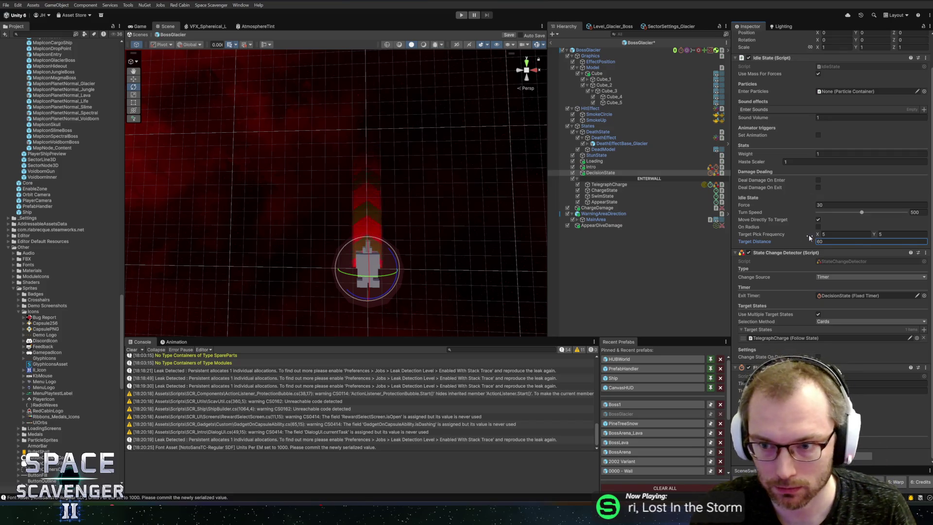
pyautogui.scroll(3, 808, 235)
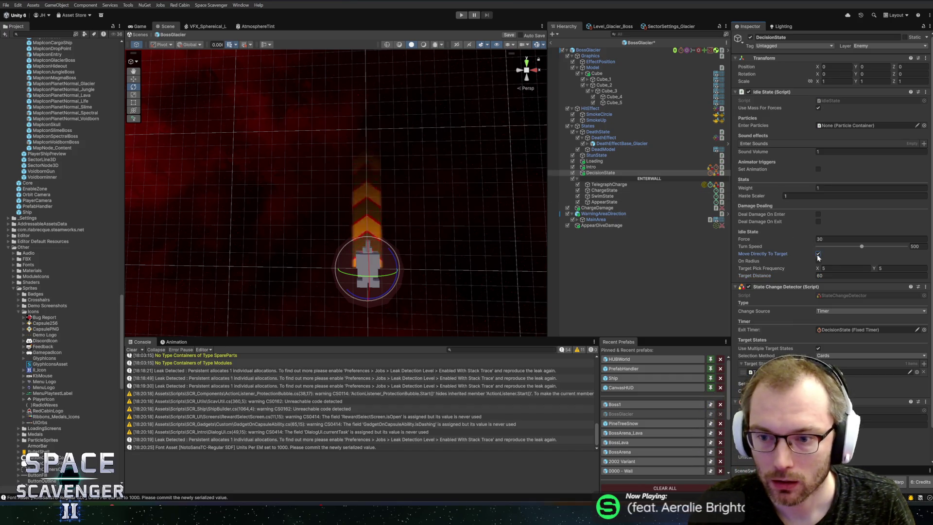
pyautogui.hotkey('ctrl', 's')
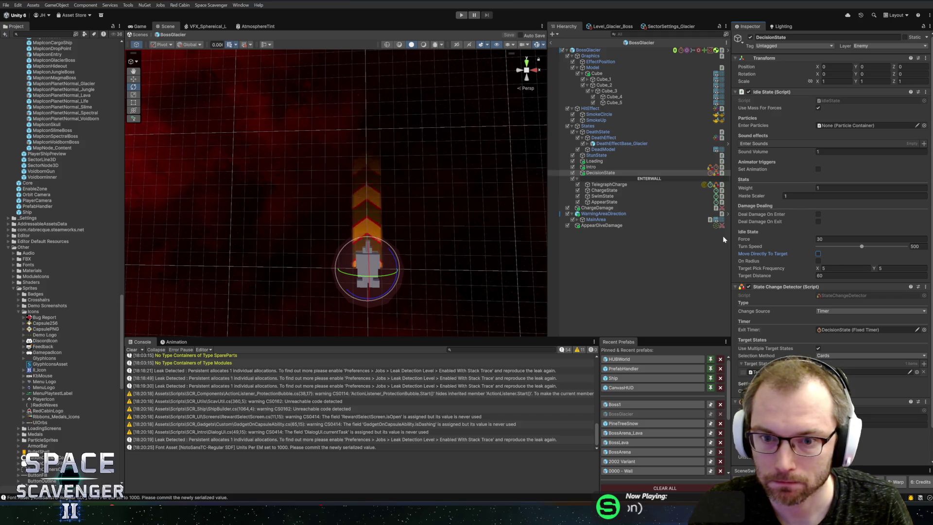
# Step: On the BossGlacier root, add ChargeState and the other new states to the boss's common states
pyautogui.click(588, 50)
pyautogui.scroll(-10, 831, 242)
pyautogui.scroll(-1, 831, 243)
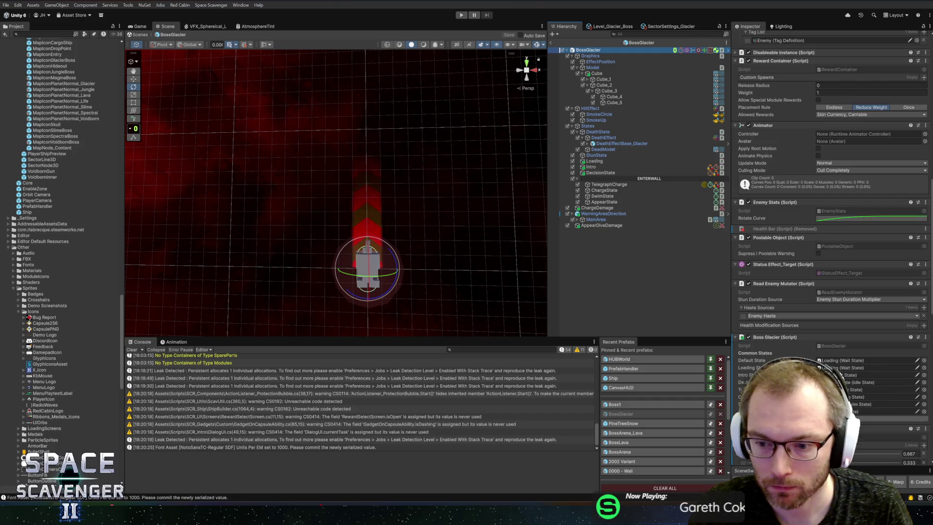
pyautogui.moveTo(602, 188); pyautogui.dragTo(856, 382)
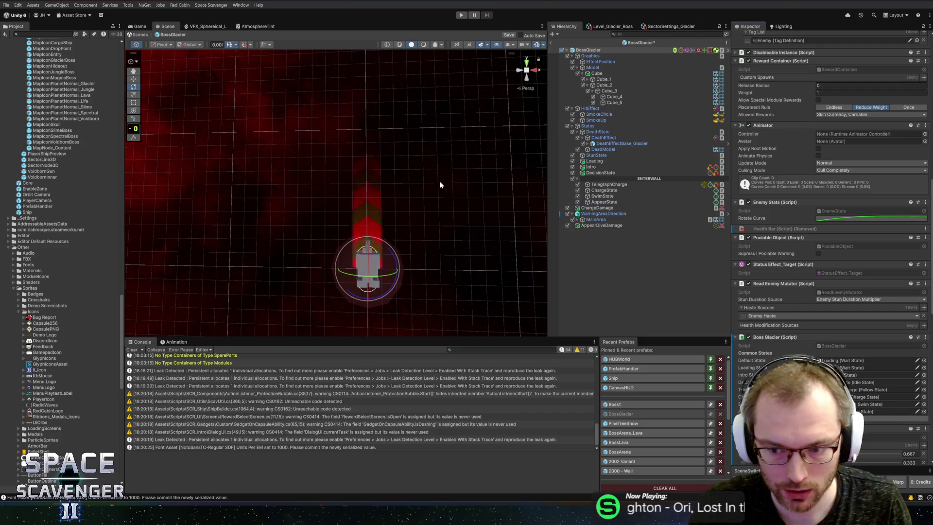
pyautogui.hotkey('alt', 'Tab')
pyautogui.hotkey('alt', 'Tab')
pyautogui.hotkey('alt', 'Tab')
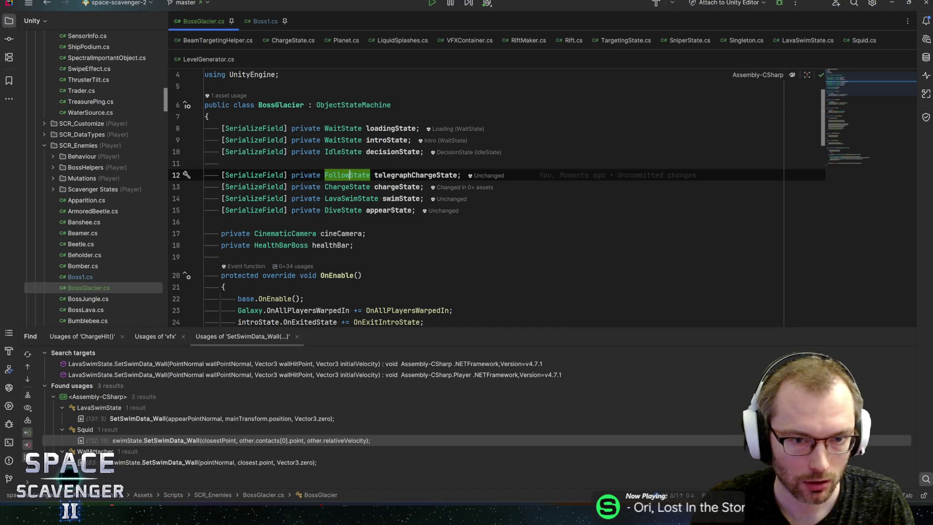
# Step: Look over where chargeState is used in BossGlacier's SetupTransitions
pyautogui.scroll(-10, 486, 199)
pyautogui.click(426, 249)
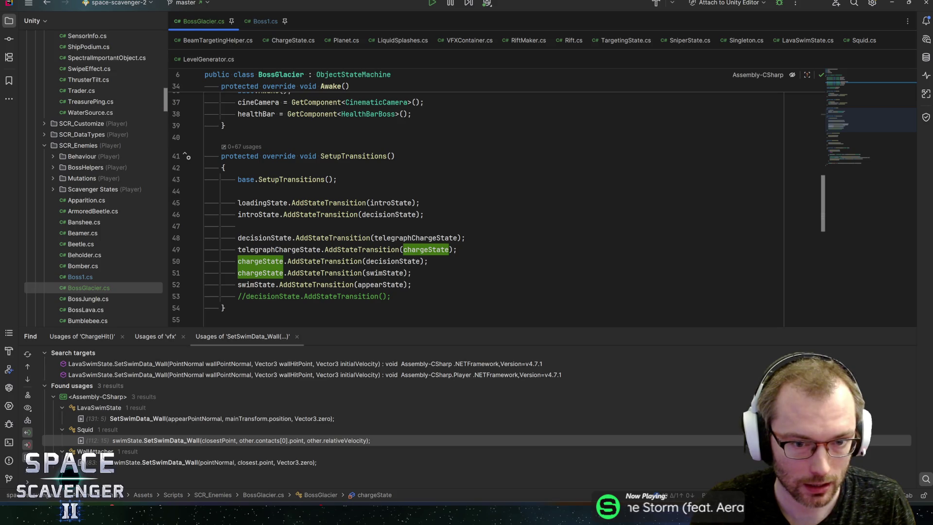
pyautogui.moveTo(394, 262)
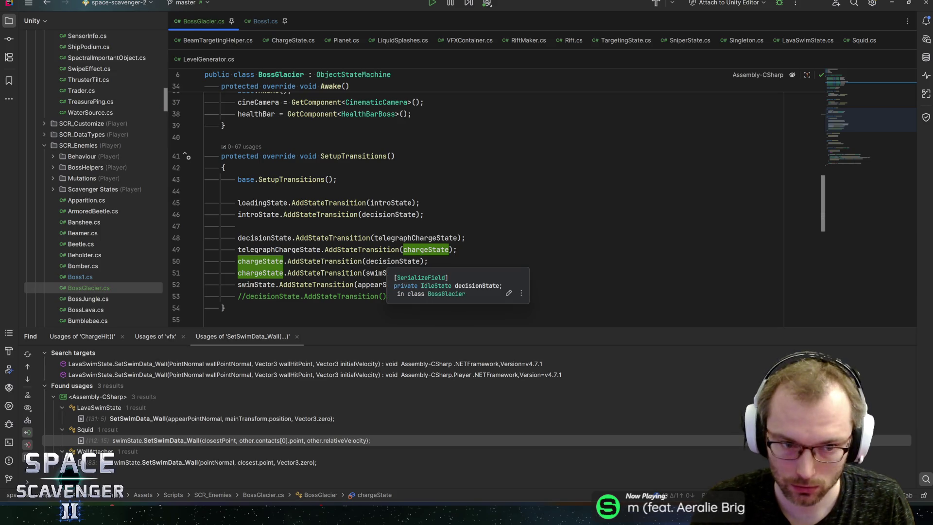
pyautogui.click(238, 226)
# Step: Add telegraphChargeState.AddStateTransition(decisionState); to SetupTransitions and return to Unity to recompile
pyautogui.press('Down')
pyautogui.hotkey('ctrl', 'w')
pyautogui.hotkey('ctrl', 'c')
pyautogui.press('End')
pyautogui.press('Return')
pyautogui.hotkey('ctrl', 'v')
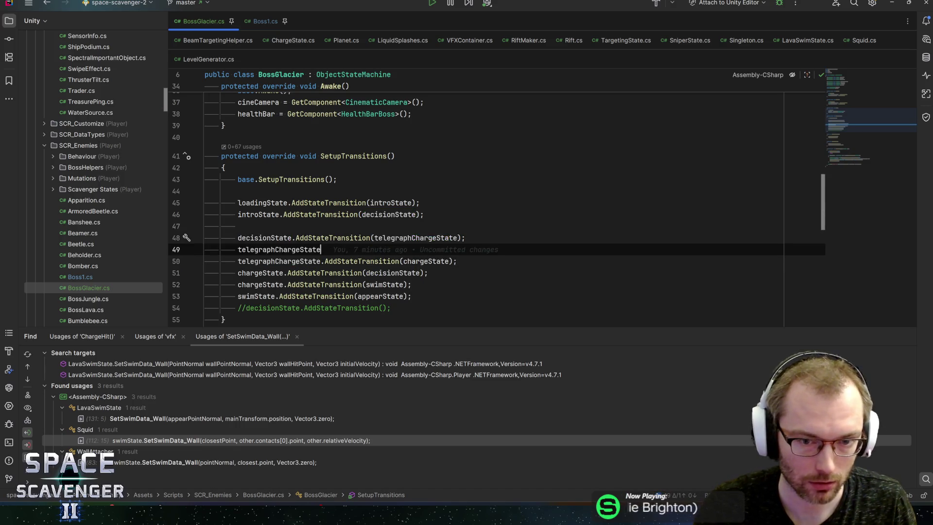
pyautogui.write('.add')
pyautogui.press('Return')
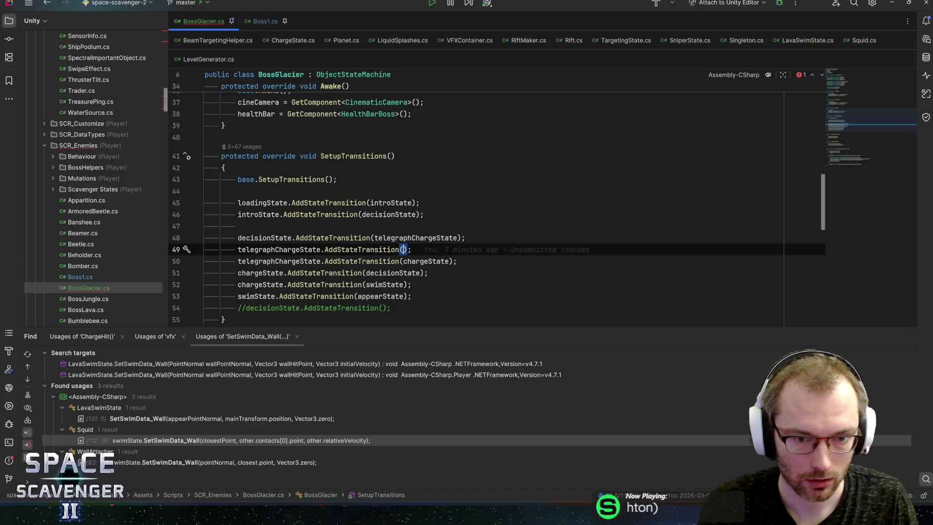
pyautogui.write('dec')
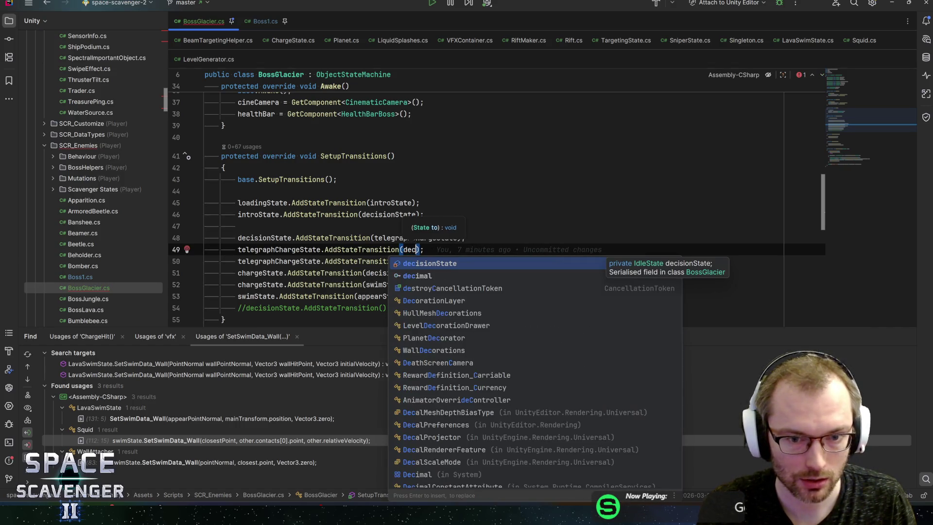
pyautogui.press('Return')
pyautogui.press('End')
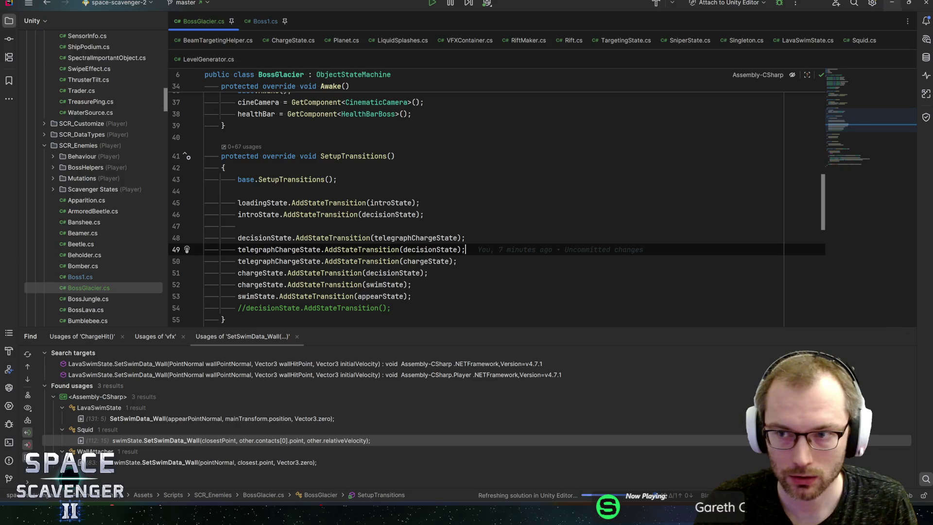
pyautogui.hotkey('alt', 'Tab')
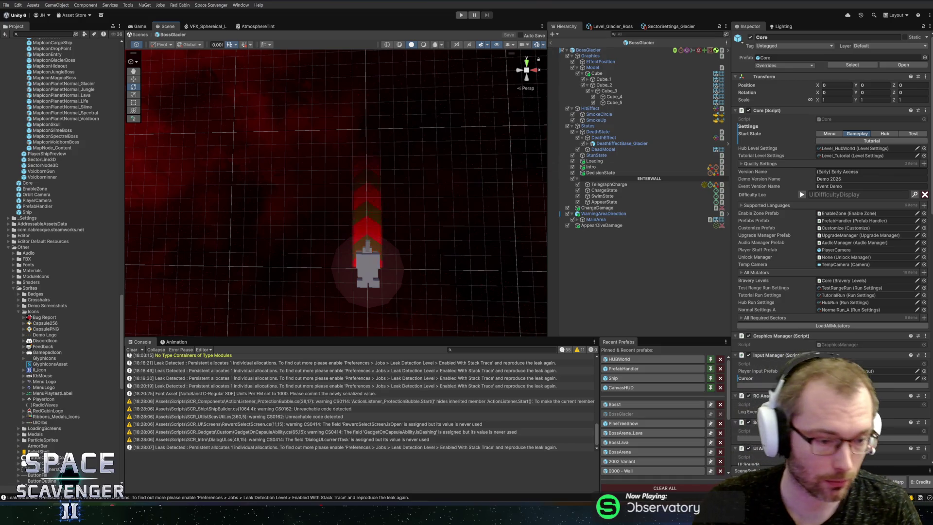
pyautogui.hotkey('alt', 'Tab')
# Step: Open the LavaSwimState script with Go to Class using 'swimst'
pyautogui.hotkey('ctrl', 'n')
pyautogui.write('swimst')
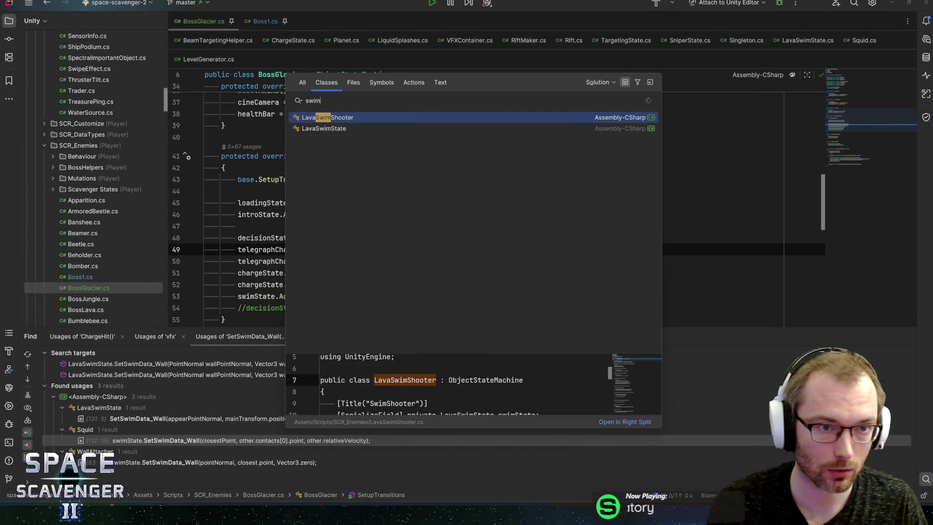
pyautogui.press('Return')
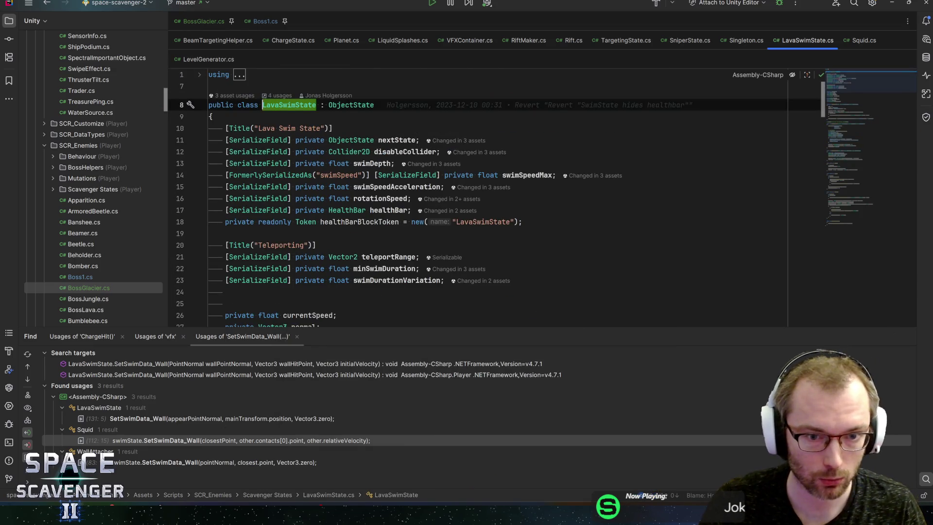
# Step: Wrap OnEnter's BlockVisibility call in an if (healthBar) block and save
pyautogui.hotkey('ctrl', 'f')
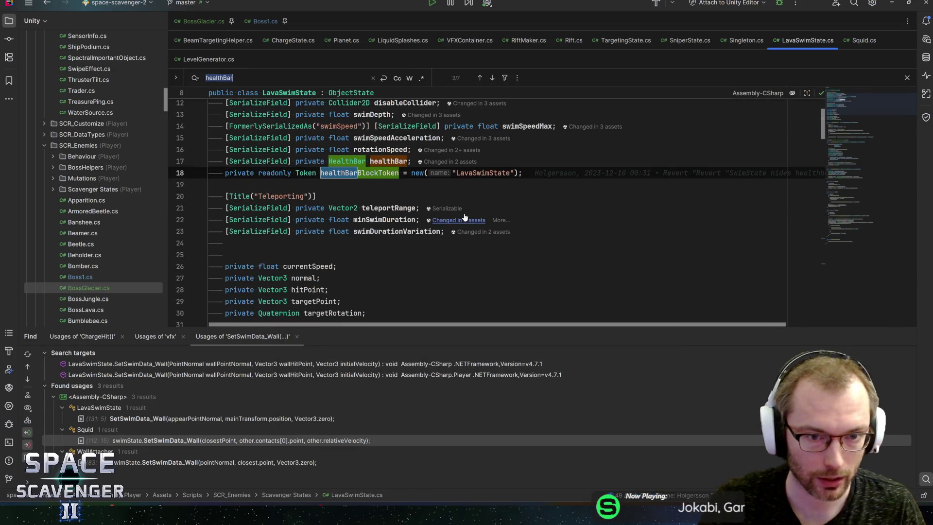
pyautogui.press('Return')
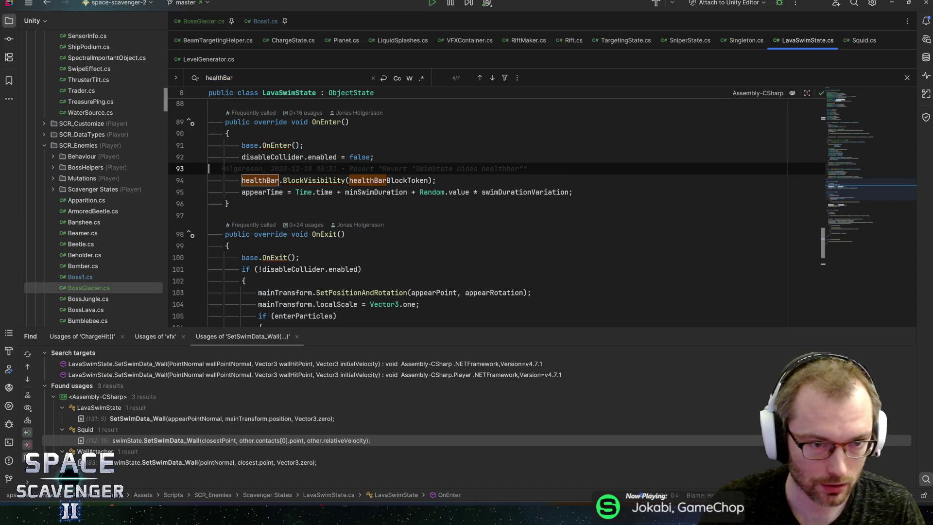
pyautogui.press('Return')
pyautogui.write('if(healthBar){')
pyautogui.press('Return')
pyautogui.click(259, 227)
pyautogui.hotkey('ctrl', 'shift', 'Up')
pyautogui.press('Up')
pyautogui.press('BackSpace')
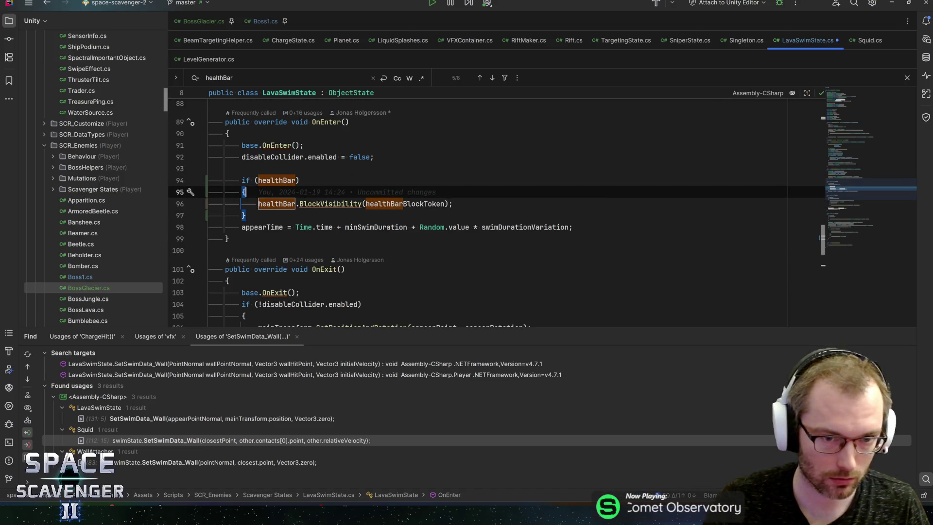
pyautogui.click(301, 181)
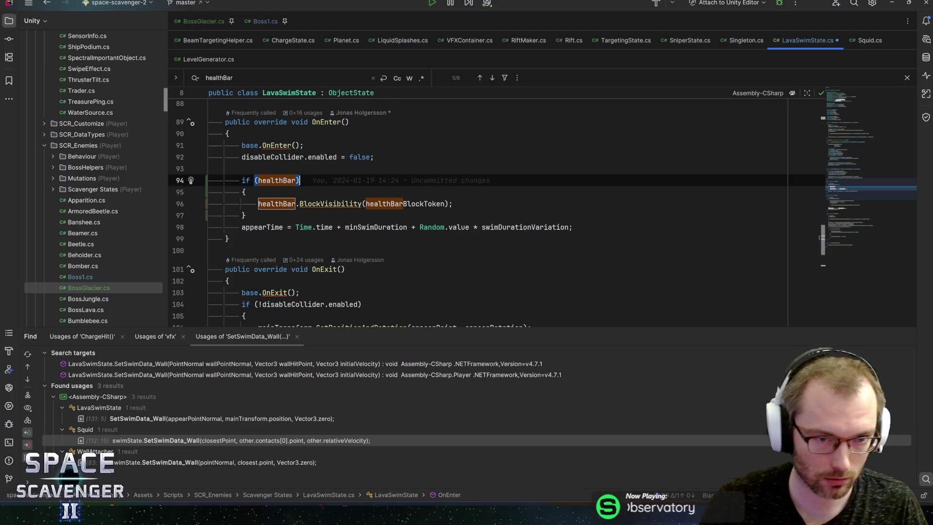
pyautogui.hotkey('ctrl', 's')
# Step: Wrap OnExit's UnblockVisibility call in an if (healthBar) block, save, and return to Unity
pyautogui.press('F3')
pyautogui.press('F3')
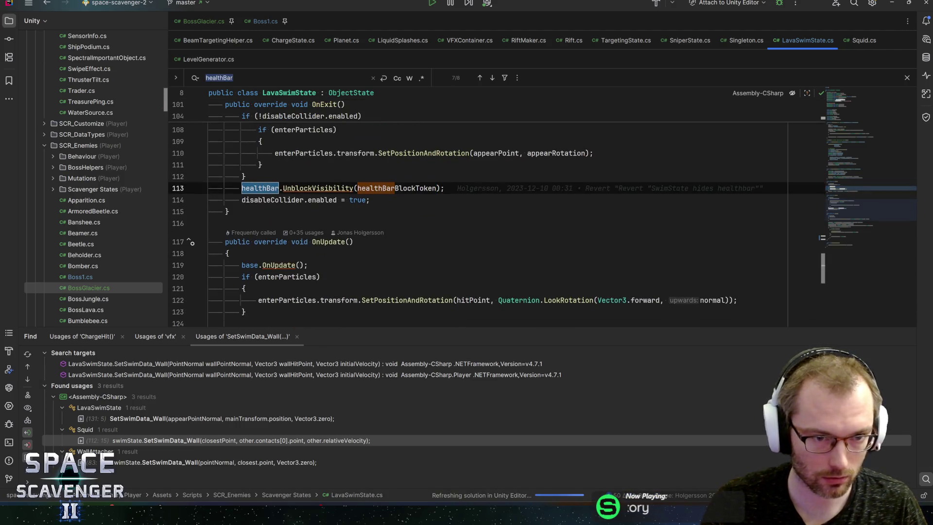
pyautogui.write('if (healthBar)')
pyautogui.press('Return')
pyautogui.write('{')
pyautogui.press('Return')
pyautogui.press('End')
pyautogui.press('Return')
pyautogui.write('}')
pyautogui.hotkey('ctrl', 's')
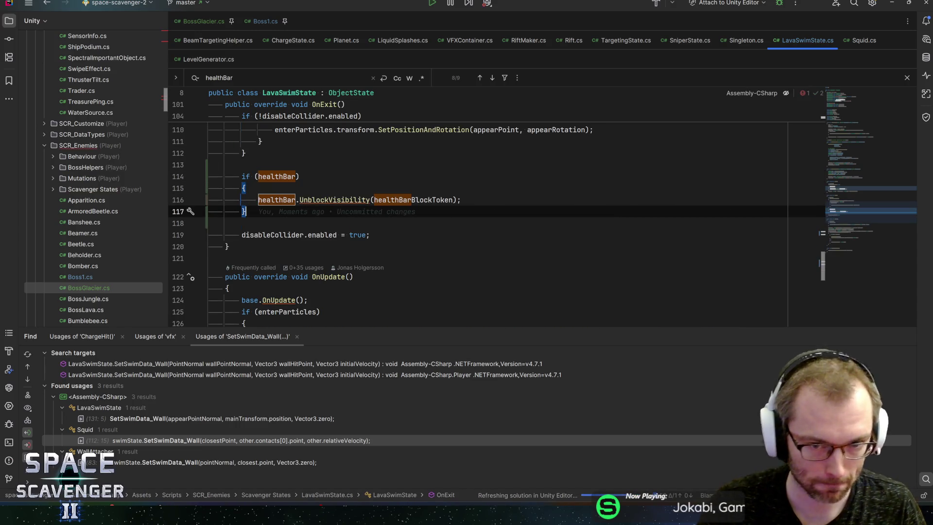
pyautogui.scroll(-10, 496, 213)
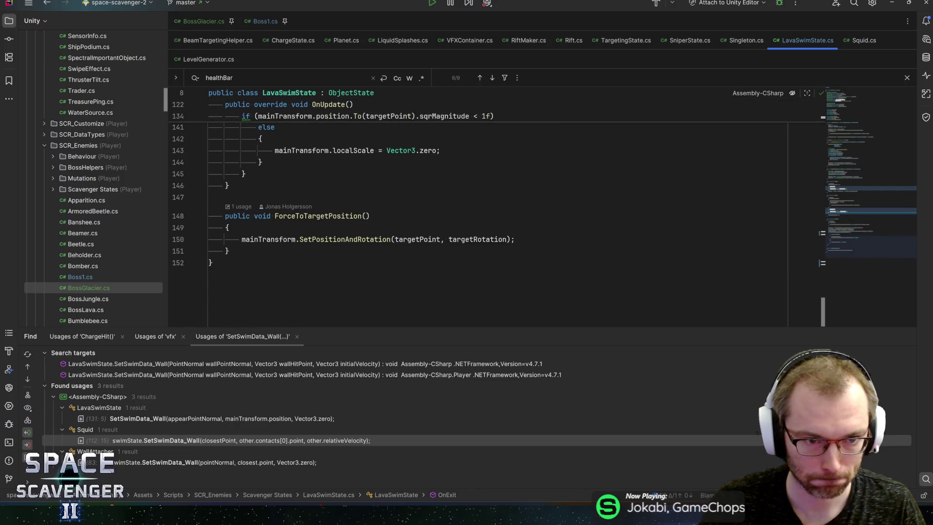
pyautogui.hotkey('alt', 'Tab')
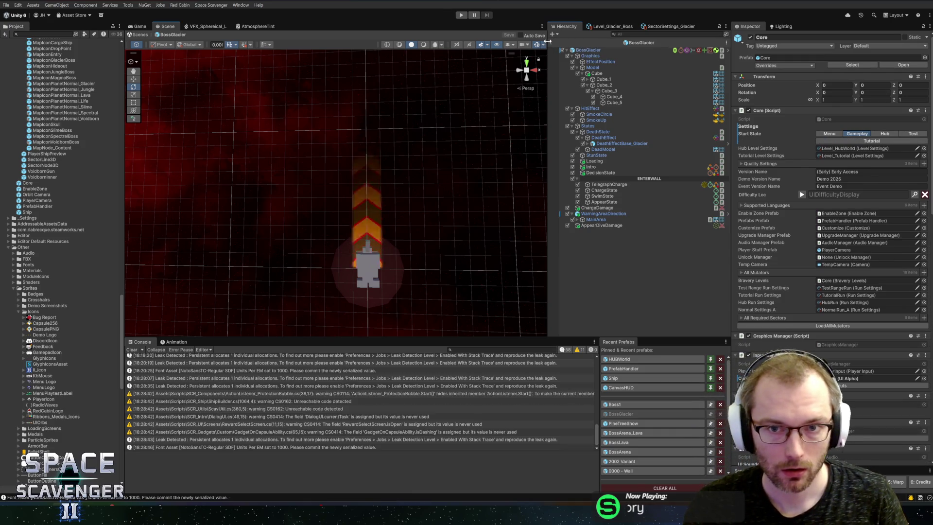
# Step: Run the game in Play mode to start the Prince of Frost boss fight
pyautogui.click(462, 16)
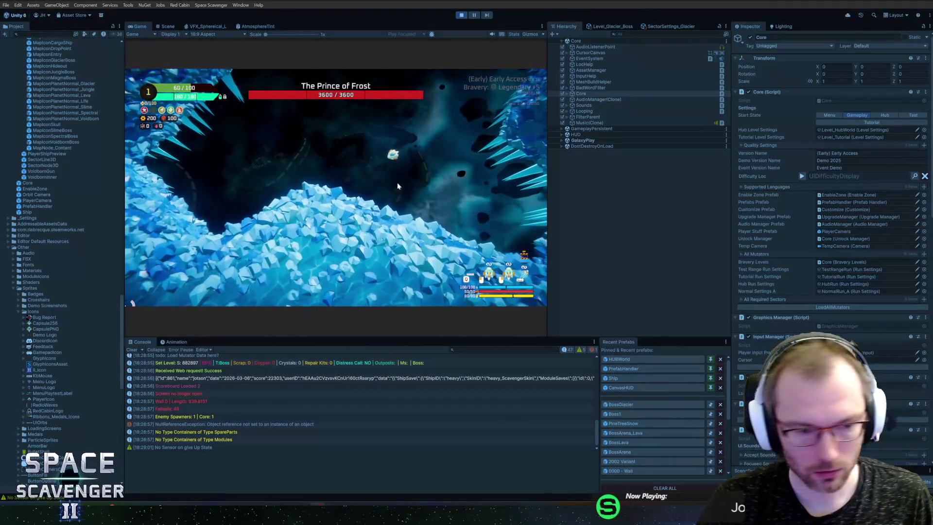
# Step: Playtest the boss fight briefly, stop the game, and open the NullReferenceException's throwing line
pyautogui.click(397, 186)
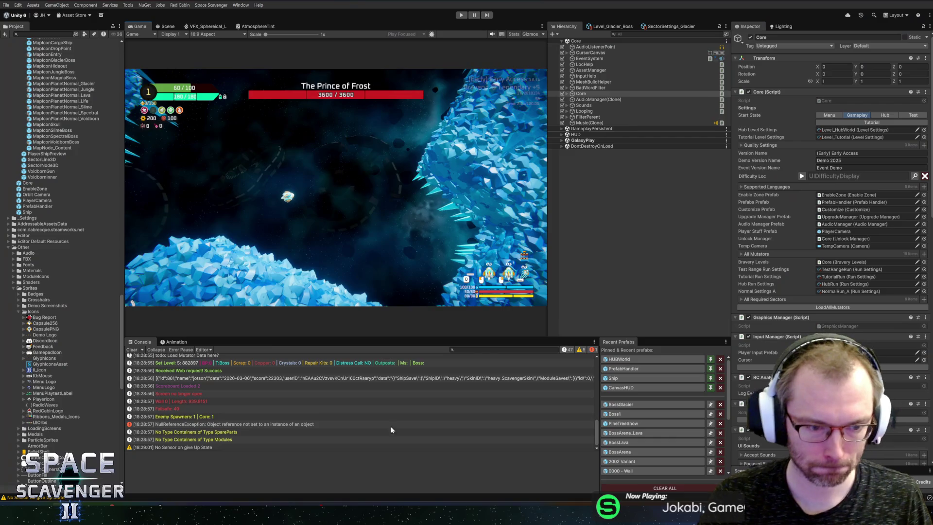
pyautogui.hotkey('ctrl', 'p')
pyautogui.click(218, 417)
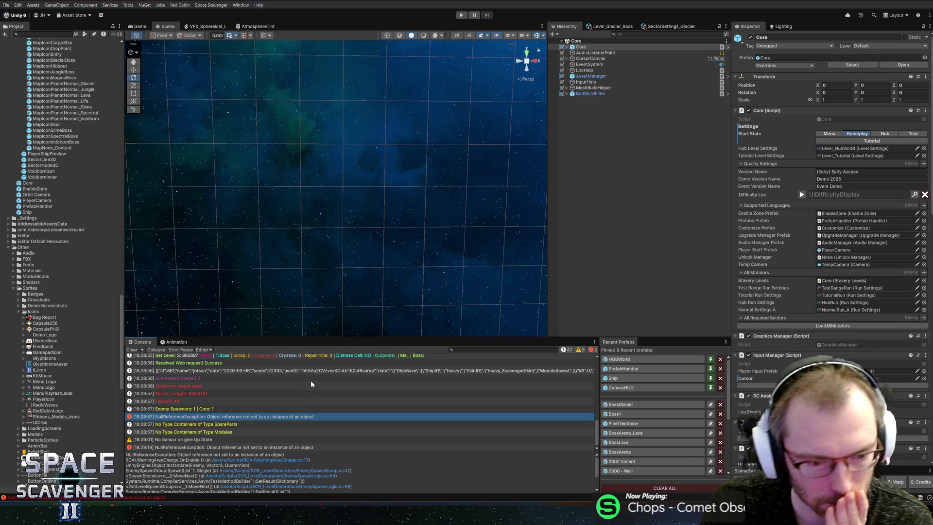
pyautogui.click(268, 459)
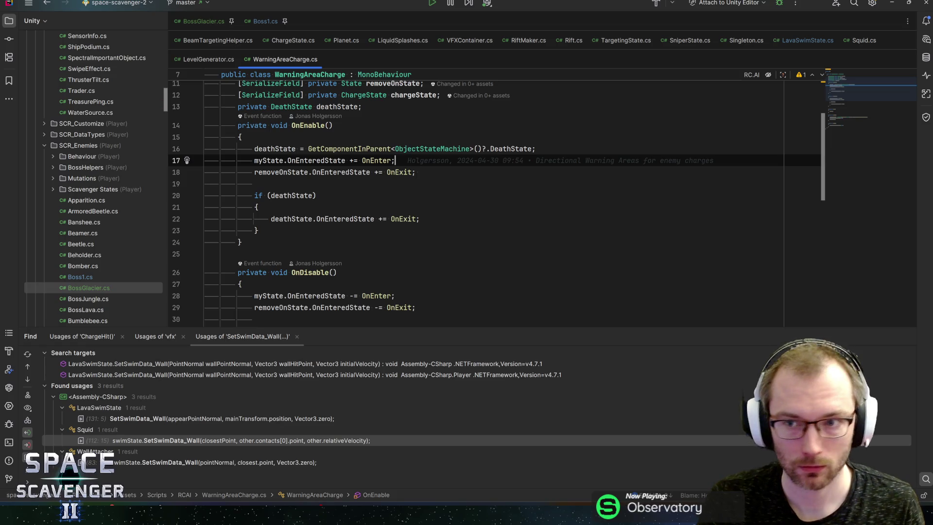
# Step: Open the BossGlacier prefab, check WarningAreaDirection's state references, then revisit WarningAreaCharge's OnEnable
pyautogui.hotkey('alt', 'Tab')
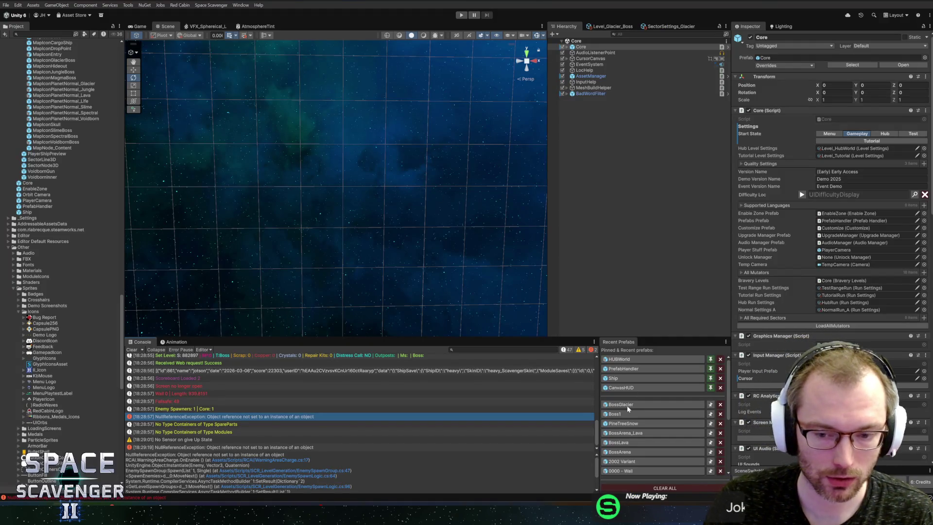
pyautogui.click(627, 405)
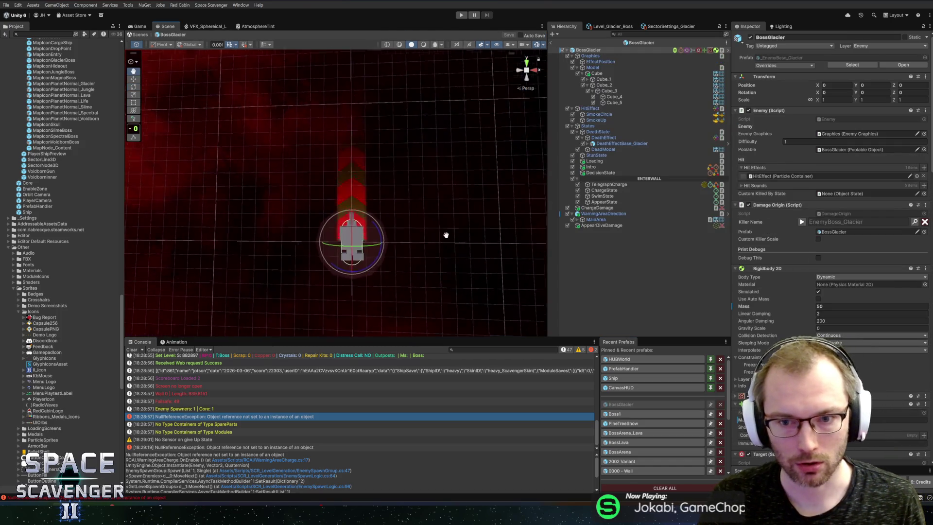
pyautogui.press('e')
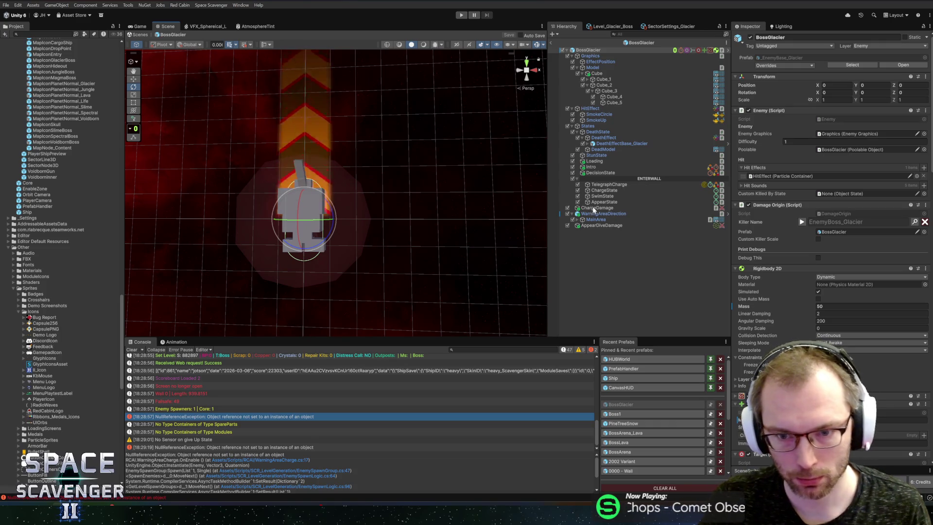
pyautogui.click(598, 213)
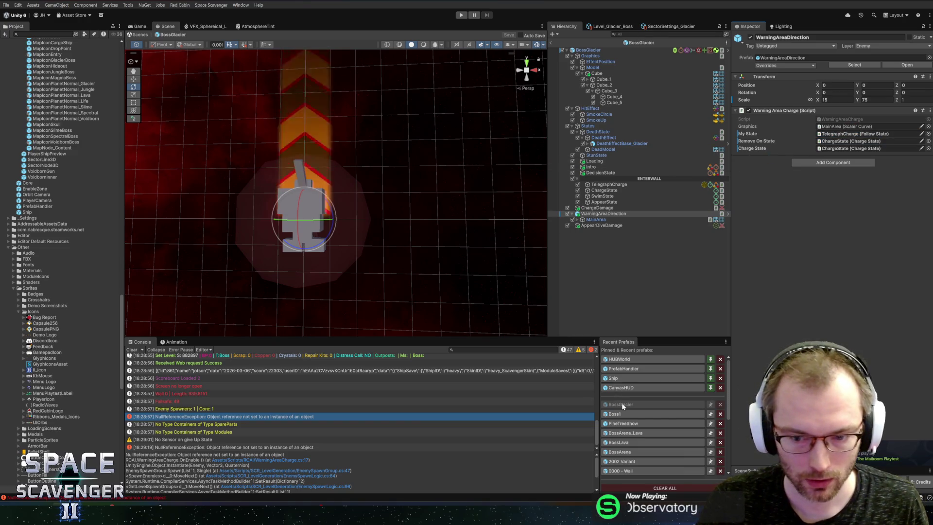
pyautogui.click(259, 460)
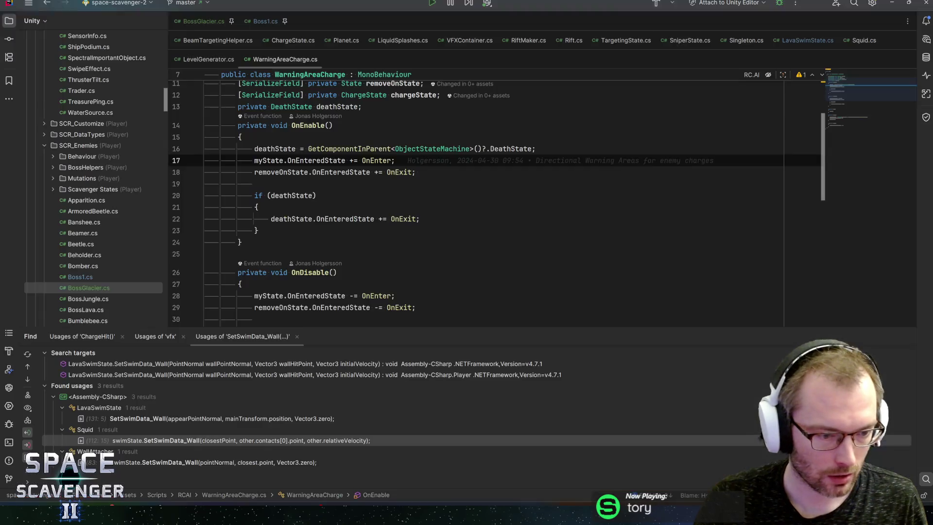
# Step: Look up the LavaSurface class from the check on line 75 of BossGlacier.cs
pyautogui.hotkey('ctrl', 'Tab')
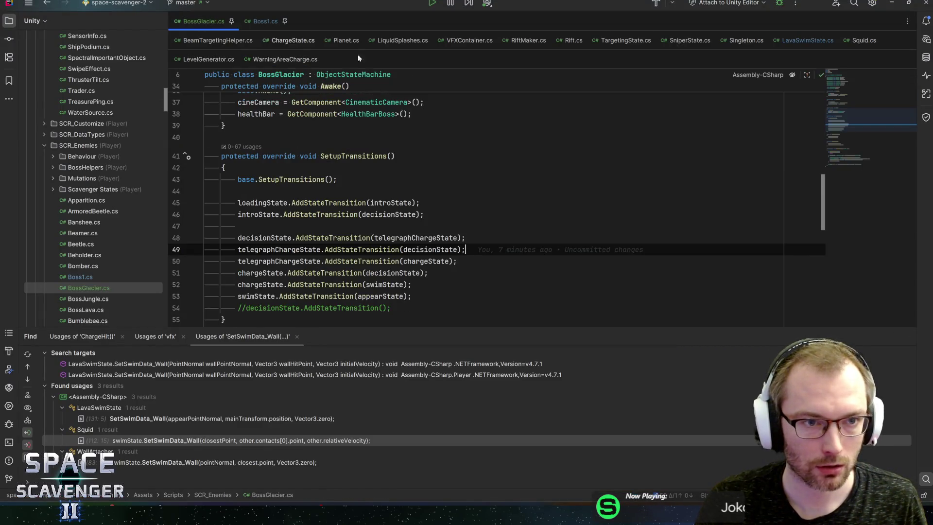
pyautogui.scroll(-5, 852, 151)
pyautogui.moveTo(611, 227); pyautogui.dragTo(433, 227)
pyautogui.keyDown('ctrl'); pyautogui.click(573, 227); pyautogui.keyUp('ctrl')
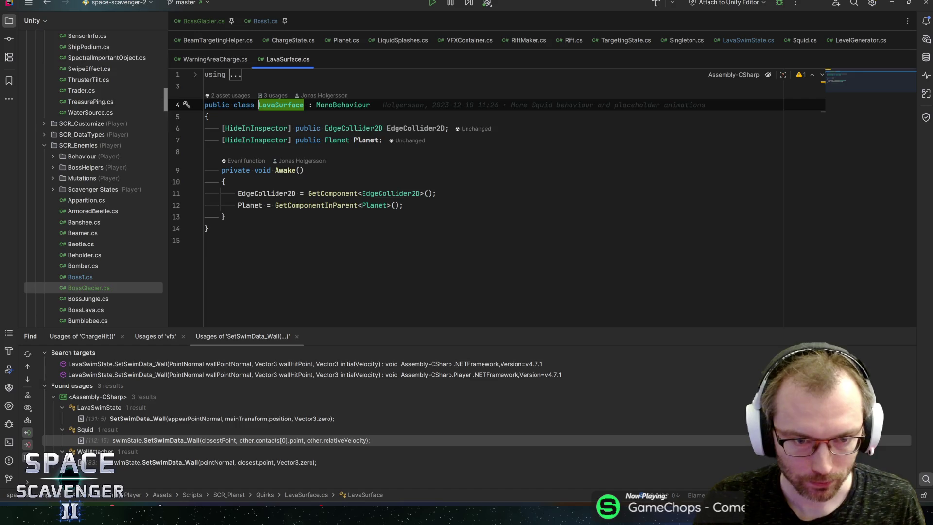
pyautogui.hotkey('ctrl', '-')
pyautogui.scroll(-1, 493, 202)
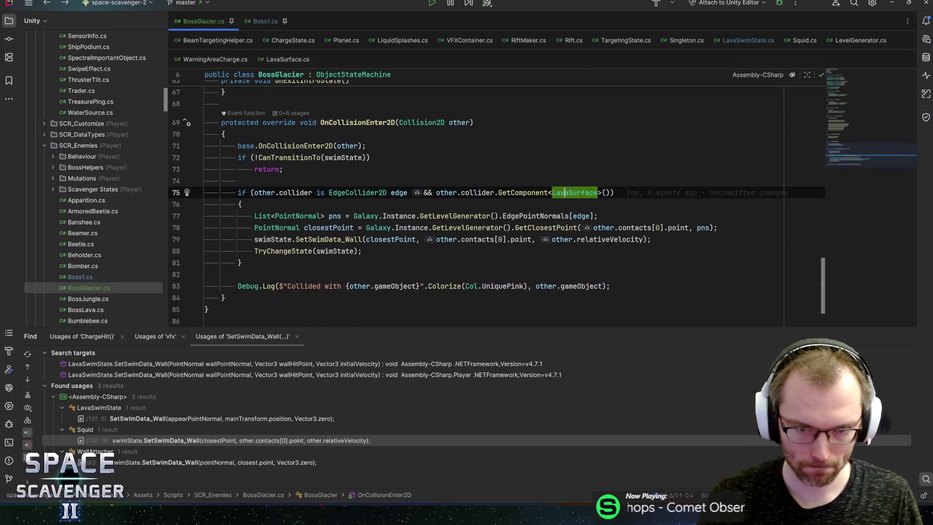
# Step: Move '&& other.collider.GetComponent<LavaSurface>()' behind // after 'edge)' on line 75
pyautogui.moveTo(610, 193); pyautogui.dragTo(514, 193)
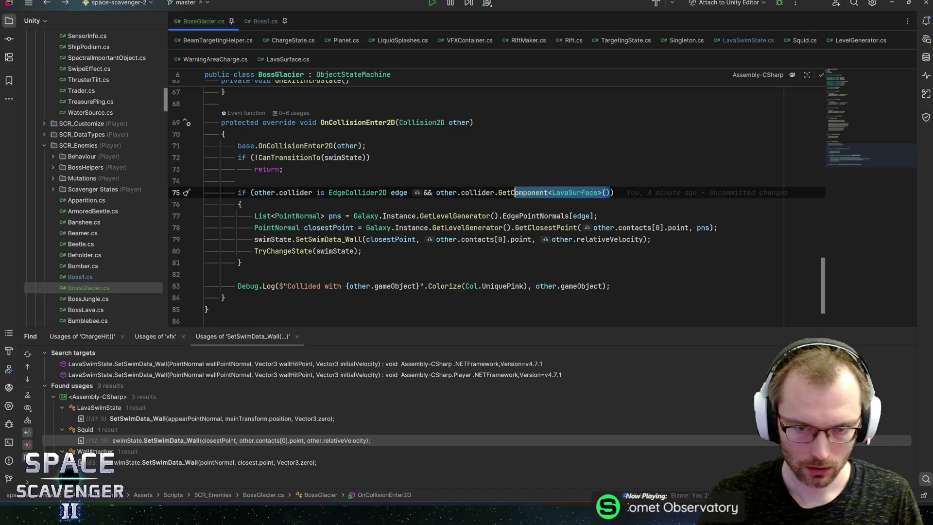
pyautogui.click(407, 192)
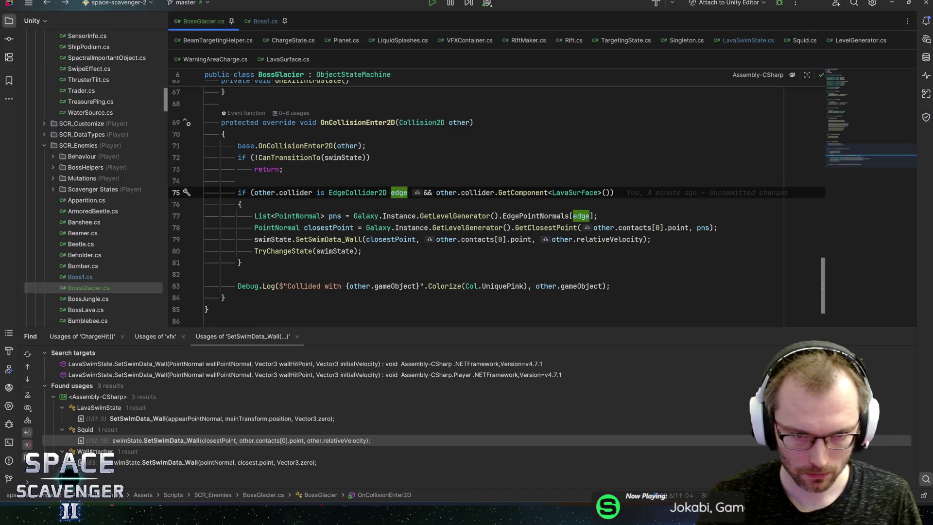
pyautogui.moveTo(407, 193); pyautogui.dragTo(606, 193)
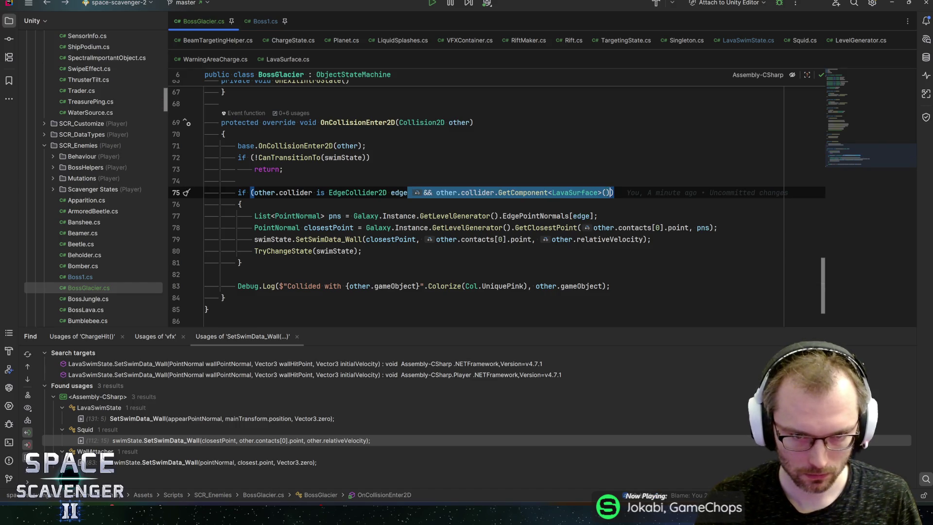
pyautogui.press('BackSpace')
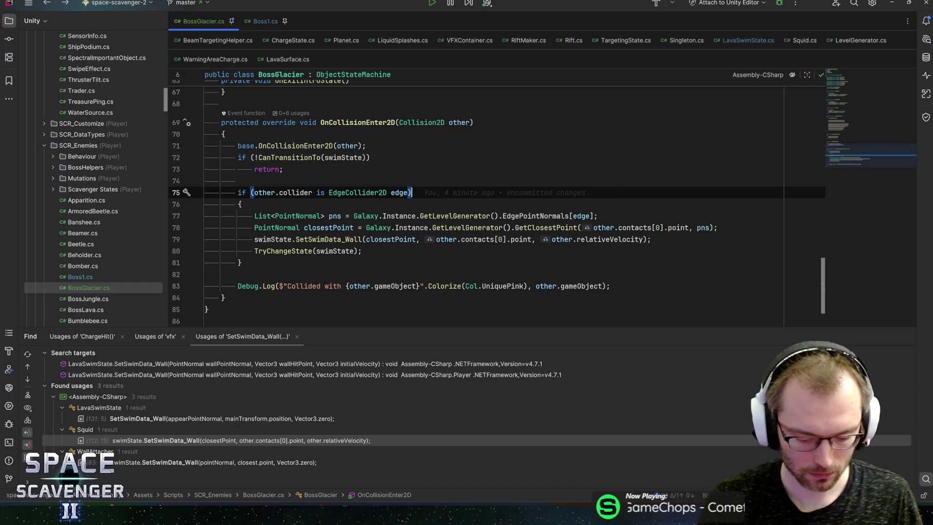
pyautogui.write('//')
pyautogui.write('&& other.collider.GetComponent<LavaSurface>()')
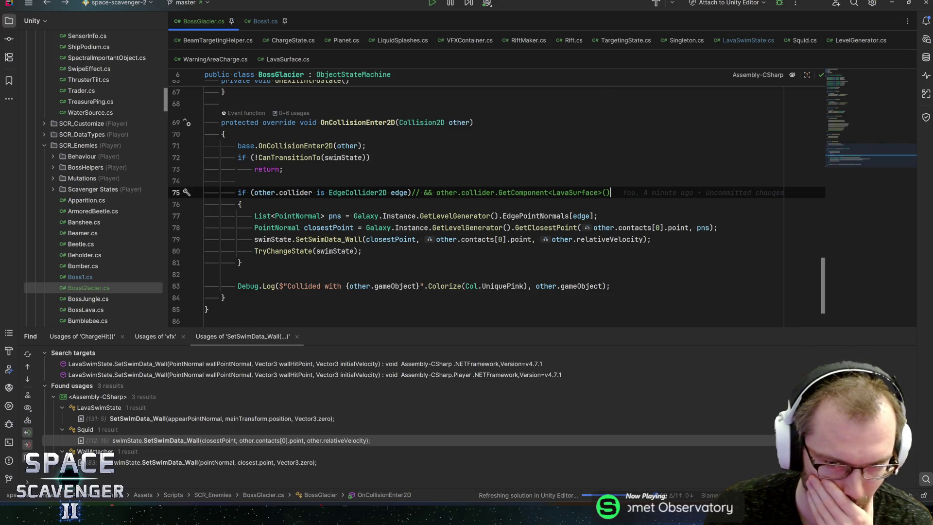
# Step: Search the file for other LavaSurface uses, then return to Unity
pyautogui.doubleClick(591, 193)
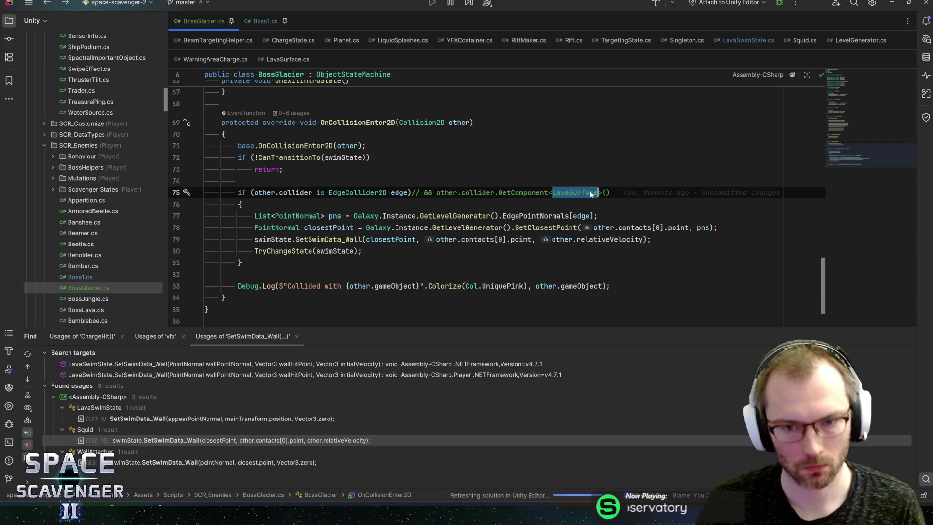
pyautogui.hotkey('ctrl', 'f')
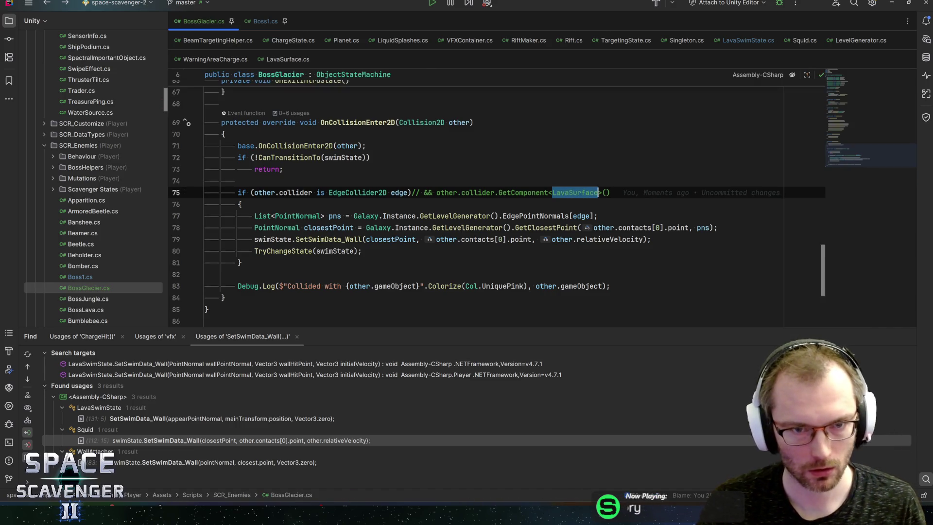
pyautogui.hotkey('alt', 'Tab')
pyautogui.hotkey('alt', 'Tab')
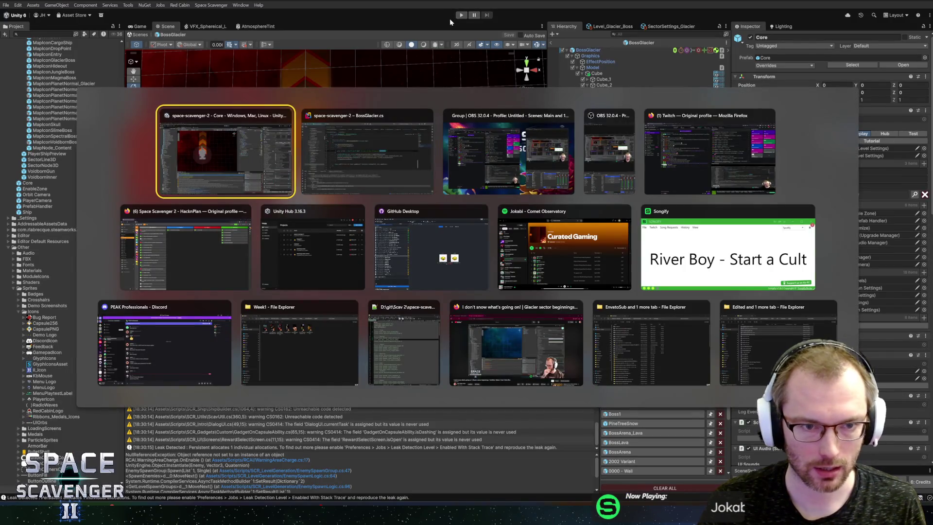
pyautogui.hotkey('alt', 'Tab')
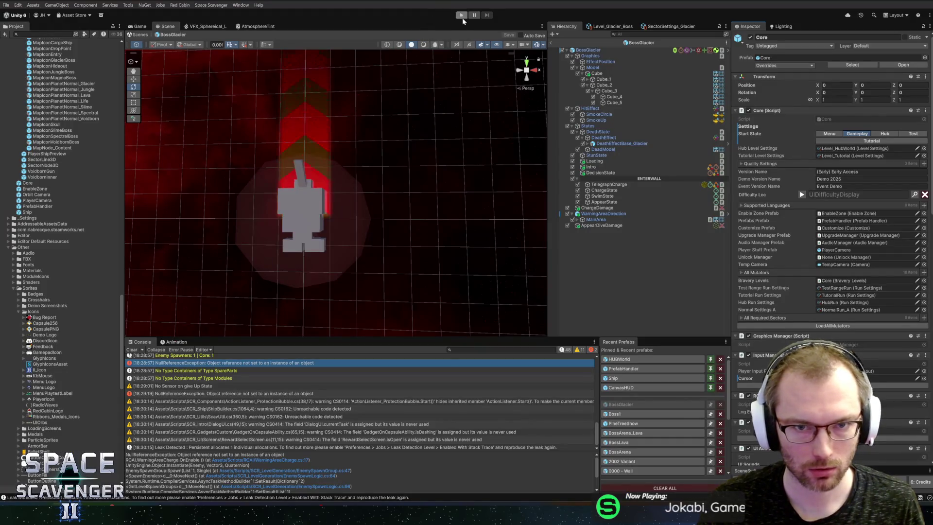
# Step: Exit the BossGlacier prefab to the Core scene and play to fight The Prince of Frost
pyautogui.click(552, 40)
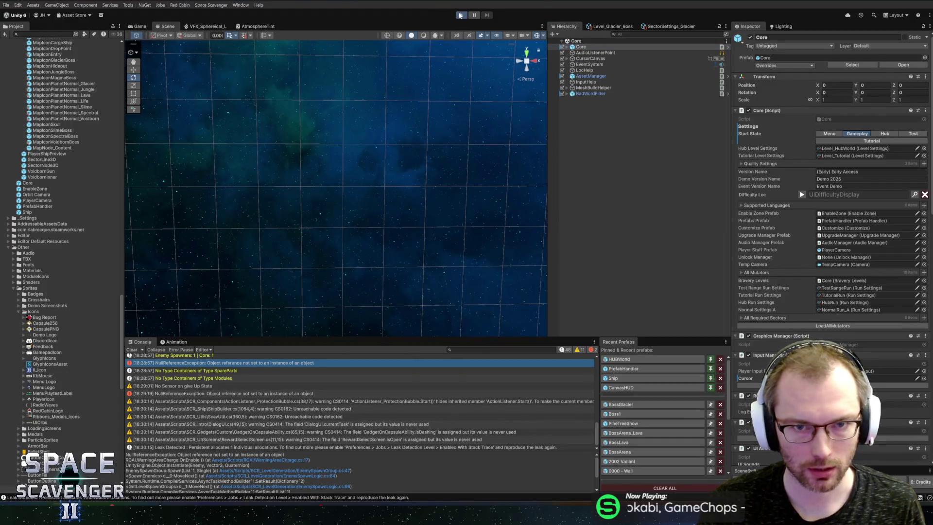
pyautogui.click(461, 15)
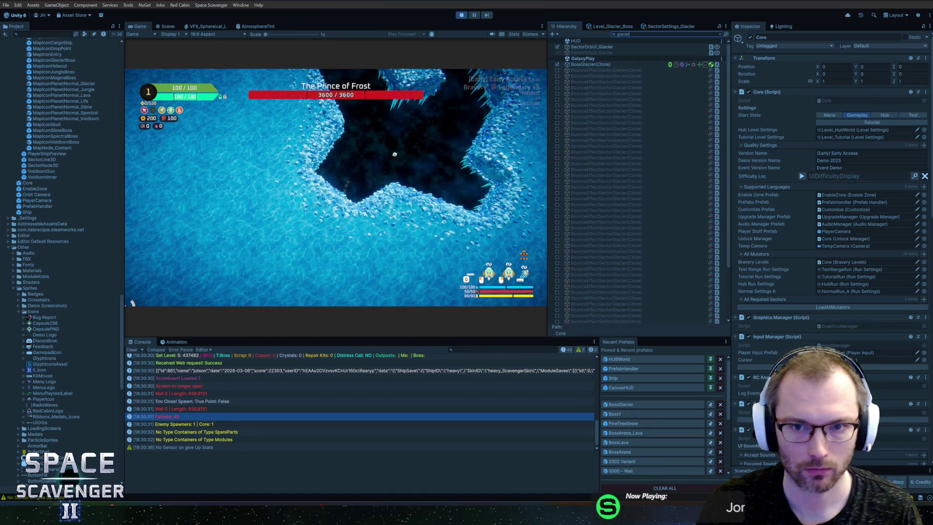
# Step: Select the running BossGlacier(Clone) and frame it in the Scene view
pyautogui.click(591, 65)
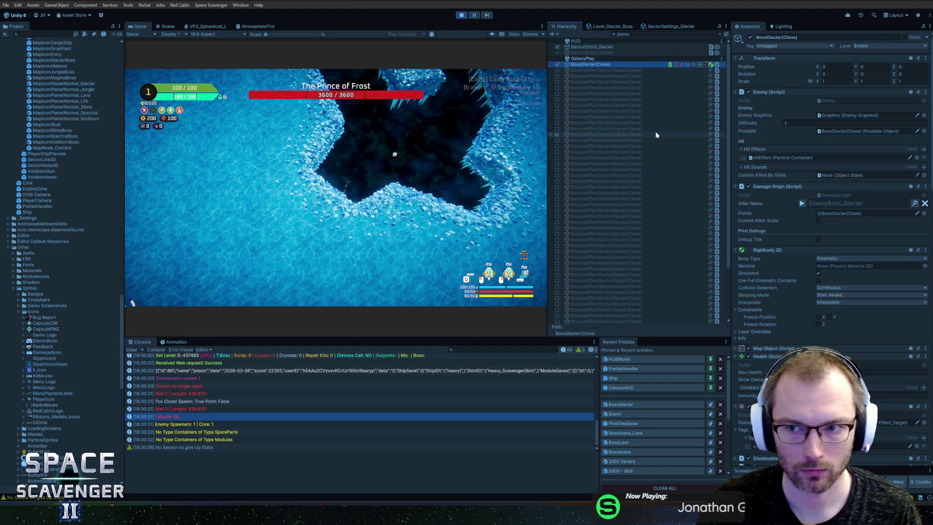
pyautogui.press('Escape')
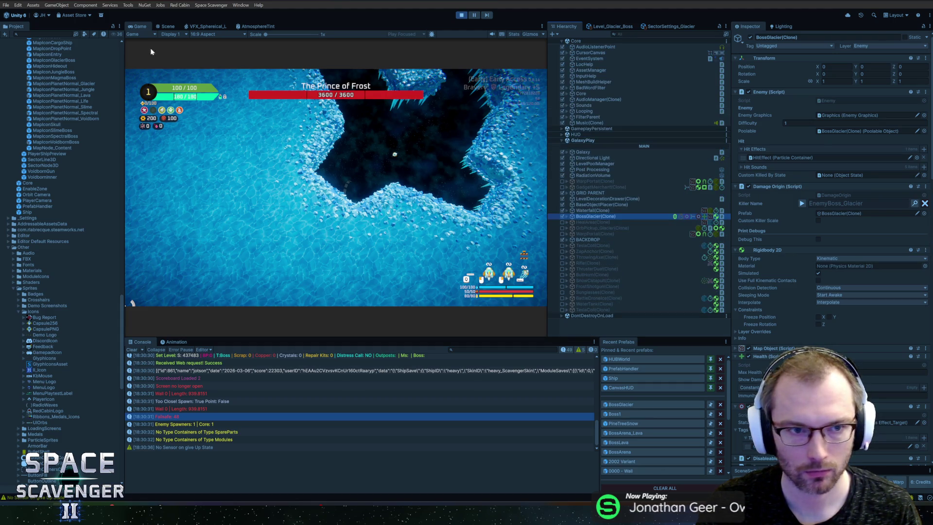
pyautogui.click(169, 27)
pyautogui.press('f')
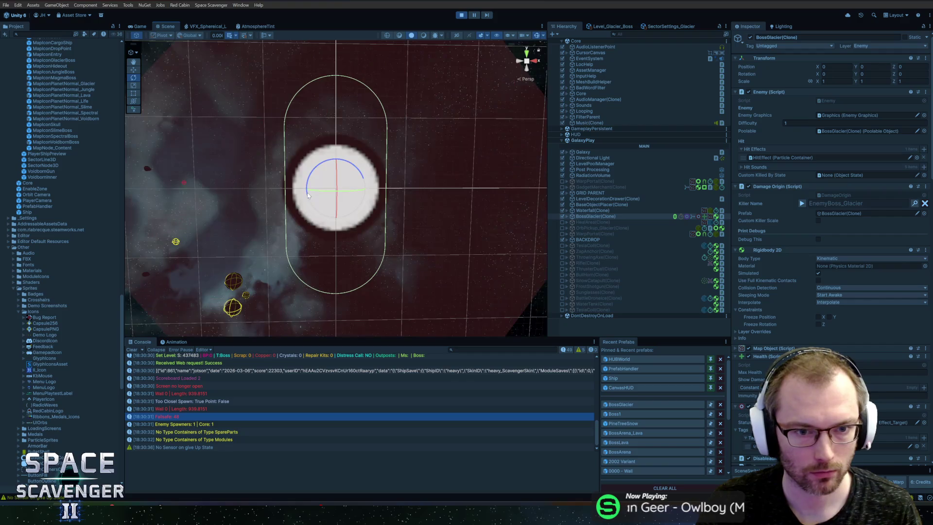
# Step: Print the boss's state history and view the NullReferenceException's stack trace
pyautogui.scroll(-6, 272, 195)
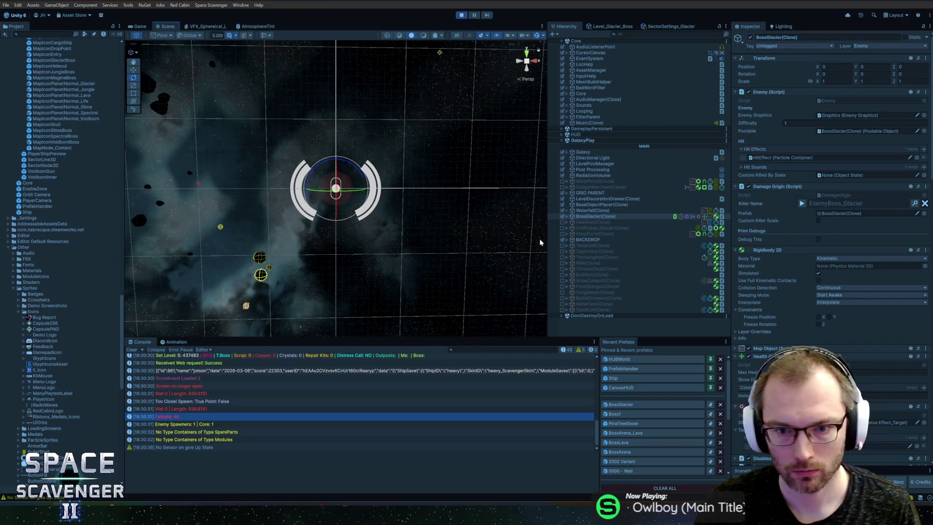
pyautogui.press('Right')
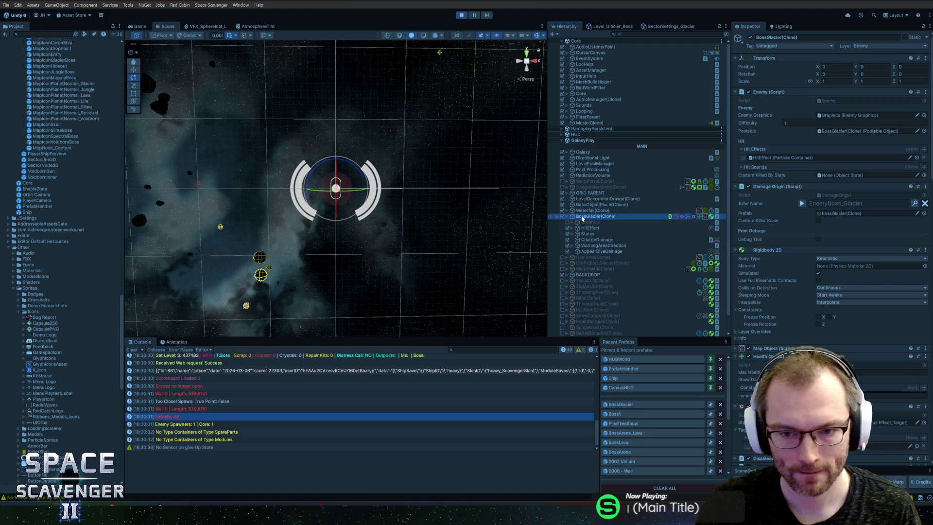
pyautogui.press('Down')
pyautogui.press('Down')
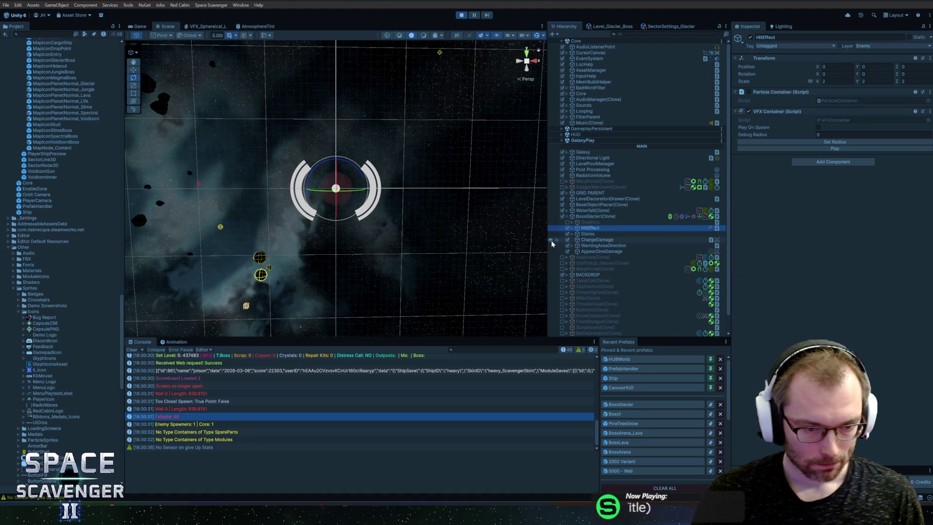
pyautogui.click(590, 216)
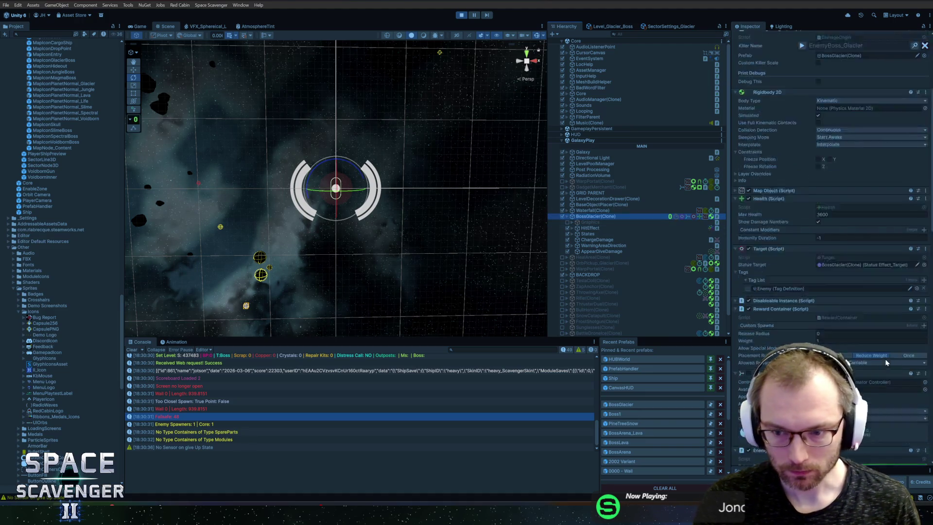
pyautogui.scroll(-10, 830, 194)
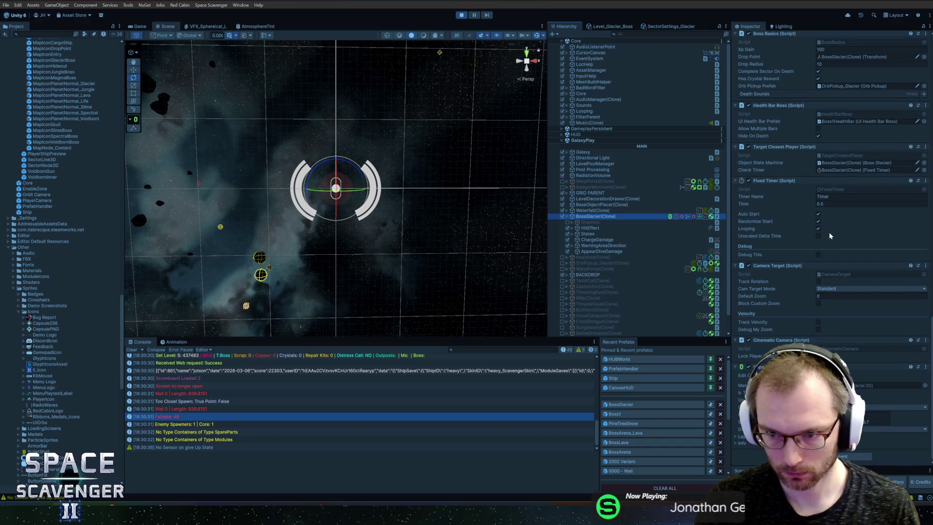
pyautogui.scroll(5, 824, 322)
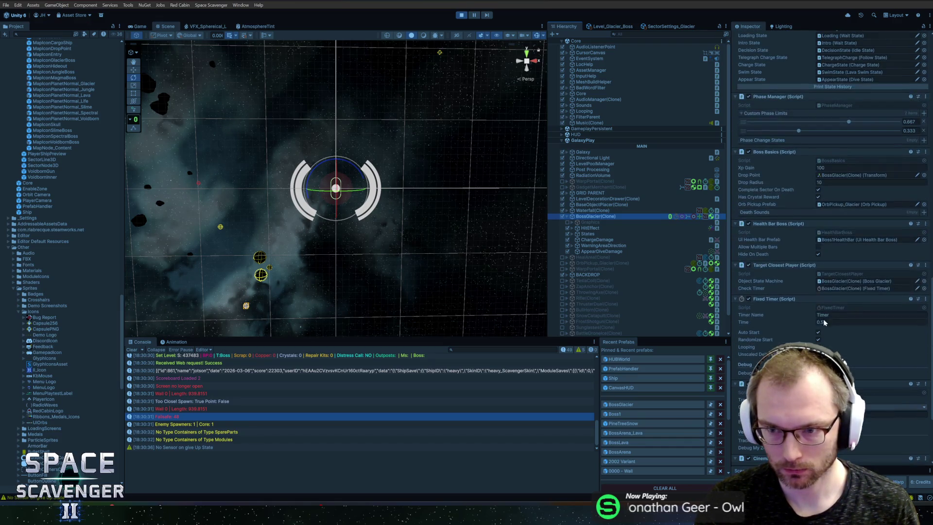
pyautogui.click(831, 86)
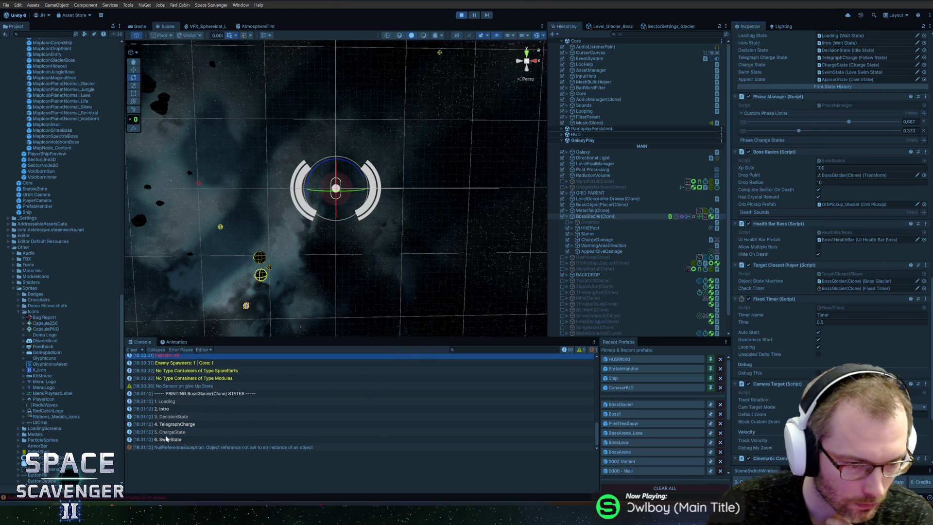
pyautogui.click(170, 447)
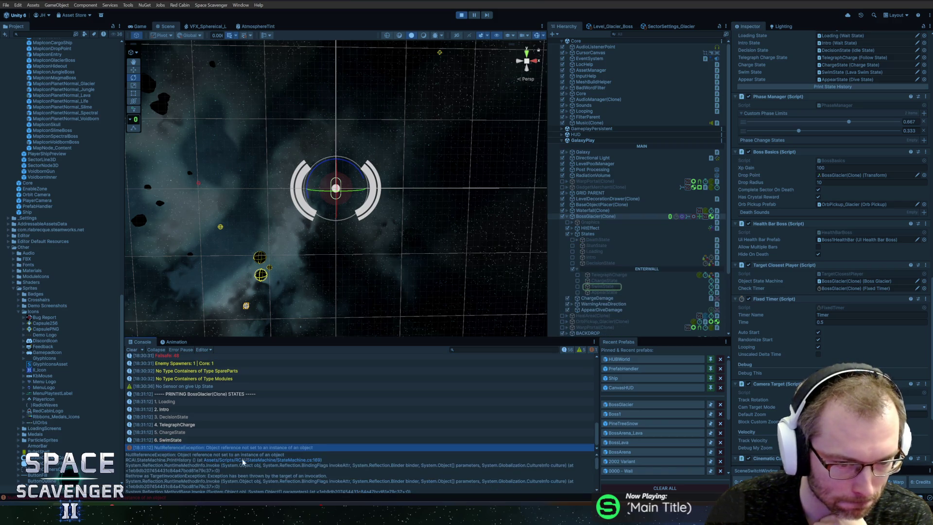
# Step: Open StateMachine.cs at line 169 in Rider and set a breakpoint there
pyautogui.click(301, 460)
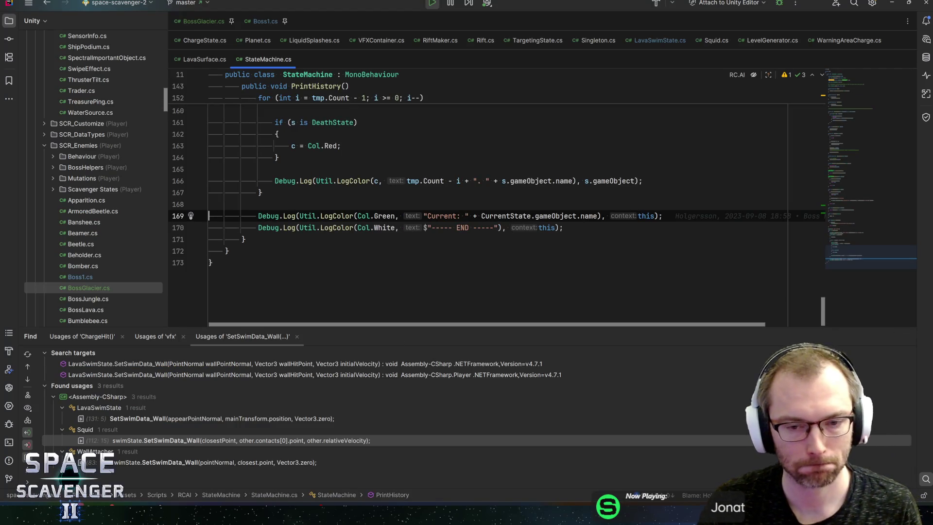
pyautogui.hotkey('alt', 'Tab')
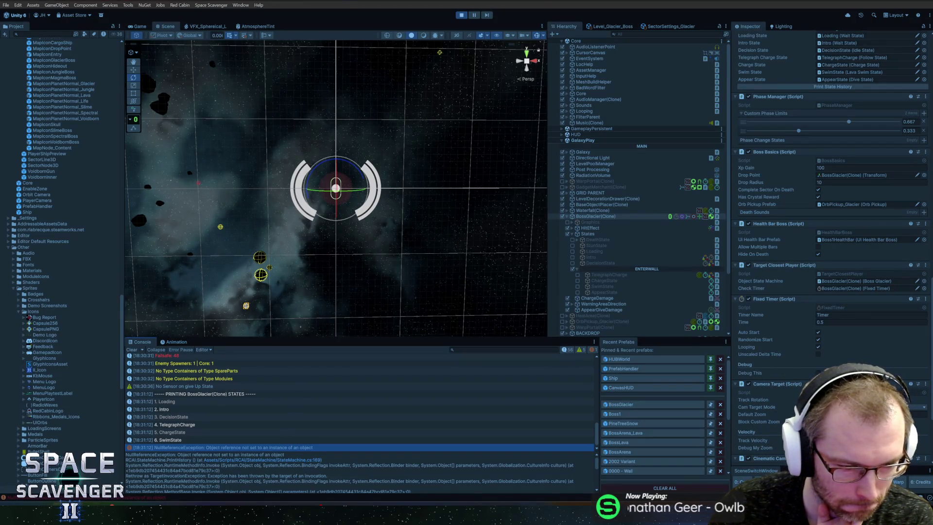
pyautogui.hotkey('alt', 'Tab')
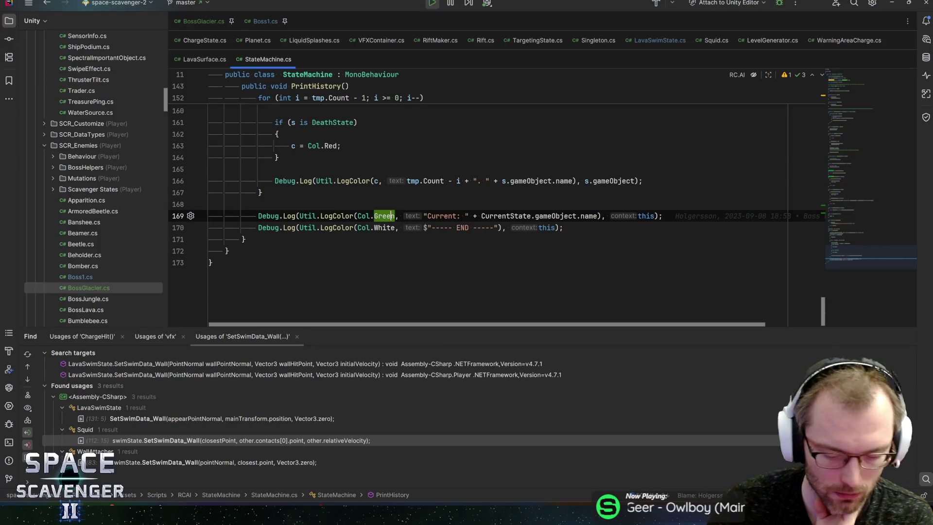
pyautogui.hotkey('ctrl', 'F8')
pyautogui.hotkey('alt', 'Tab')
pyautogui.hotkey('alt', 'Tab')
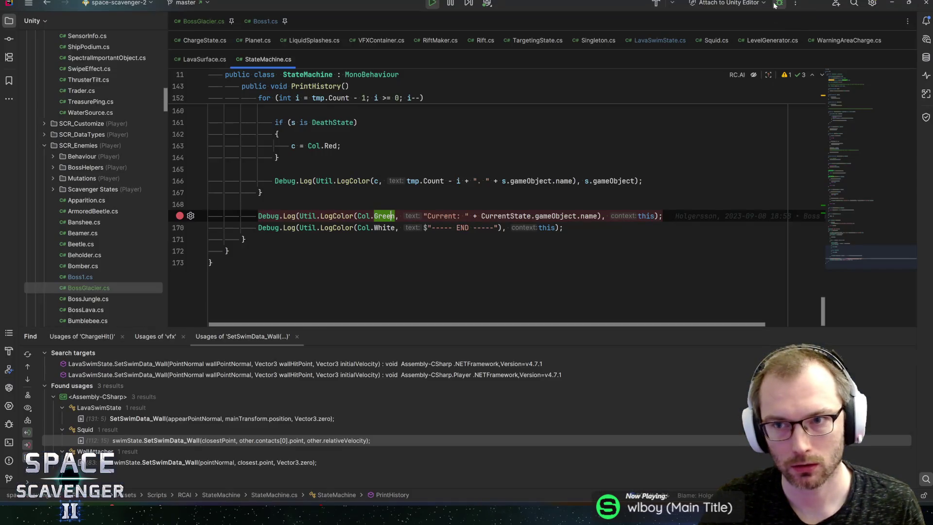
# Step: Attach the debugger to Unity and rerun Print State History to hit the breakpoint
pyautogui.click(779, 3)
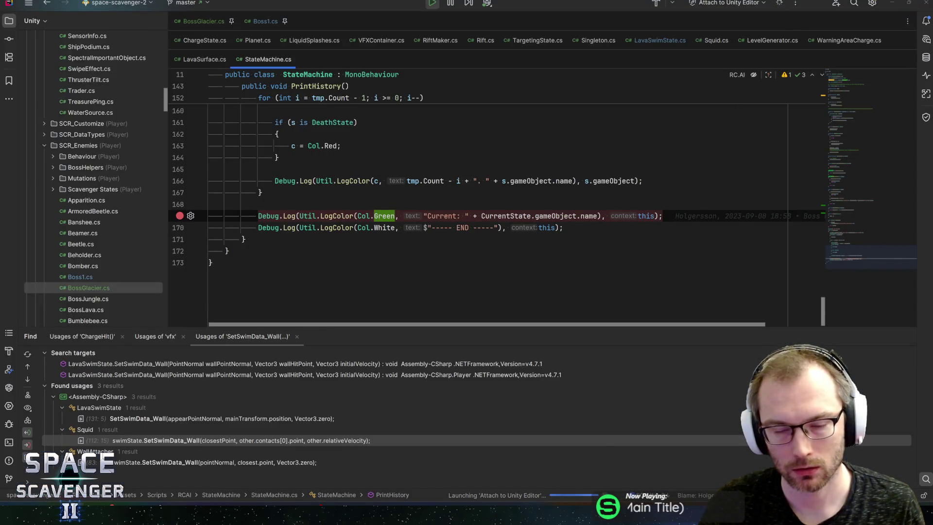
pyautogui.hotkey('alt', 'Tab')
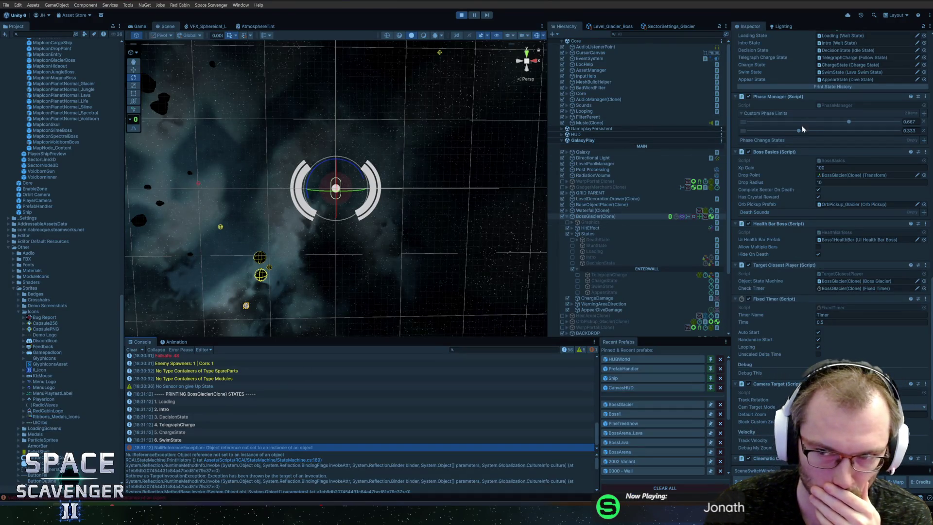
pyautogui.click(825, 88)
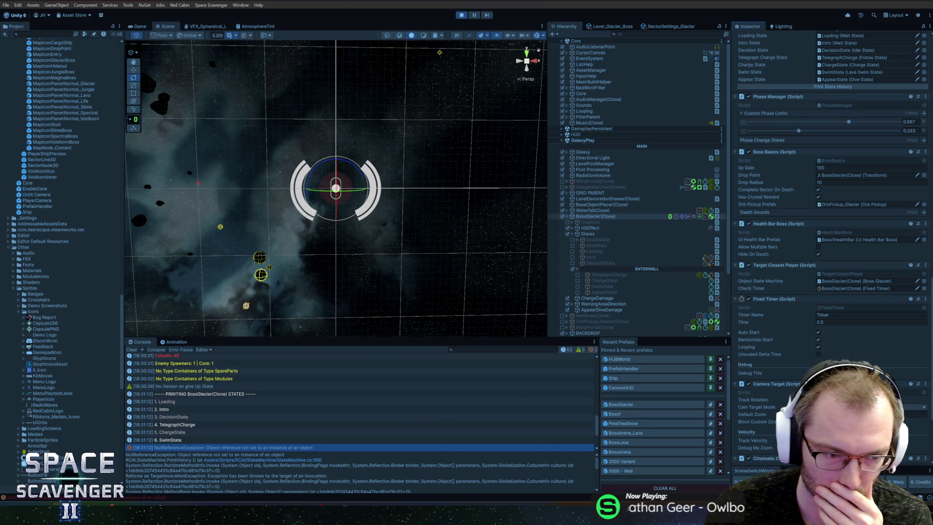
pyautogui.doubleClick(219, 447)
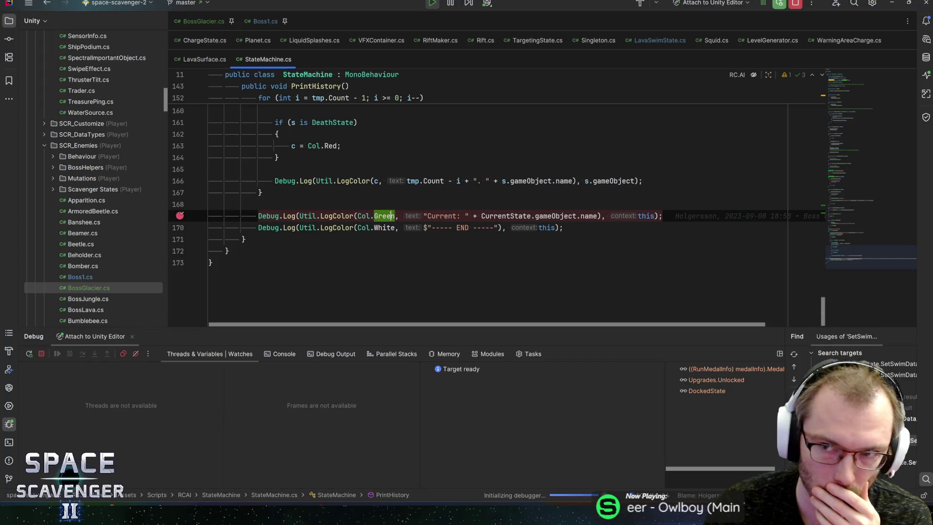
# Step: Verify CurrentState reads null on line 169, then stop debugging and minimize Rider
pyautogui.hotkey('alt', 'Tab')
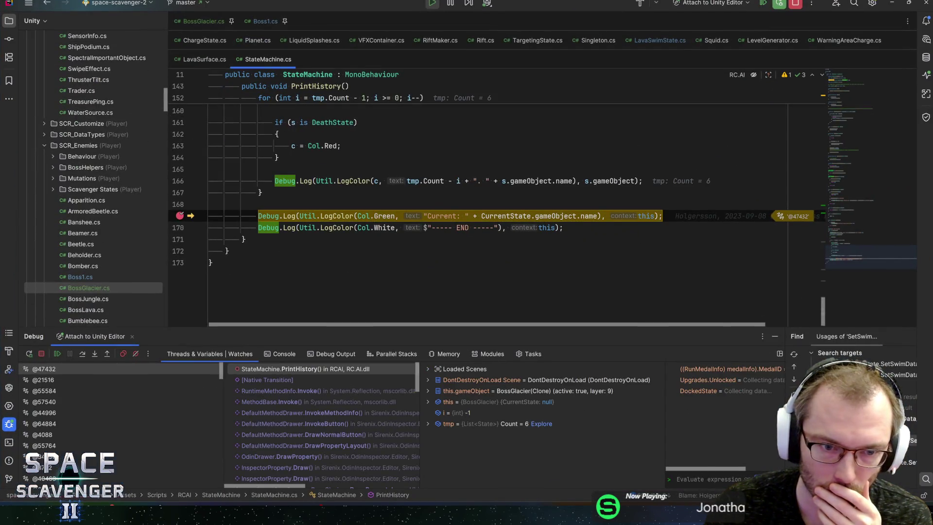
pyautogui.moveTo(554, 217)
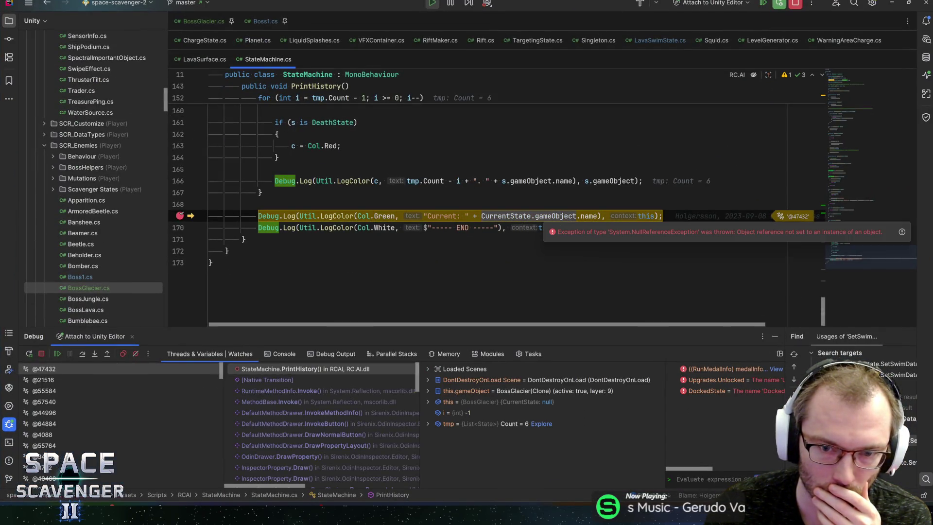
pyautogui.moveTo(505, 216)
pyautogui.hotkey('shift', 'Escape')
pyautogui.scroll(5, 486, 209)
pyautogui.scroll(2, 478, 204)
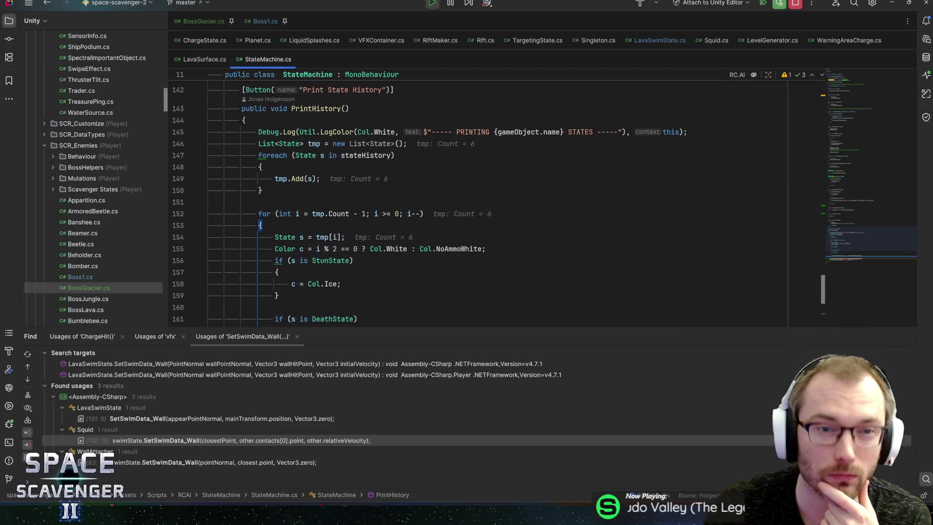
pyautogui.scroll(-5, 272, 301)
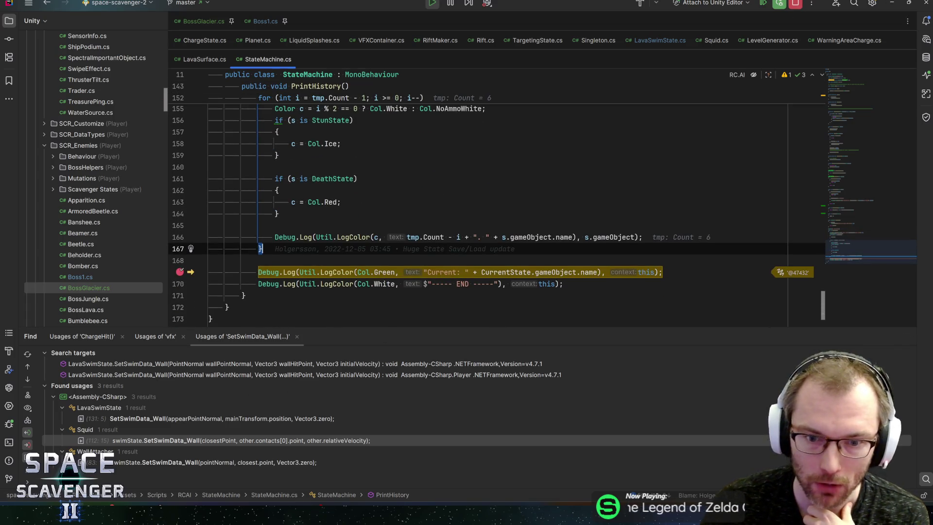
pyautogui.hotkey('ctrl', 'F2')
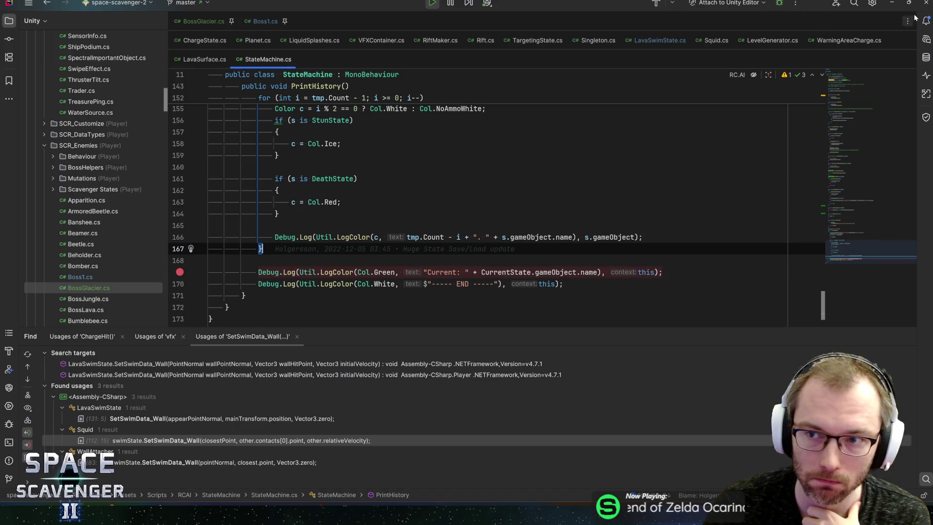
pyautogui.click(892, 3)
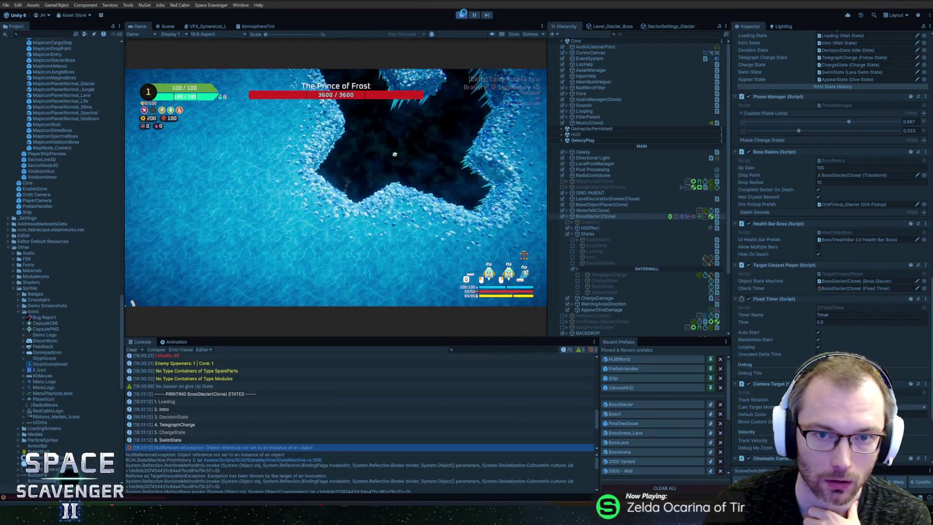
# Step: Stop Play mode, then delete SwimState's Timer component in the BossGlacier prefab and save
pyautogui.hotkey('ctrl', 'p')
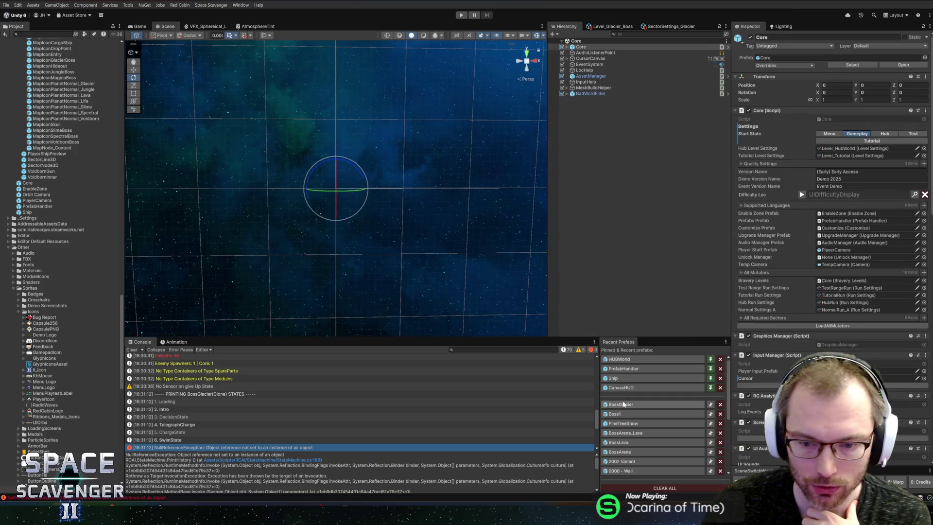
pyautogui.click(623, 404)
pyautogui.click(605, 196)
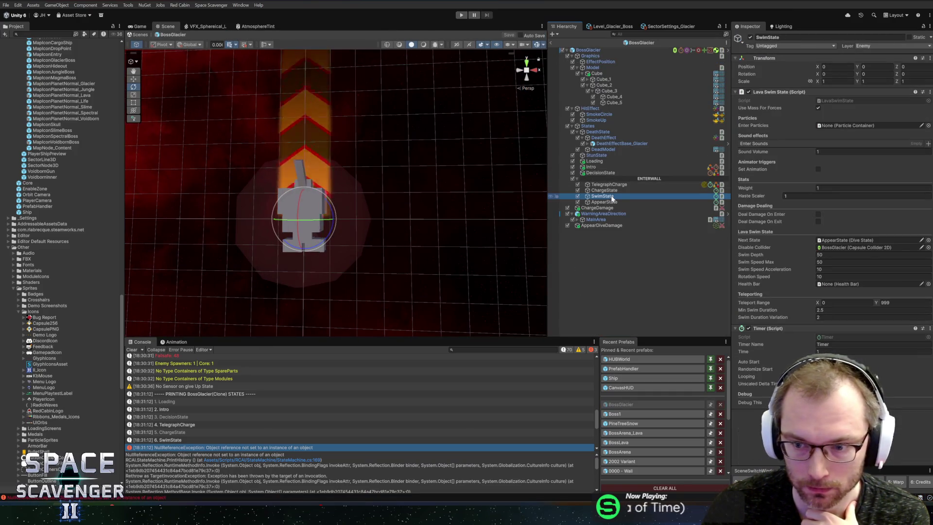
pyautogui.click(838, 240)
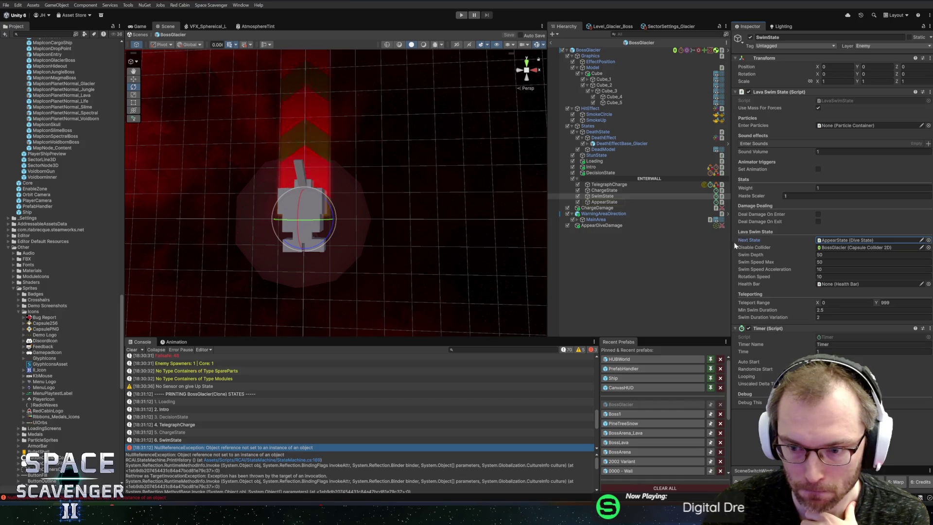
pyautogui.rightClick(787, 329)
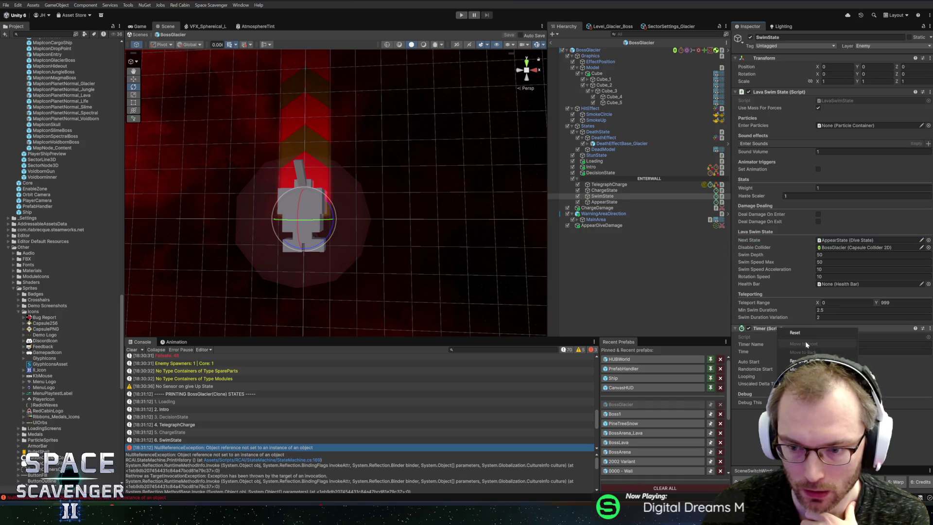
pyautogui.click(804, 361)
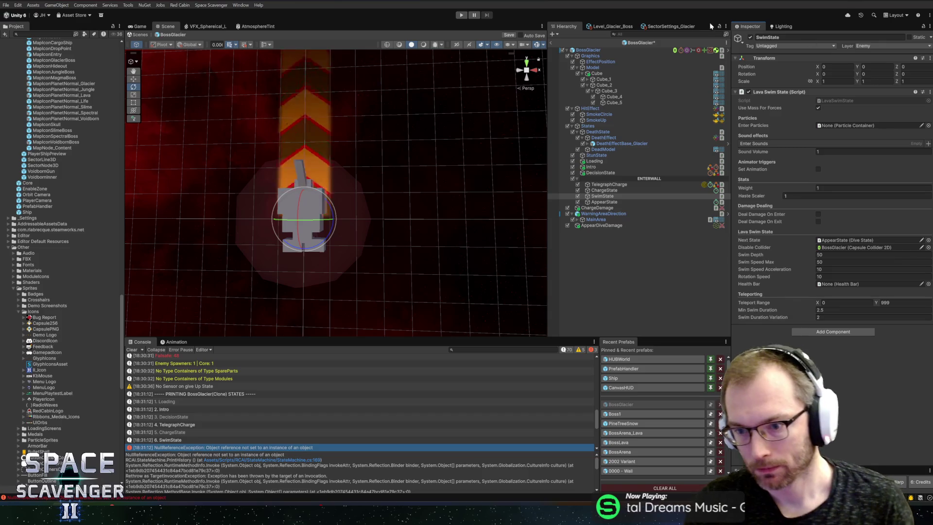
pyautogui.hotkey('ctrl', 's')
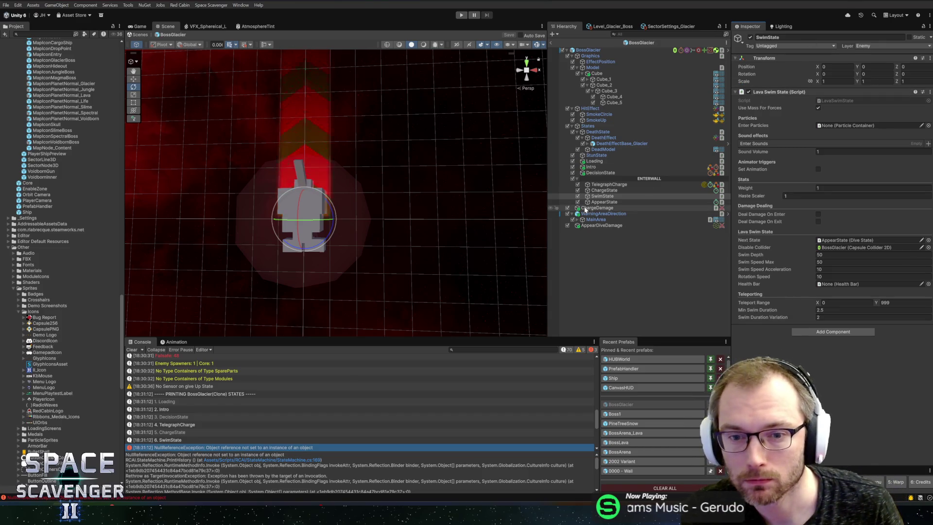
# Step: Remove AppearState's extra Timer component and save the prefab
pyautogui.click(602, 202)
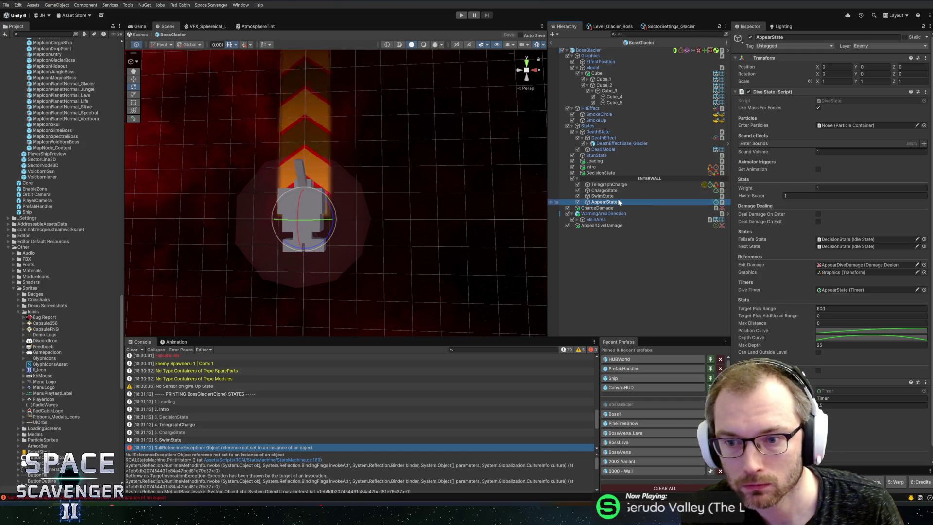
pyautogui.scroll(-1, 772, 287)
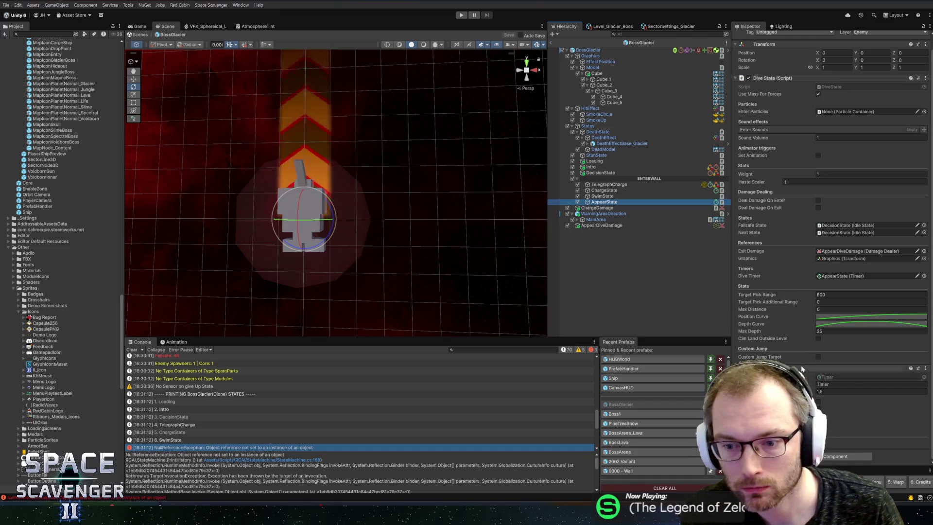
pyautogui.click(826, 384)
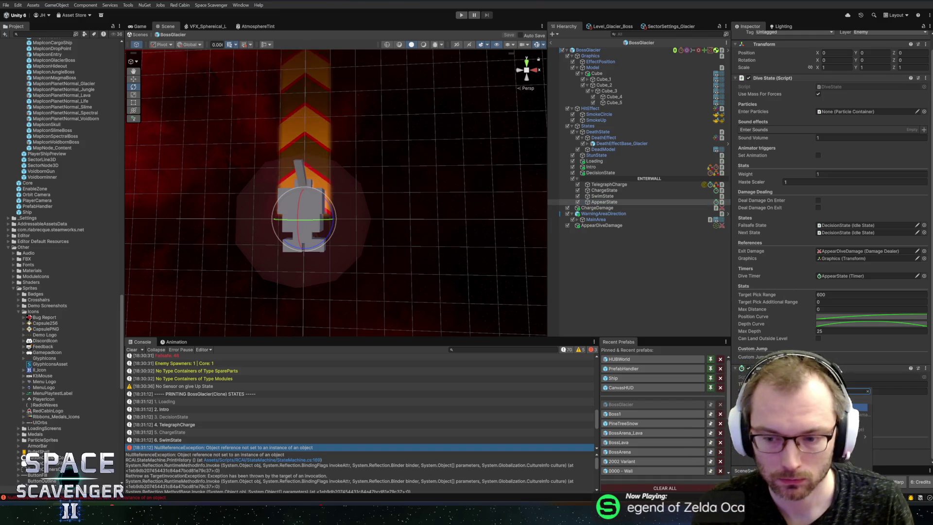
pyautogui.press('Return')
pyautogui.rightClick(785, 260)
pyautogui.click(806, 292)
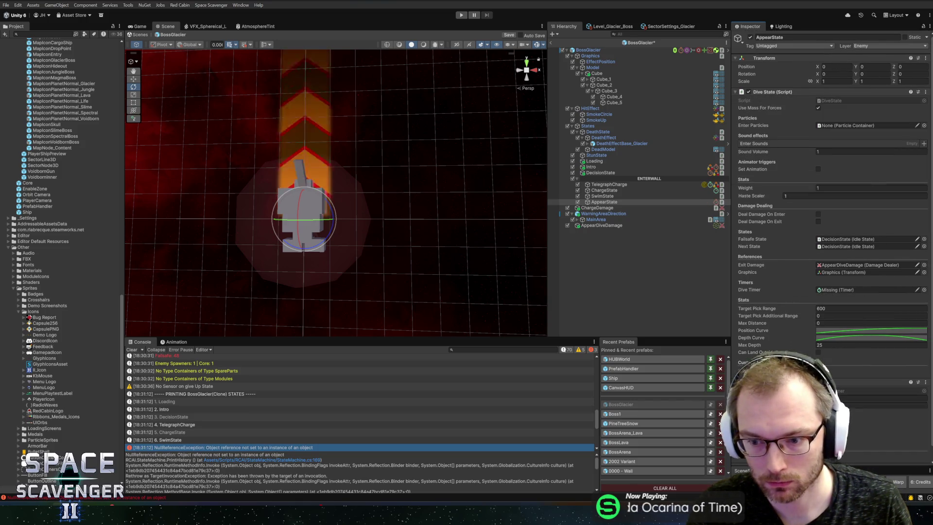
pyautogui.hotkey('ctrl', 's')
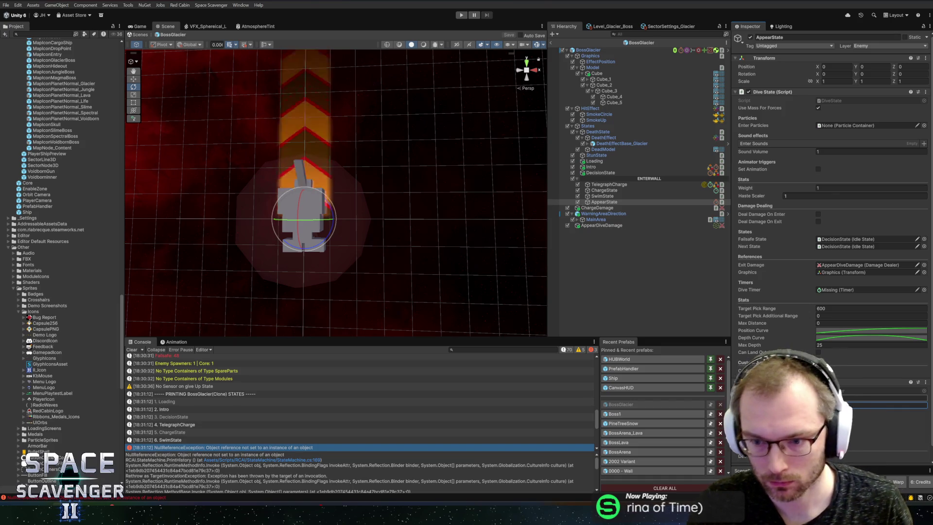
# Step: Assign AppearState's Fixed Timer to Dive Timer and review its failsafe, ChargeState and SwimState
pyautogui.moveTo(836, 283); pyautogui.dragTo(850, 290)
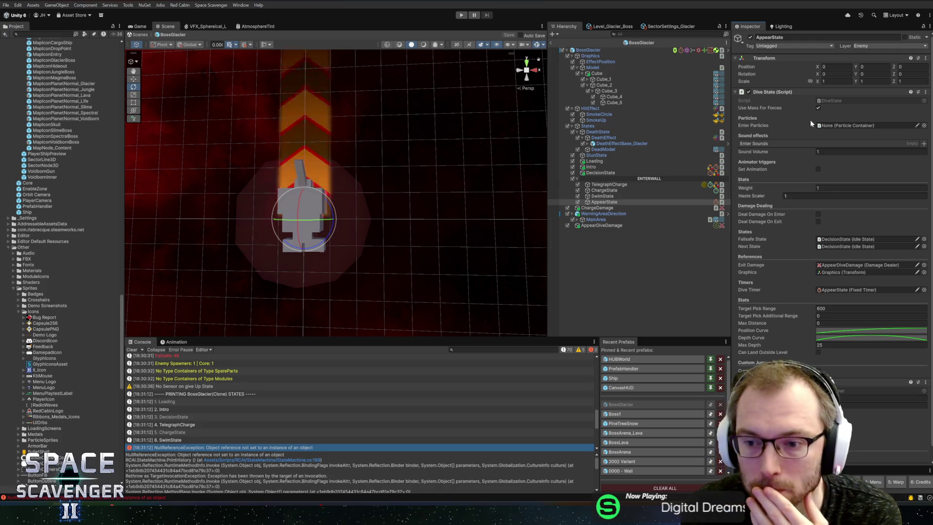
pyautogui.click(827, 264)
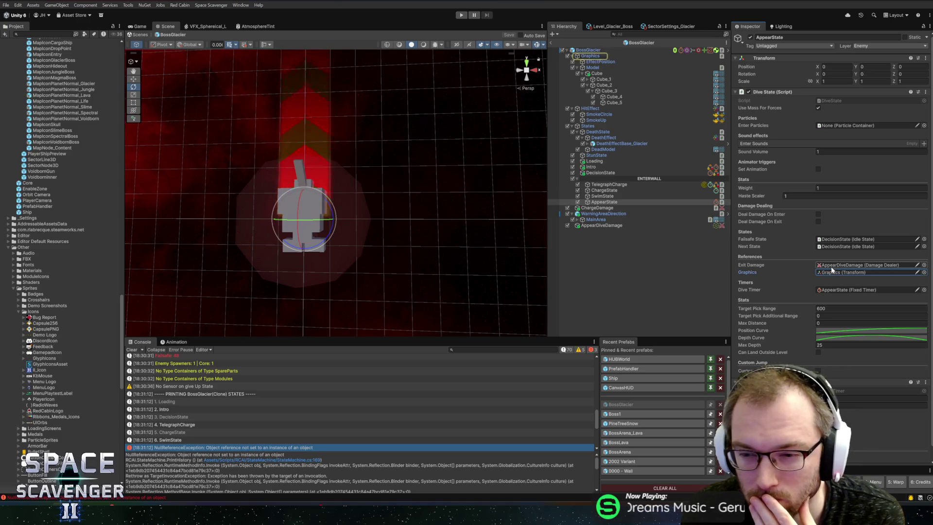
pyautogui.click(848, 239)
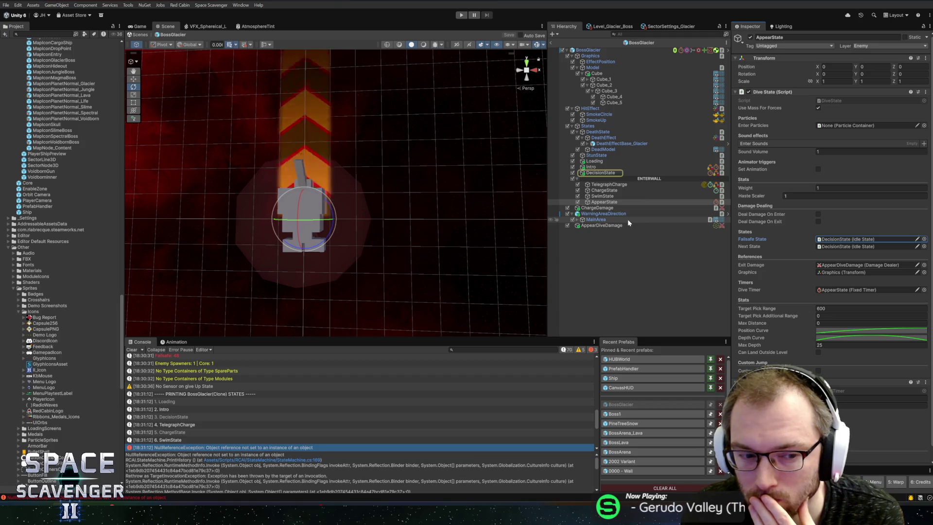
pyautogui.click(604, 190)
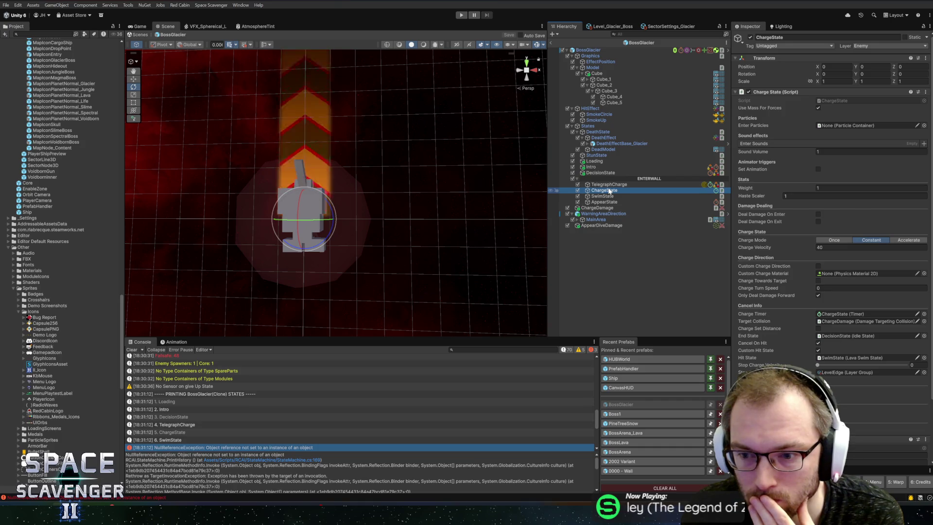
pyautogui.click(605, 196)
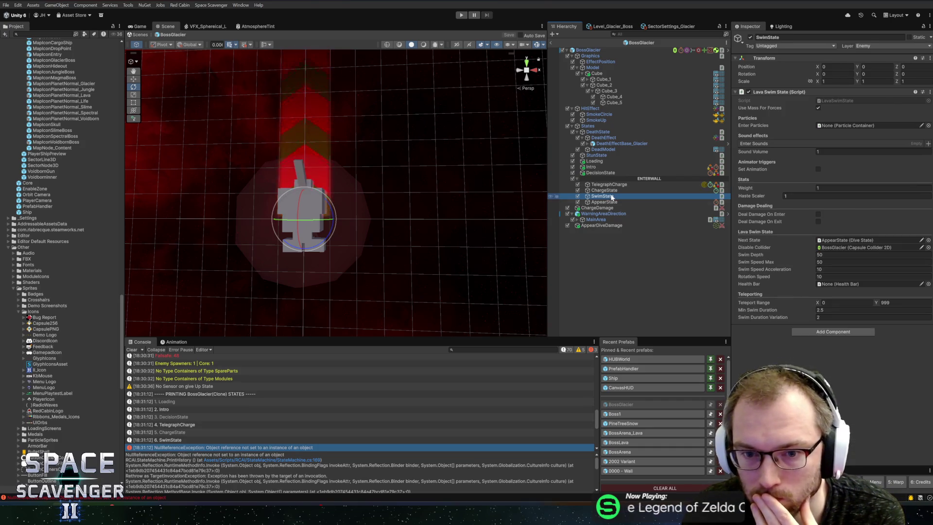
pyautogui.click(67, 34)
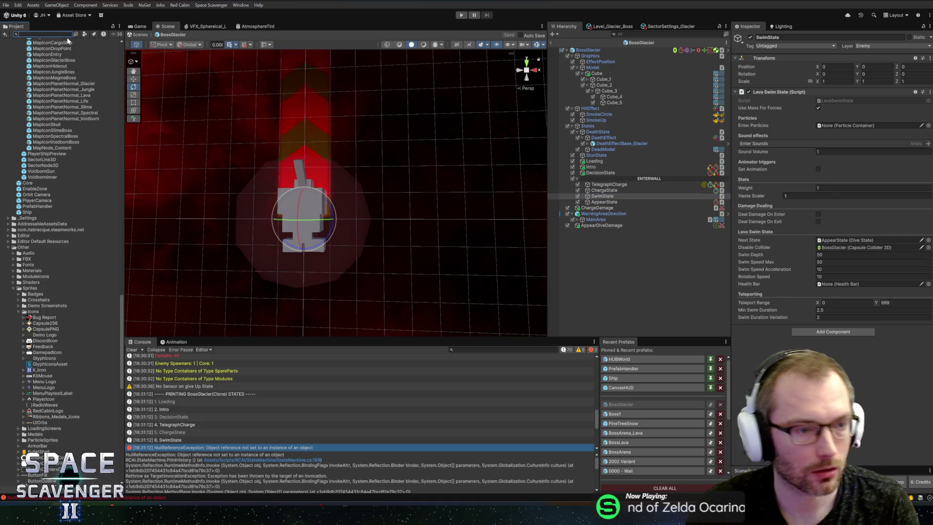
# Step: Open the Squid prefab and check which collider its WallSwimState disables
pyautogui.write('squid')
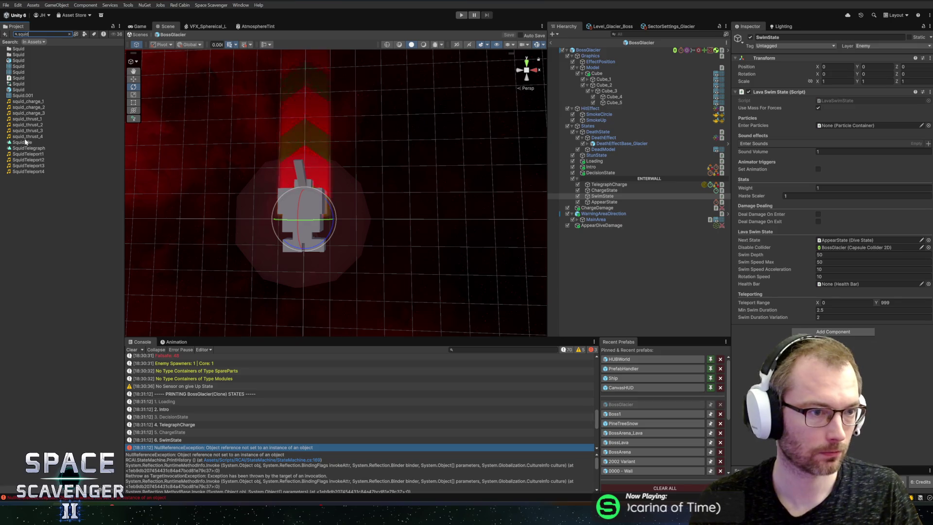
pyautogui.doubleClick(24, 91)
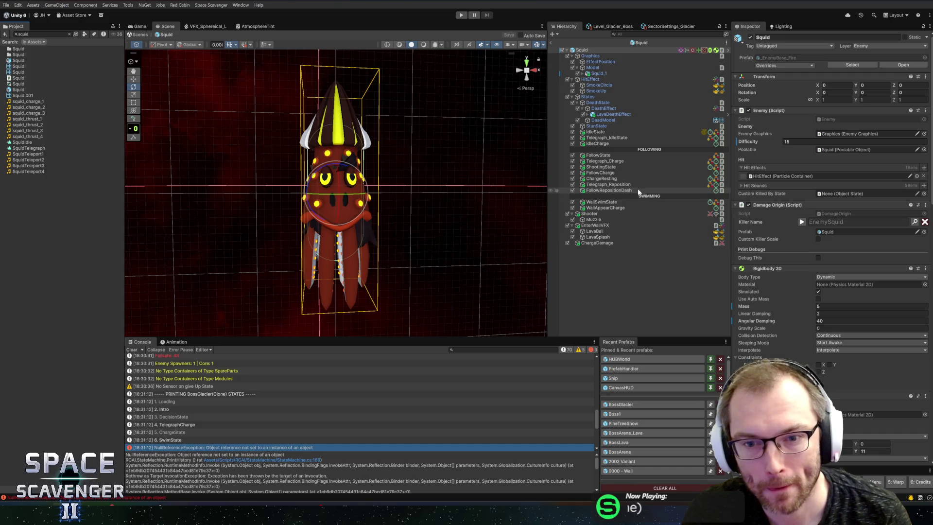
pyautogui.click(628, 203)
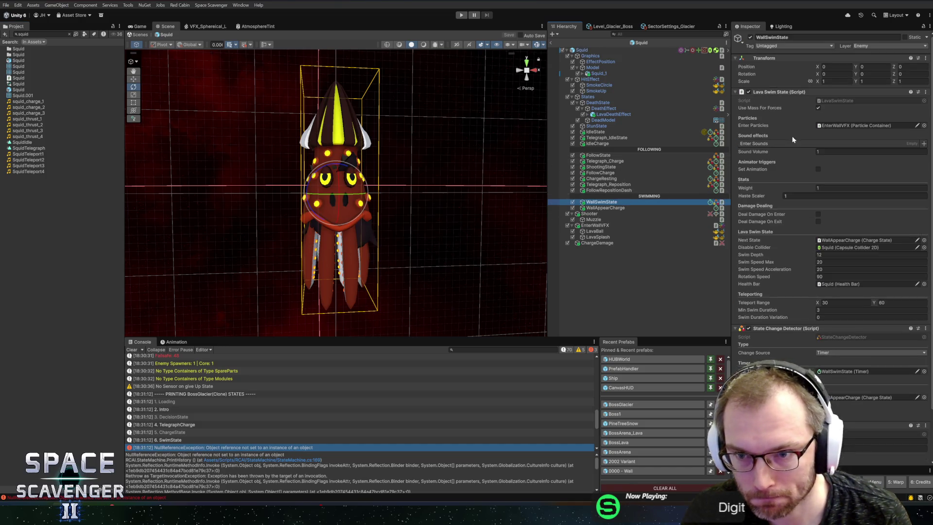
pyautogui.click(835, 245)
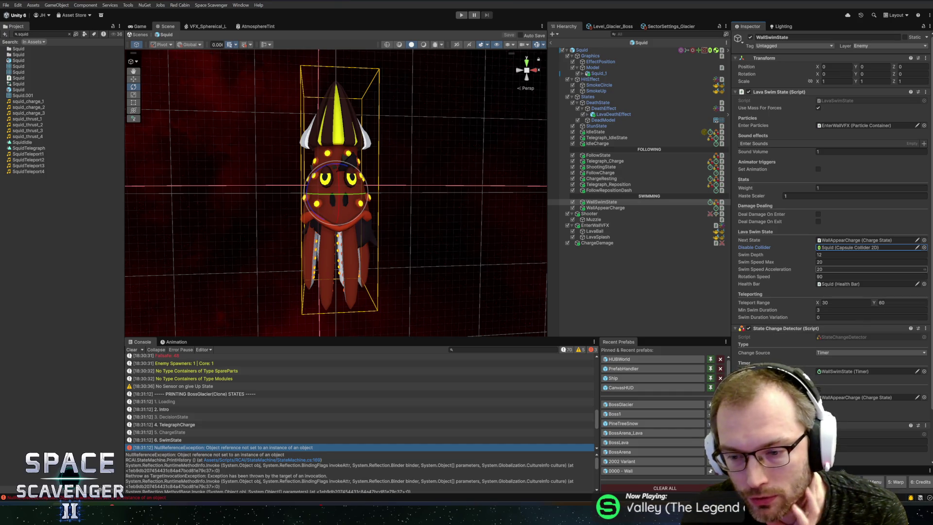
pyautogui.scroll(-3, 826, 270)
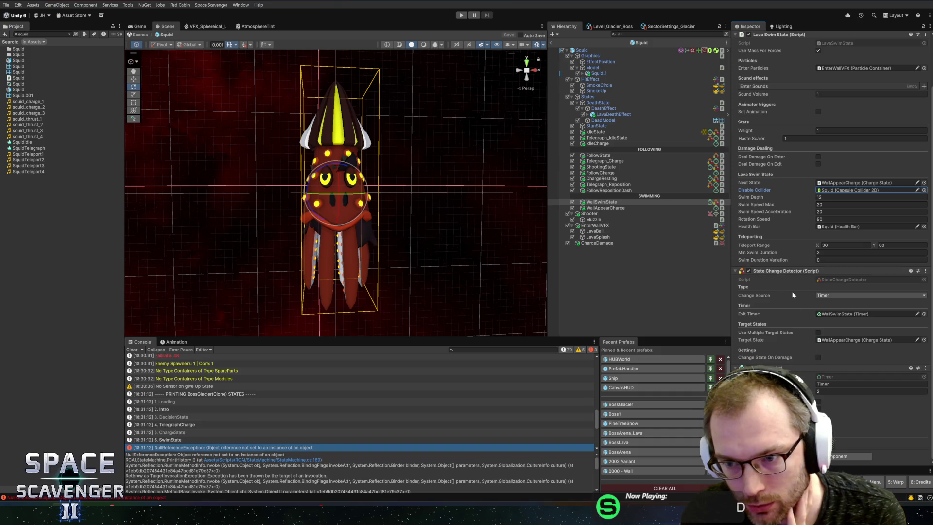
pyautogui.scroll(3, 805, 291)
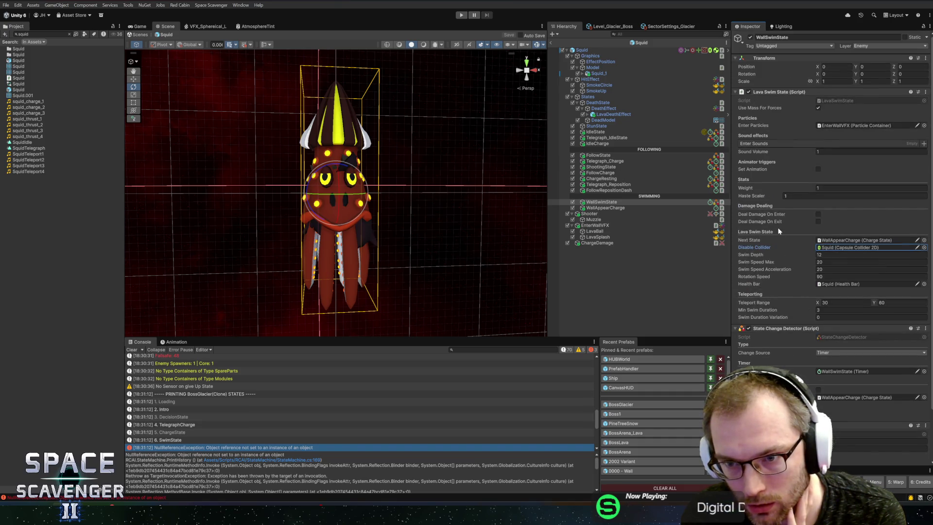
# Step: Open the Lava Swim State script in Rider via Edit Script and start a search
pyautogui.rightClick(793, 92)
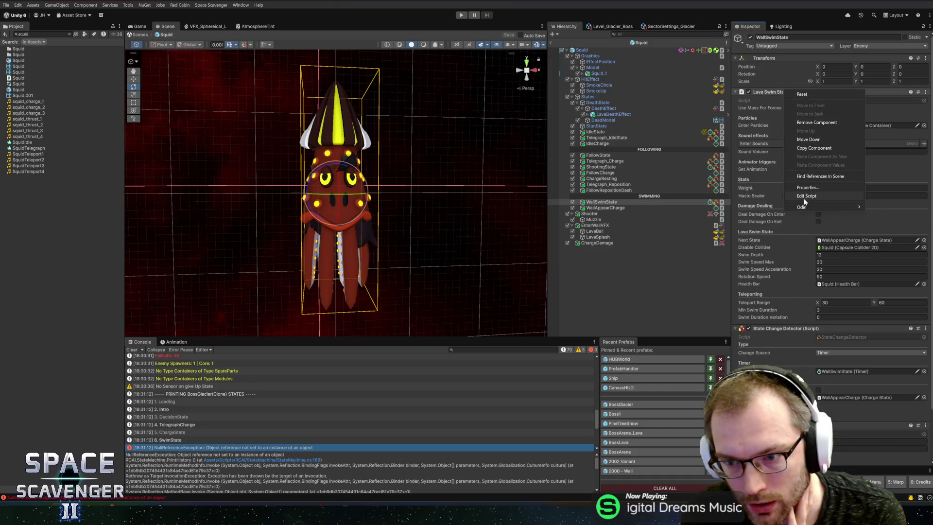
pyautogui.click(806, 196)
pyautogui.hotkey('ctrl', 'f')
# Step: Search LavaSwimState.cs for nextState, then trace appearTime to its minSwimDuration assignment
pyautogui.write('nextState')
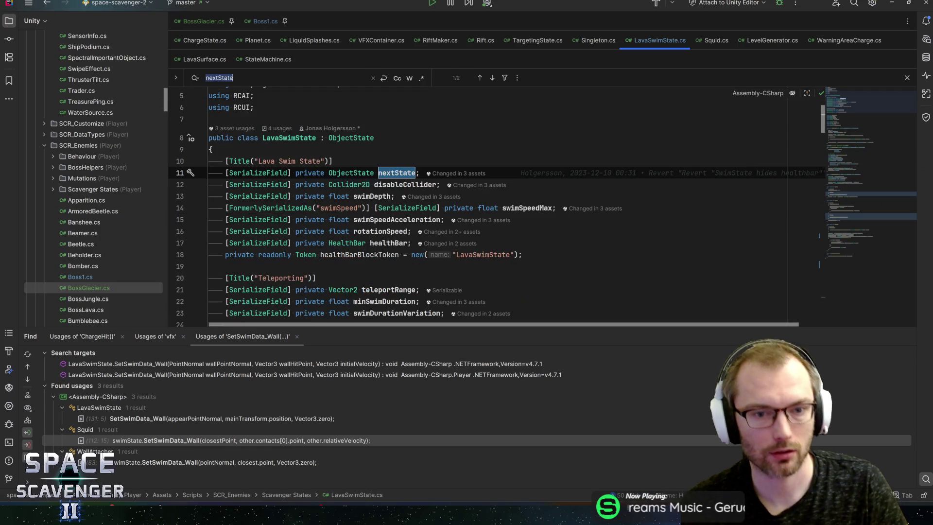
pyautogui.press('Return')
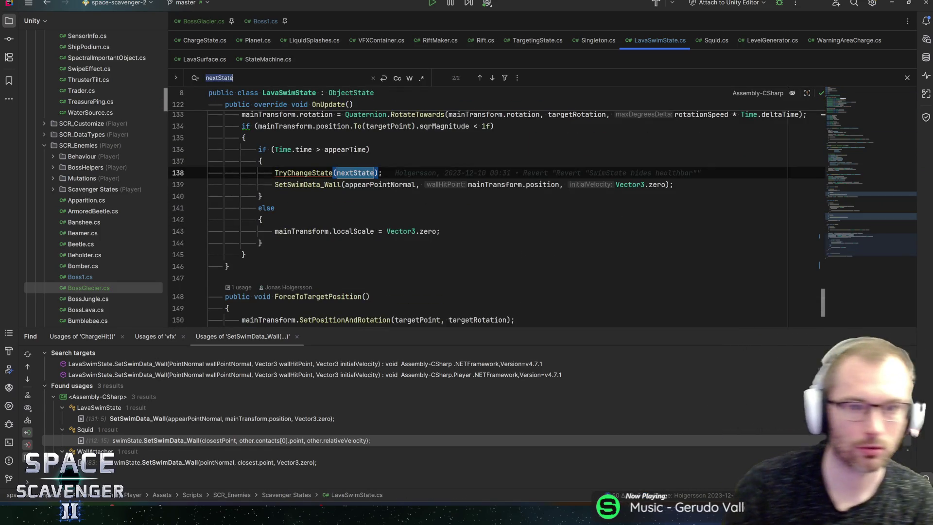
pyautogui.scroll(2, 486, 204)
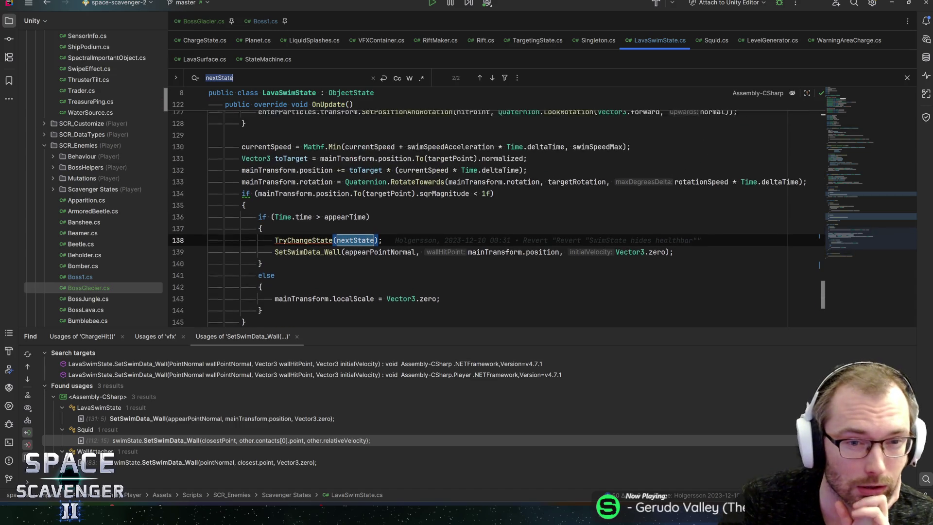
pyautogui.moveTo(384, 255)
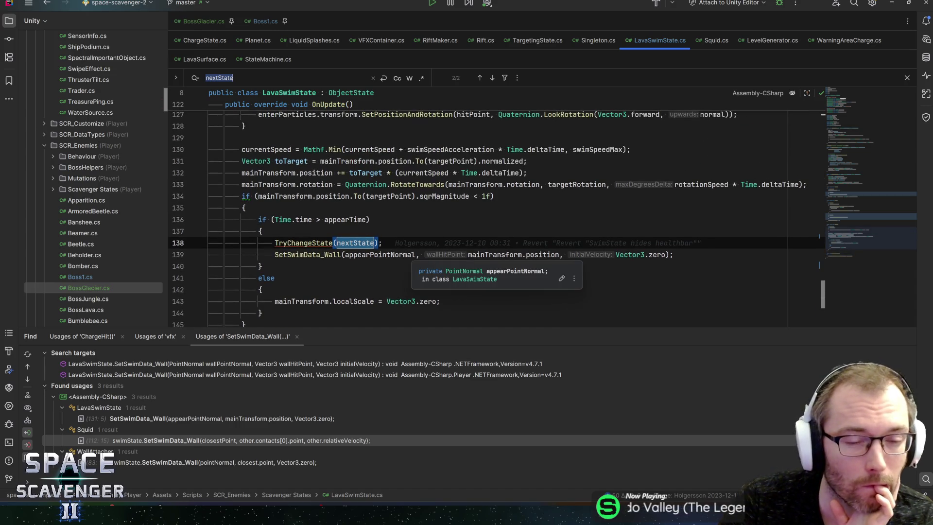
pyautogui.click(370, 219)
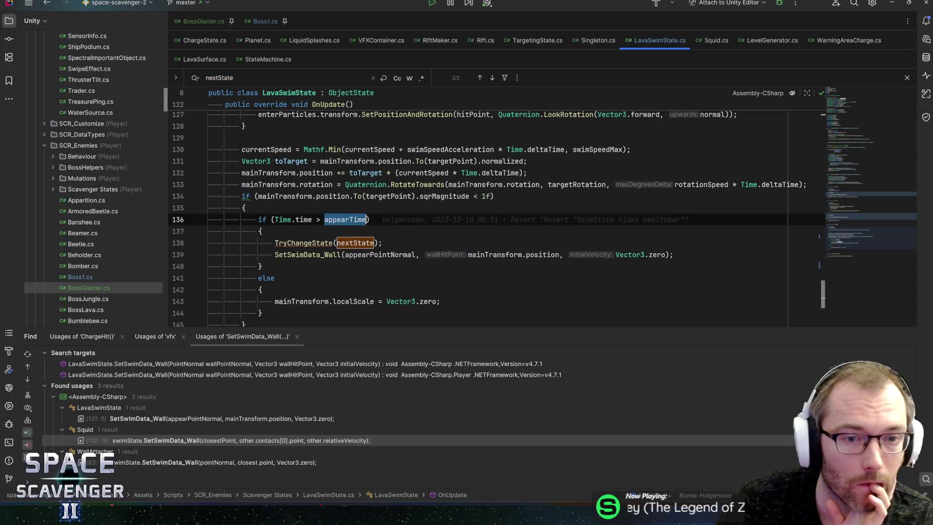
pyautogui.hotkey('ctrl', 'f')
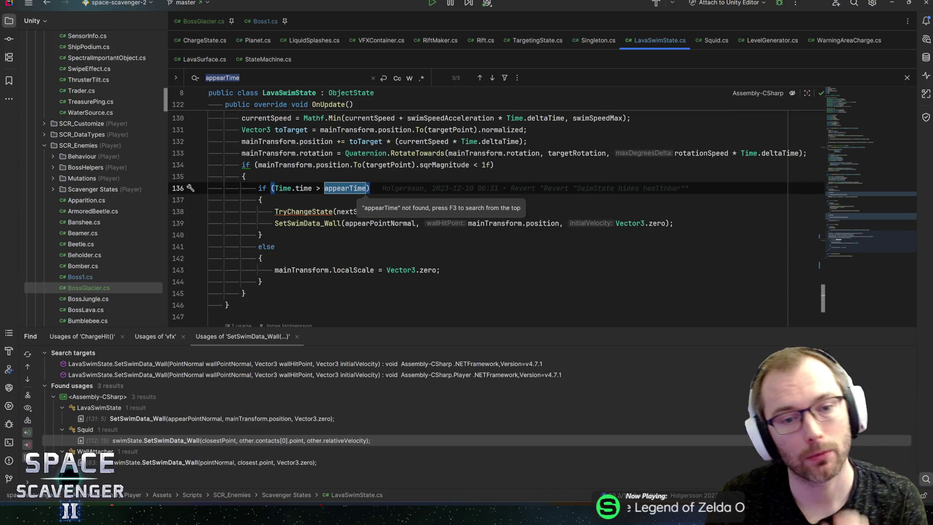
pyautogui.press('Return')
pyautogui.press('Return')
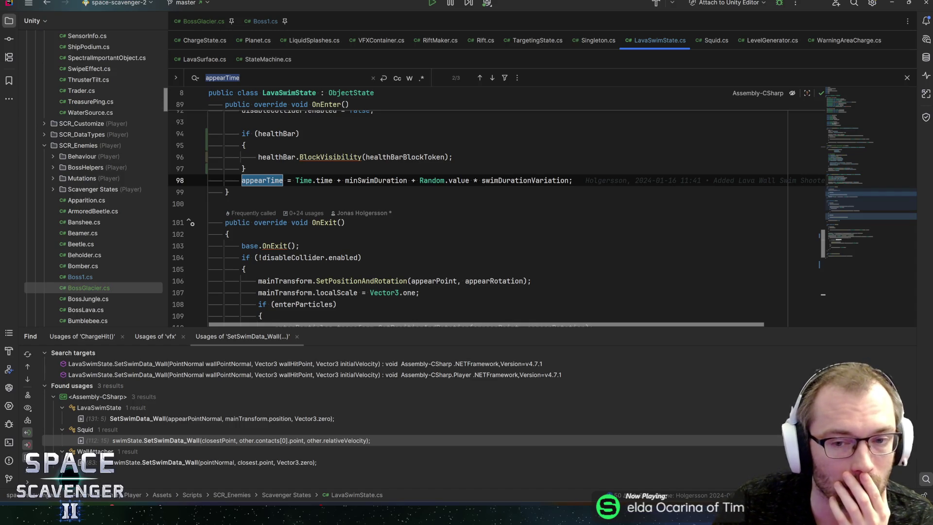
pyautogui.click(378, 180)
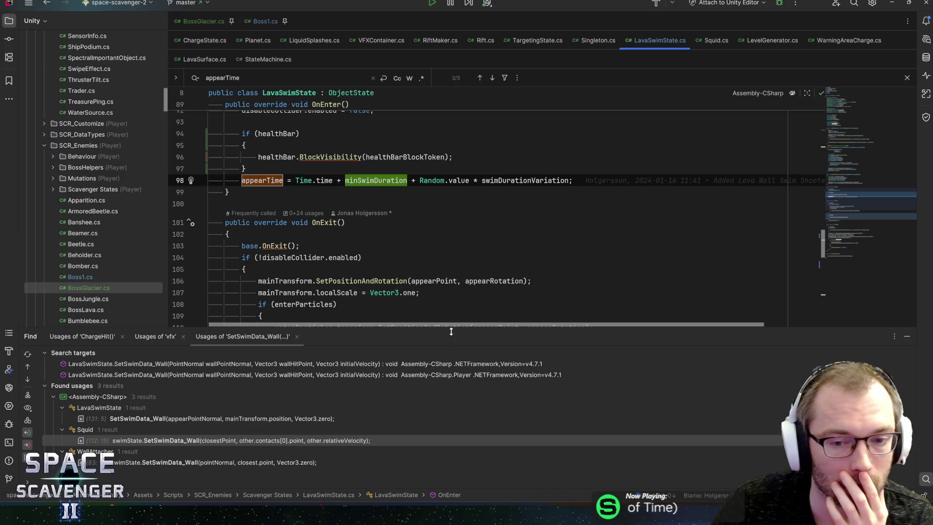
# Step: Enlarge the code area by dragging the Find panel splitter and review the swim-duration code
pyautogui.moveTo(451, 332); pyautogui.dragTo(451, 369)
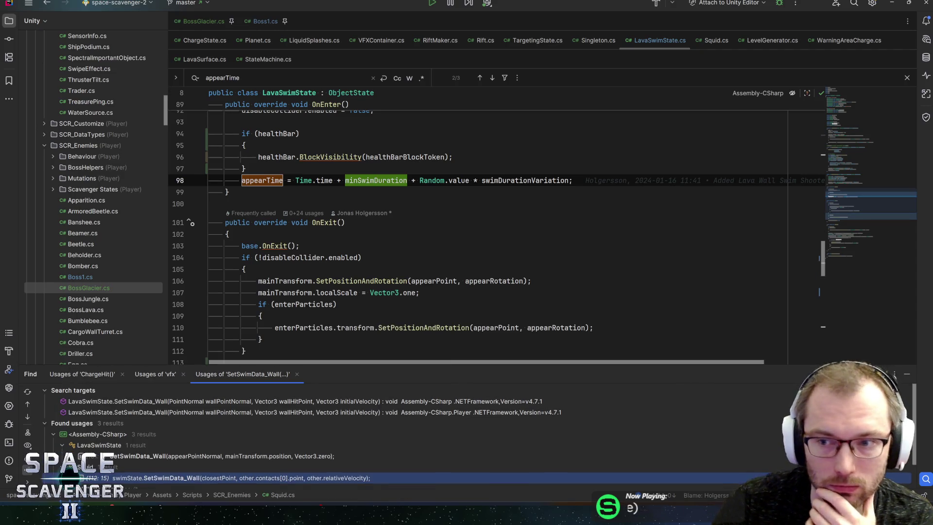
pyautogui.scroll(-3, 486, 234)
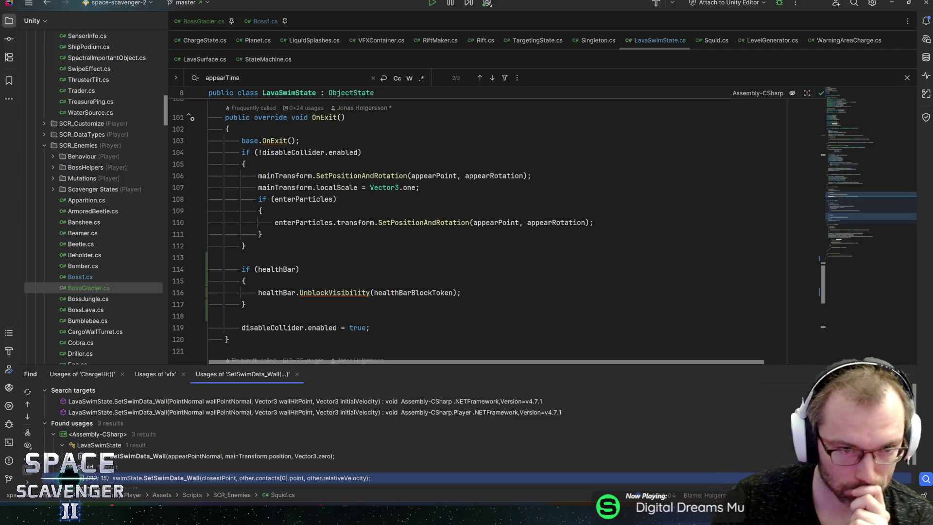
pyautogui.scroll(5, 486, 204)
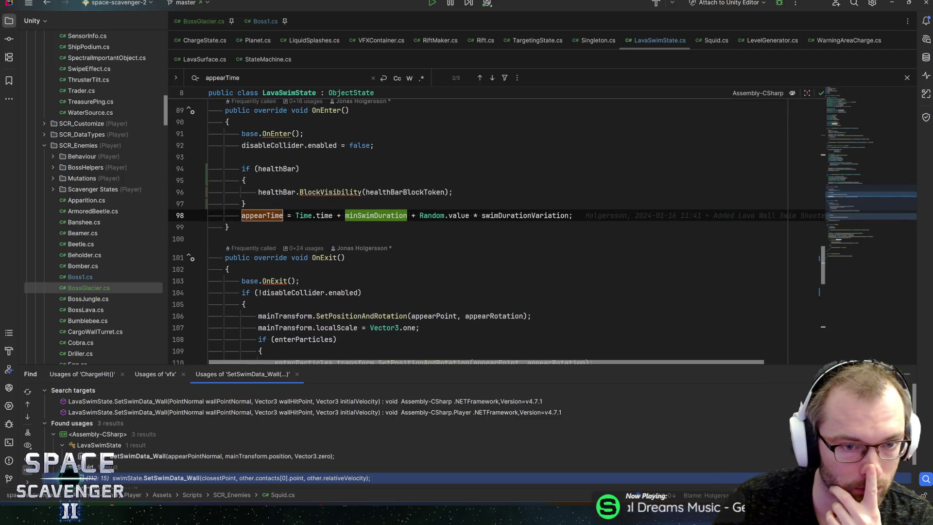
pyautogui.moveTo(445, 227)
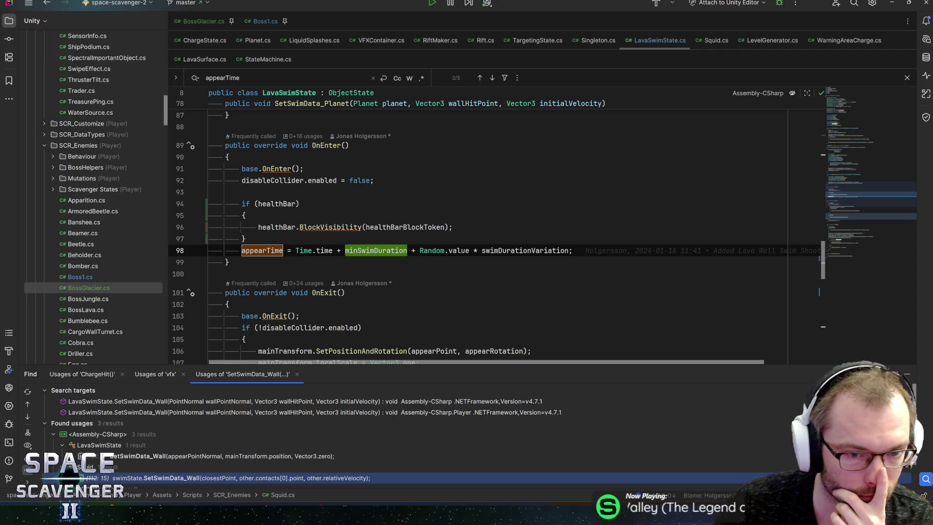
pyautogui.scroll(-5, 485, 228)
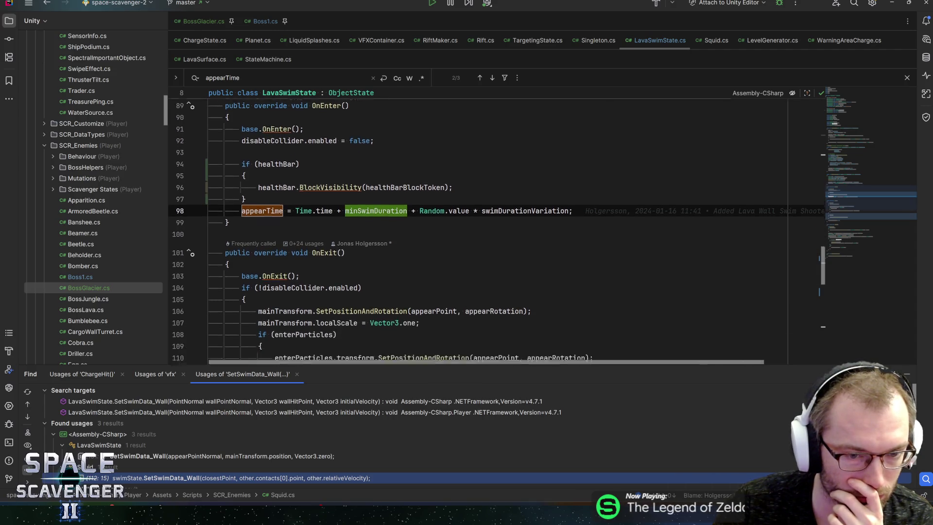
pyautogui.scroll(3, 486, 228)
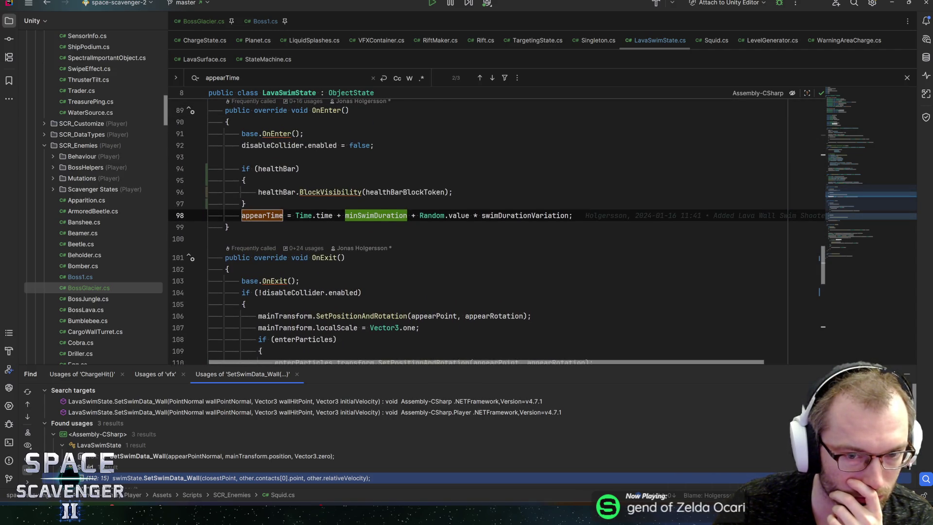
pyautogui.scroll(-1, 486, 228)
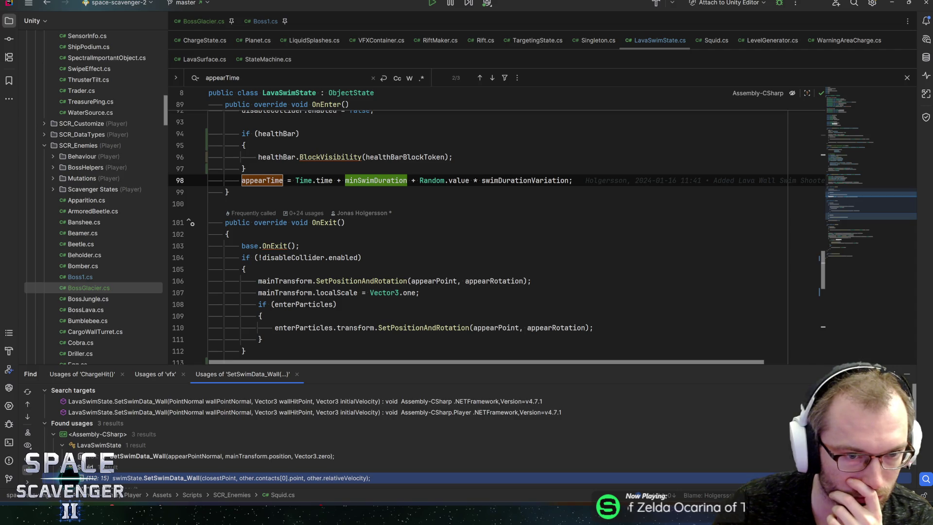
pyautogui.scroll(5, 486, 228)
pyautogui.scroll(-7, 486, 228)
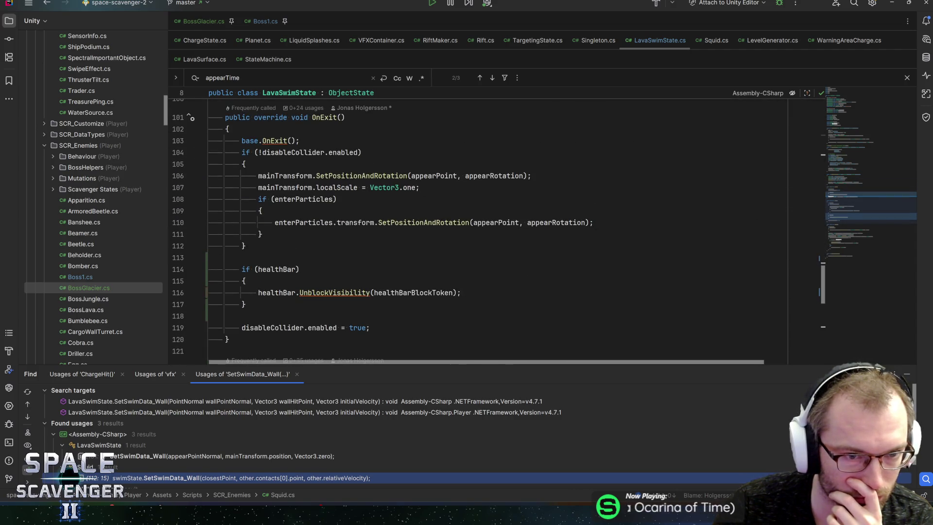
pyautogui.scroll(14, 486, 228)
pyautogui.scroll(-3, 486, 228)
pyautogui.scroll(4, 496, 231)
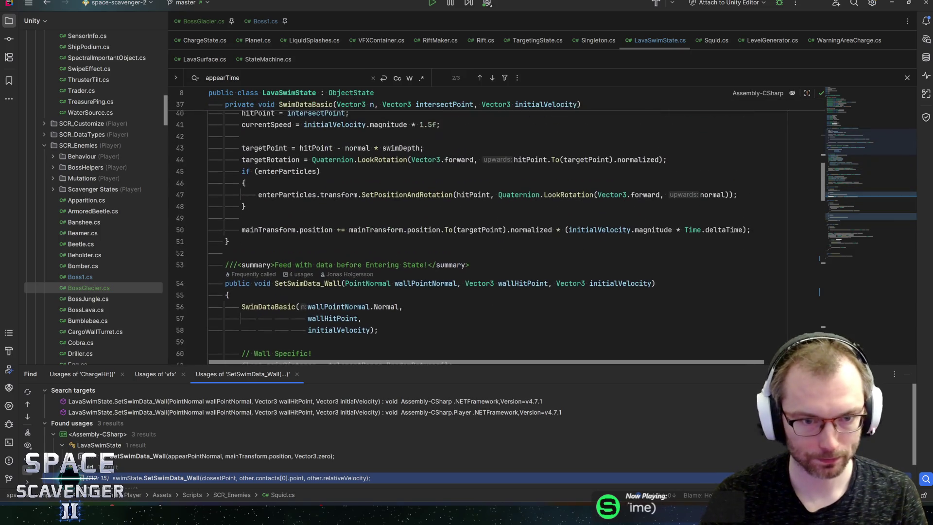
# Step: Highlight SetSwimData_Wall usages, breakpoint the line 61 swimDistance calculation, and attach the debugger
pyautogui.click(306, 283)
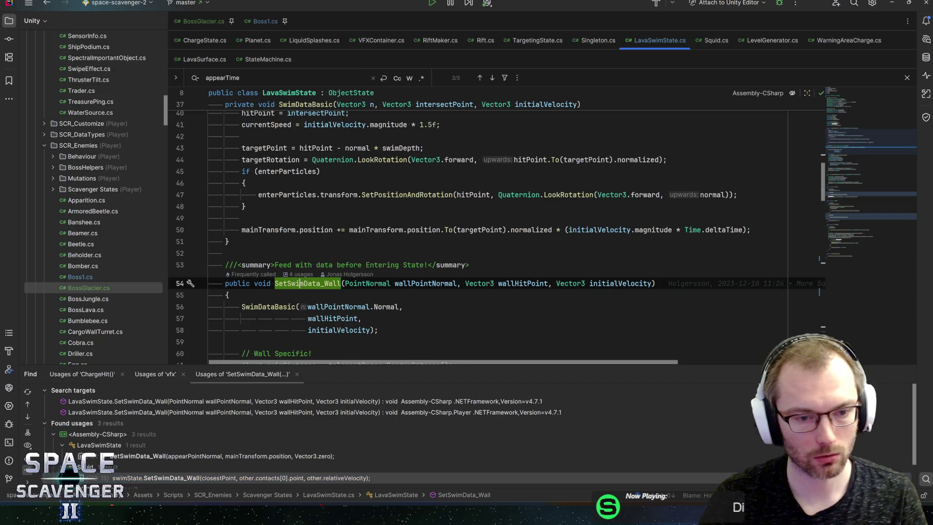
pyautogui.scroll(-4, 306, 283)
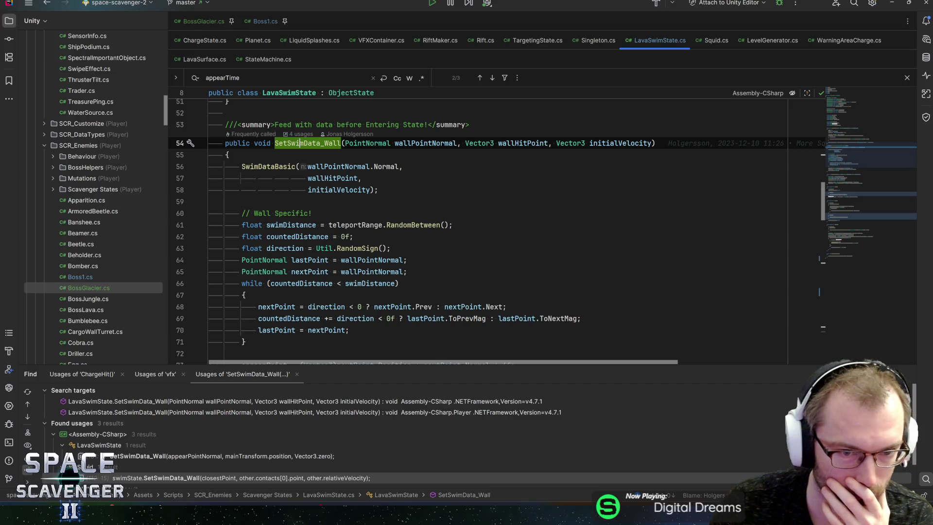
pyautogui.click(291, 225)
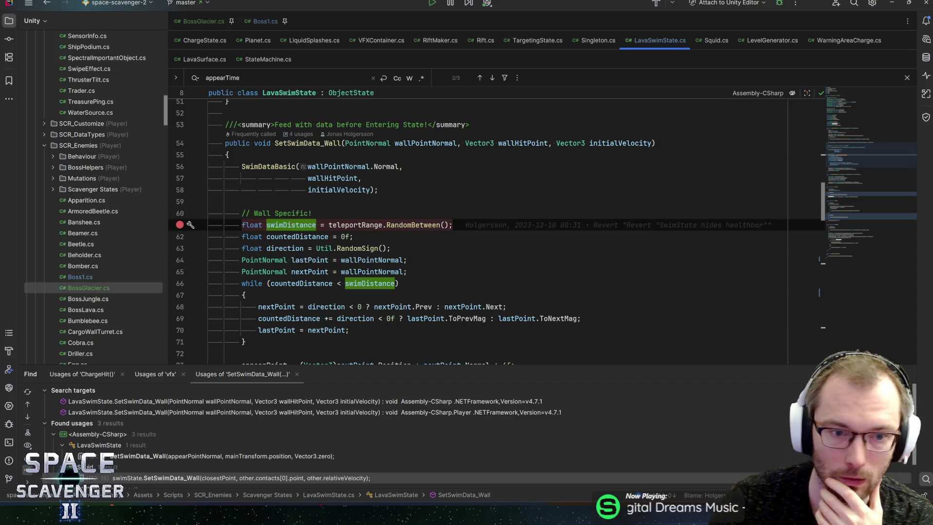
pyautogui.click(778, 3)
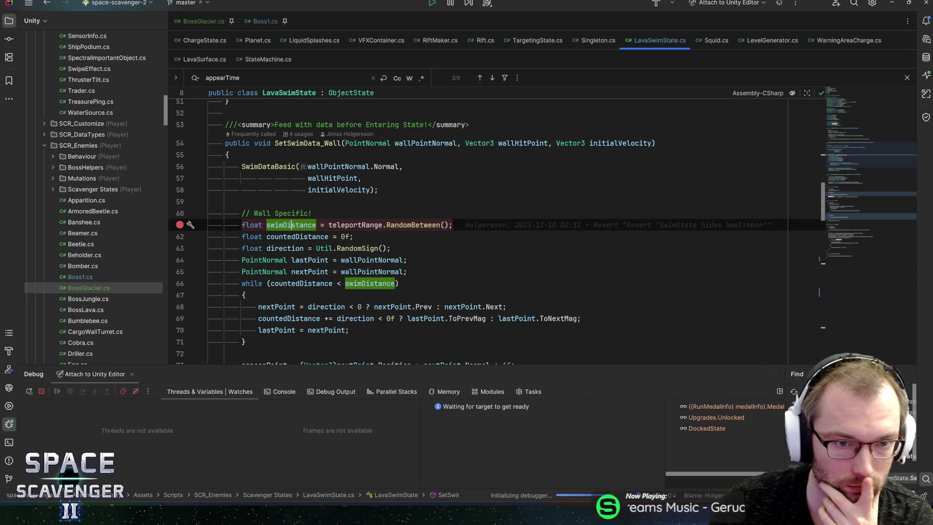
# Step: Scroll up to SetSwimData_Planet in LavaSwimState.cs and switch back to the Unity Editor
pyautogui.scroll(7, 290, 249)
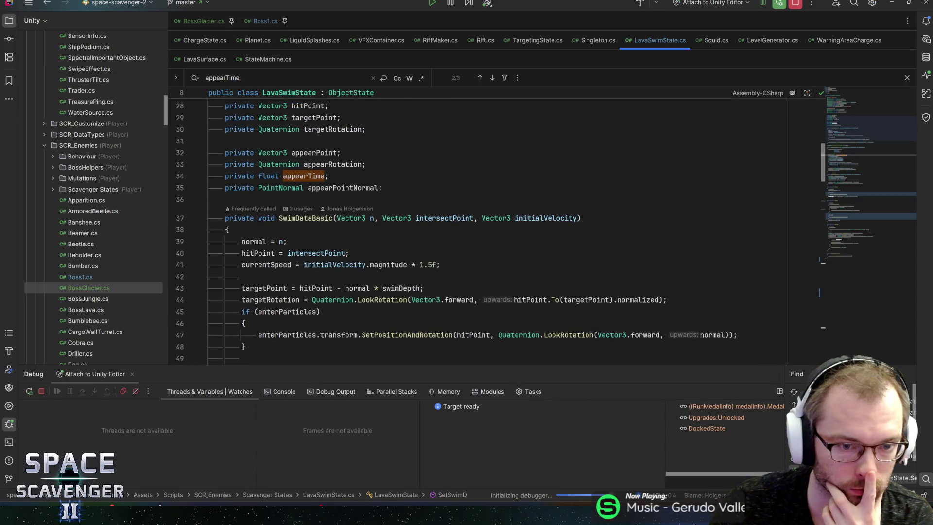
pyautogui.scroll(-4, 413, 219)
pyautogui.scroll(-4, 413, 219)
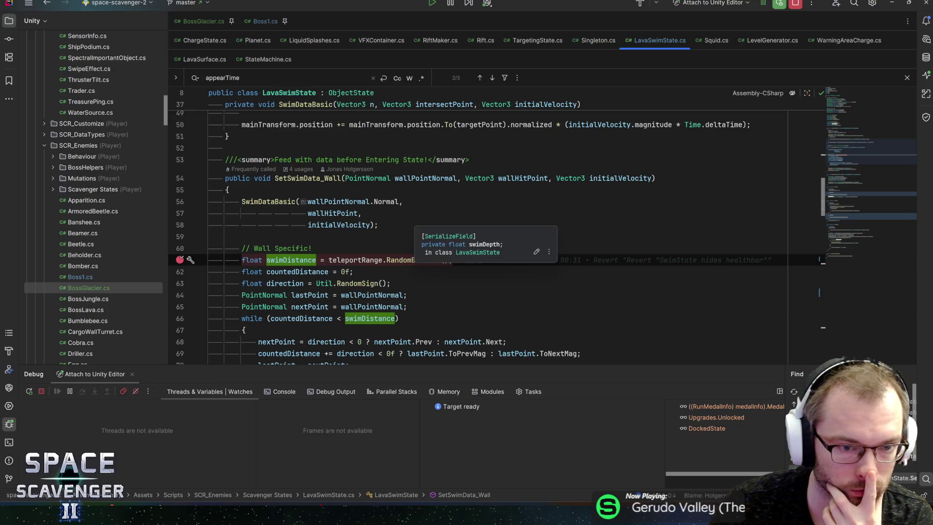
pyautogui.scroll(7, 413, 218)
pyautogui.scroll(-8, 413, 219)
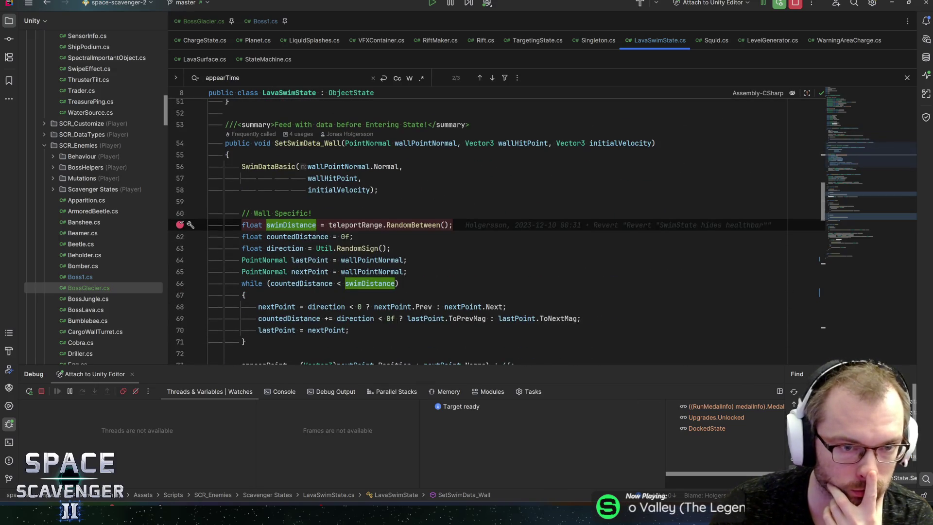
pyautogui.scroll(-5, 291, 225)
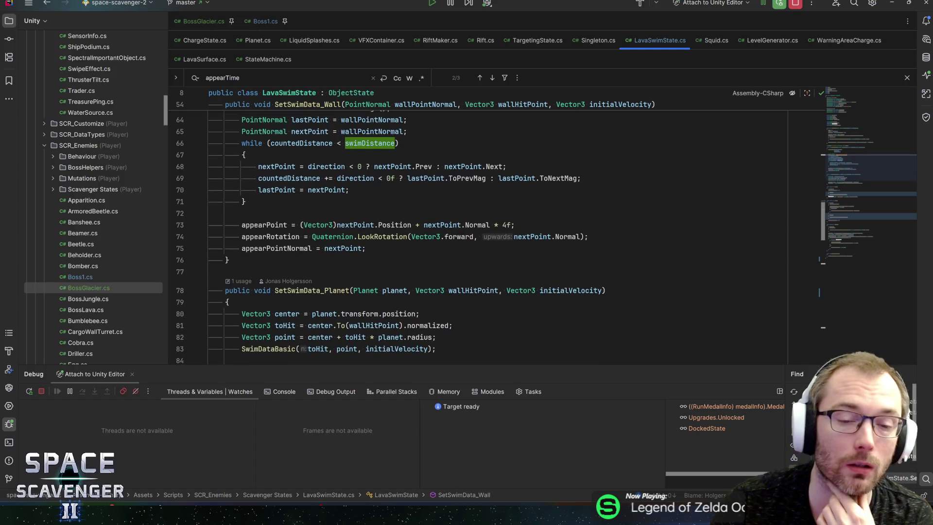
pyautogui.scroll(-5, 413, 233)
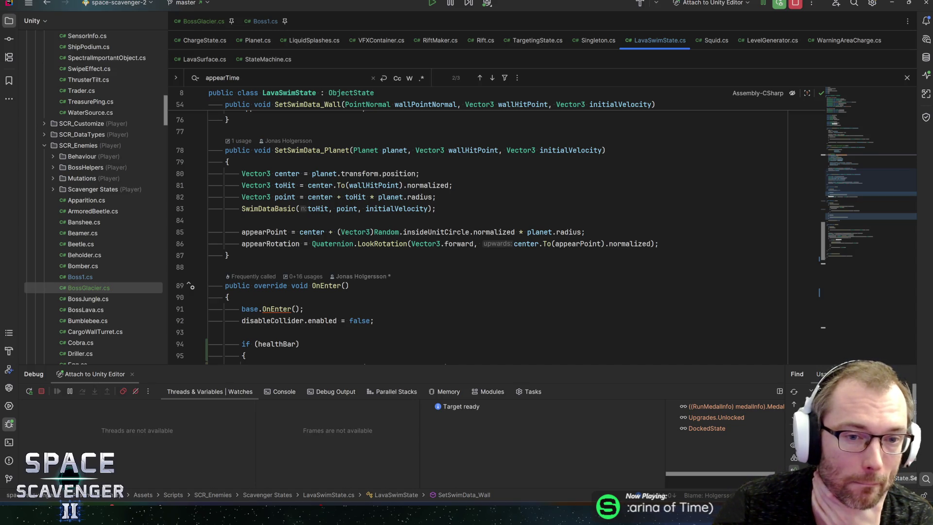
pyautogui.scroll(-3, 391, 127)
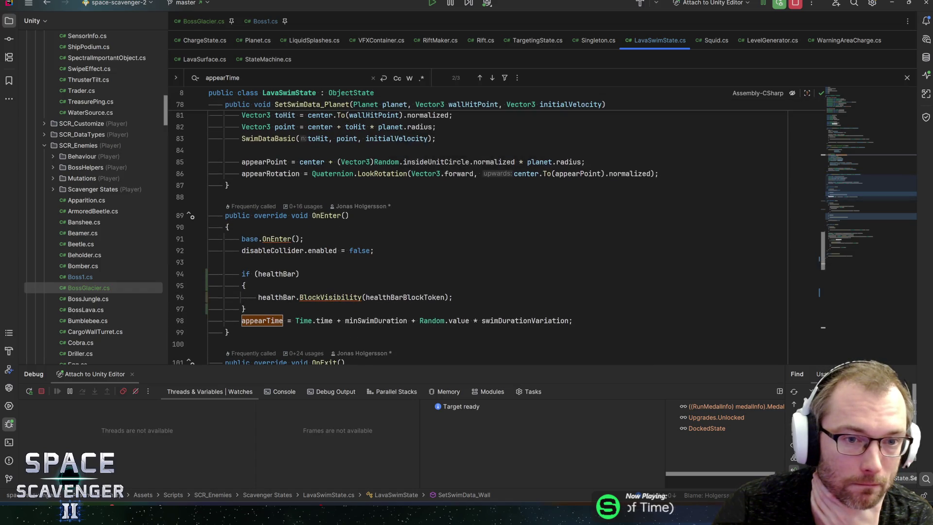
pyautogui.scroll(2, 391, 138)
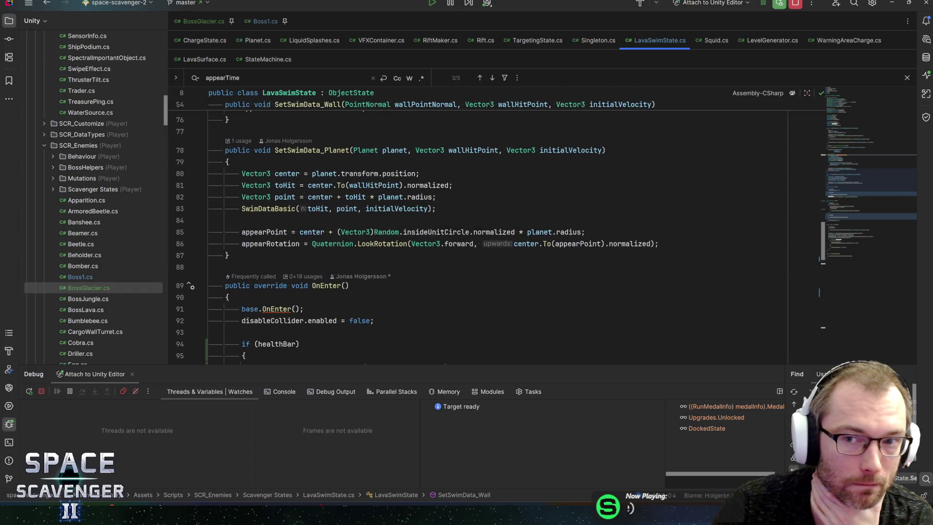
pyautogui.hotkey('alt', 'Tab')
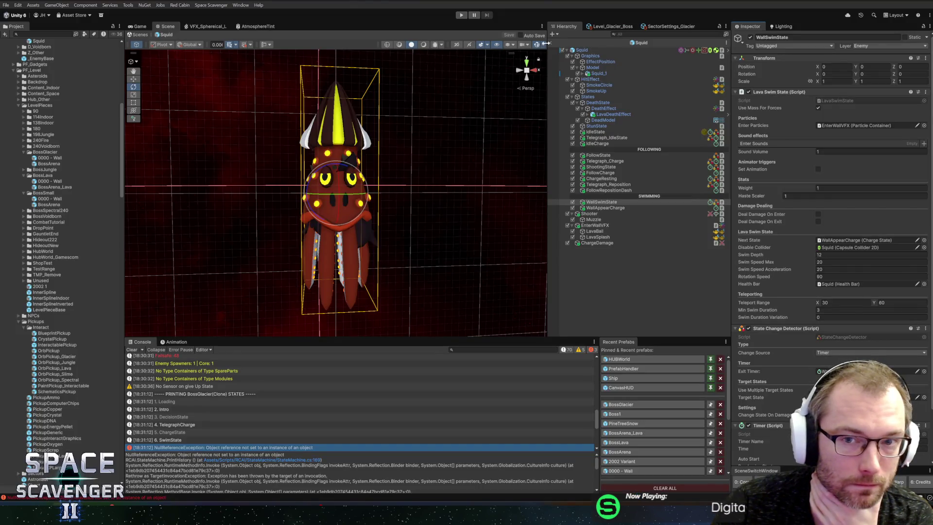
# Step: Start the game in Play mode, briefly maximizing and restoring the game view
pyautogui.click(461, 15)
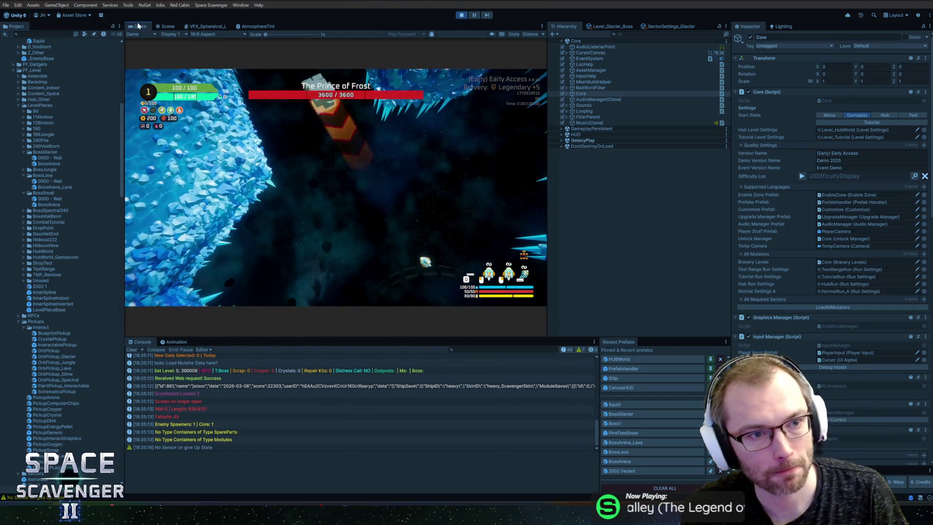
pyautogui.hotkey('shift', 'space')
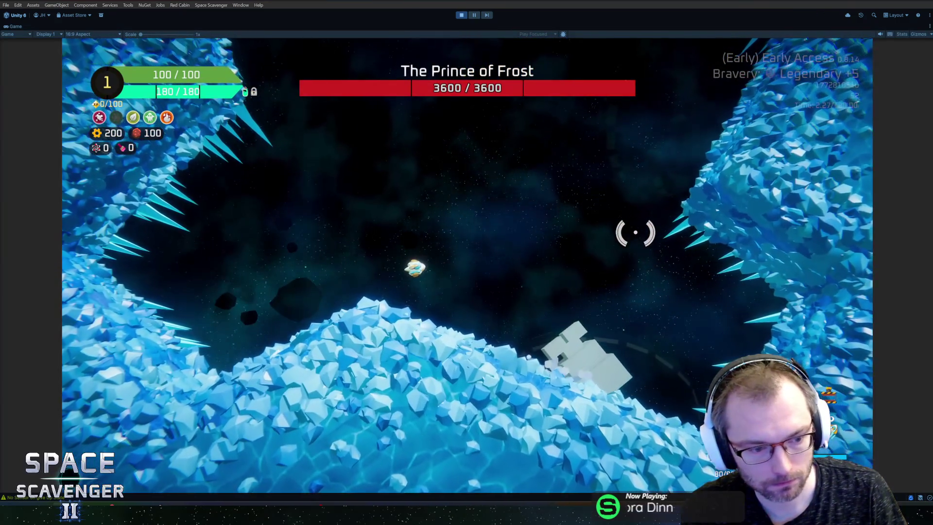
pyautogui.hotkey('shift', 'space')
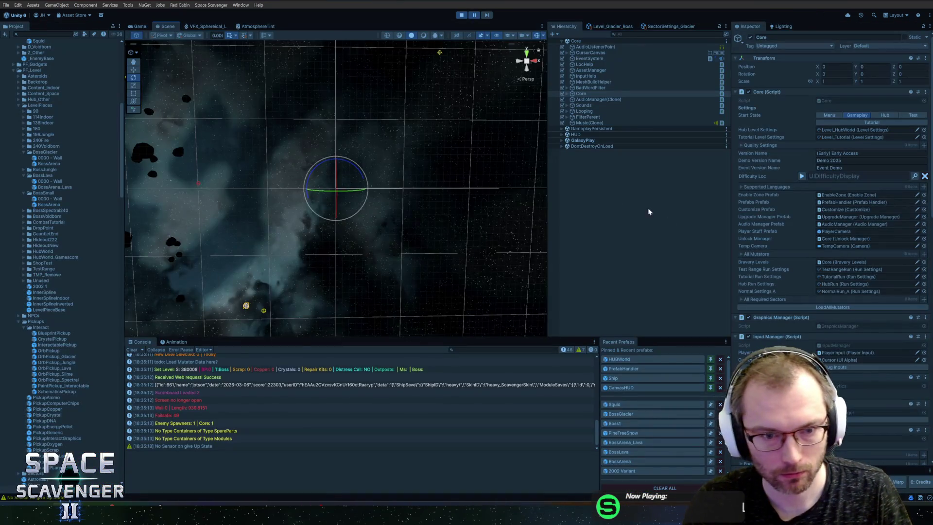
# Step: Filter the Hierarchy for 'glacier' and select the BossGlacier(Clone) object
pyautogui.hotkey('ctrl', 'f')
pyautogui.write('gl')
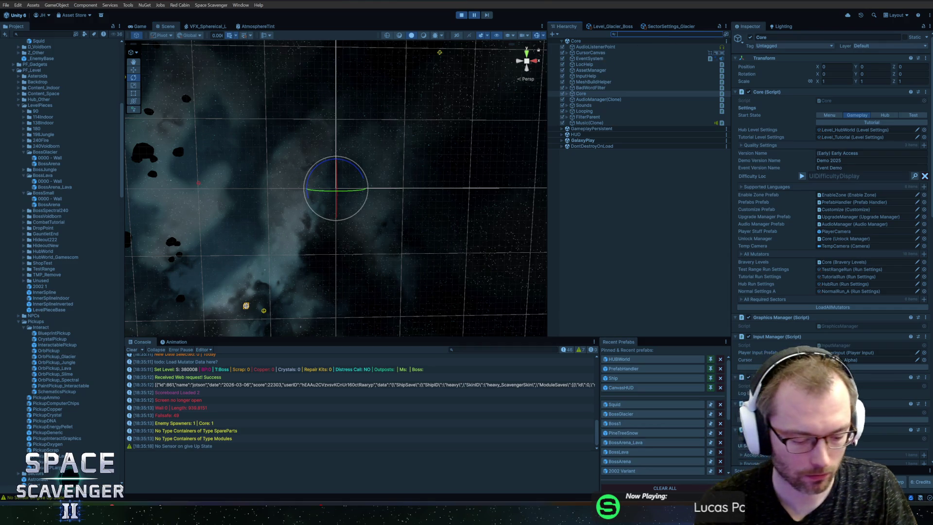
pyautogui.write('acier')
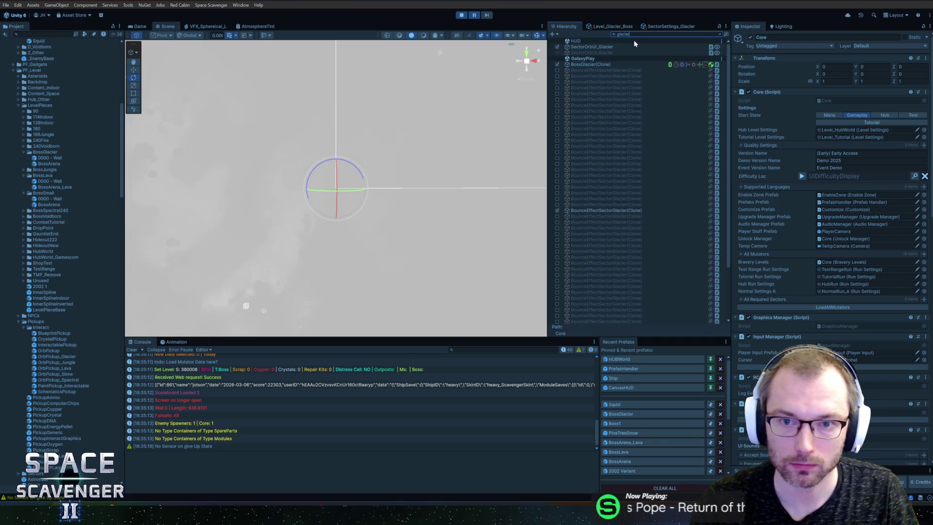
pyautogui.click(594, 66)
pyautogui.doubleClick(594, 66)
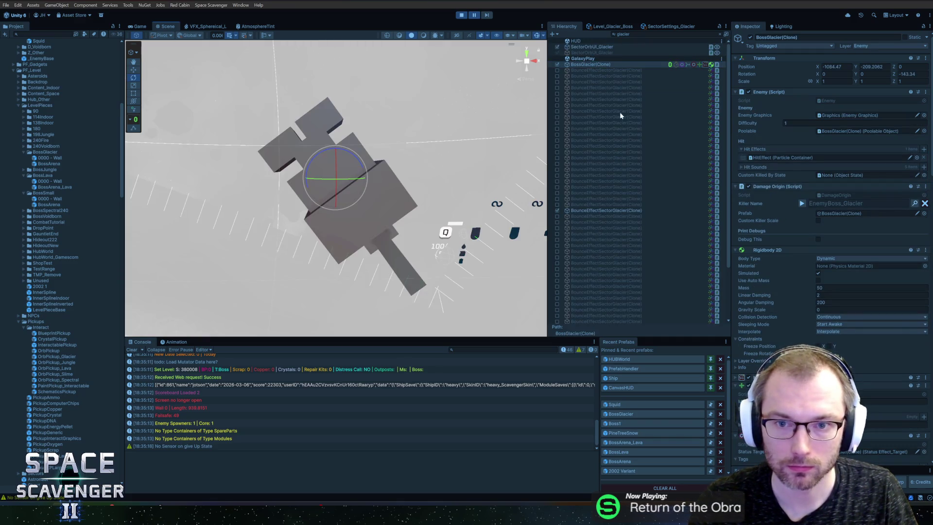
pyautogui.rightClick(617, 64)
pyautogui.press('Escape')
pyautogui.press('Escape')
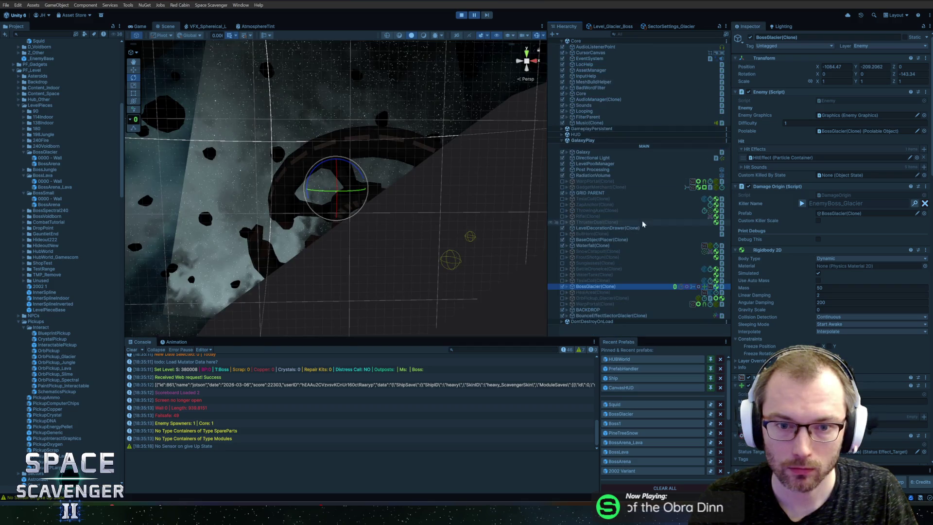
# Step: Print the boss's state history from the Boss Glacier component, hitting the Rider breakpoint
pyautogui.scroll(-5, 423, 227)
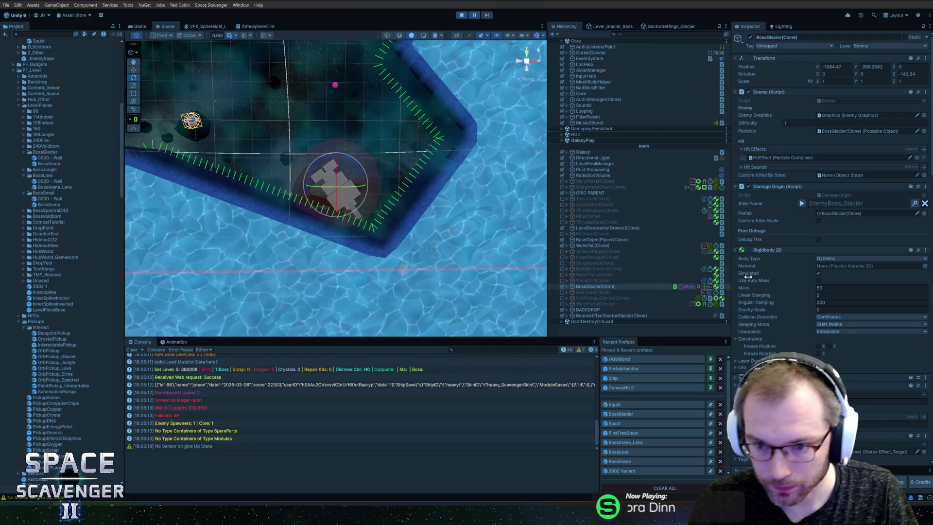
pyautogui.scroll(-10, 784, 225)
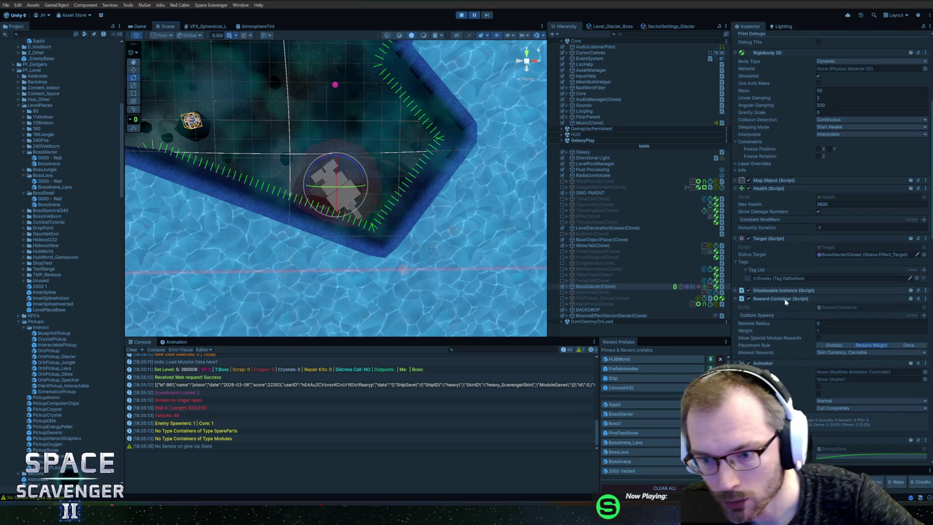
pyautogui.scroll(-5, 786, 375)
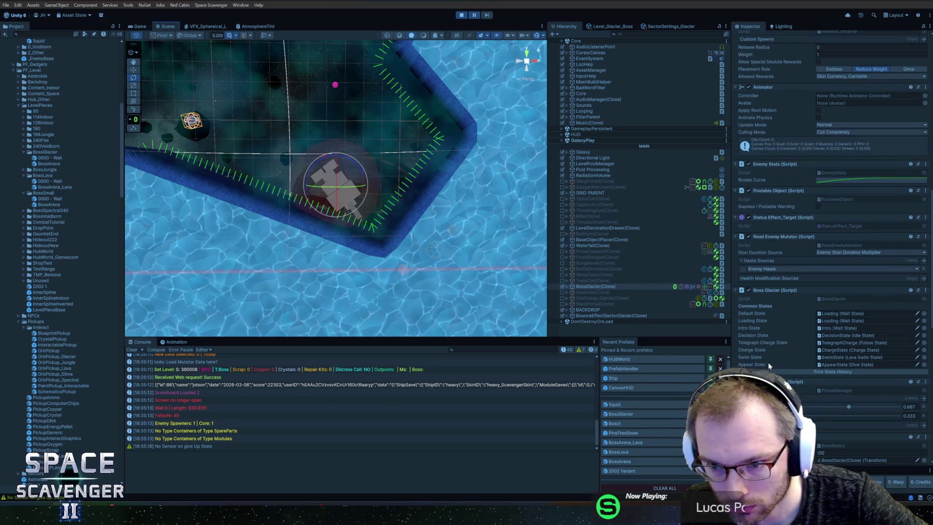
pyautogui.click(786, 373)
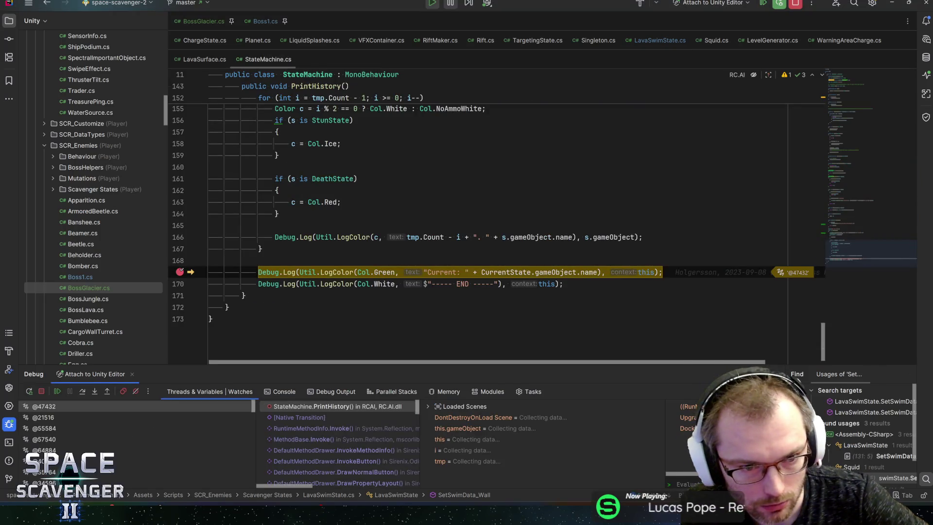
# Step: Inspect CurrentState and its usages to confirm the boss is in SwimState
pyautogui.moveTo(505, 273)
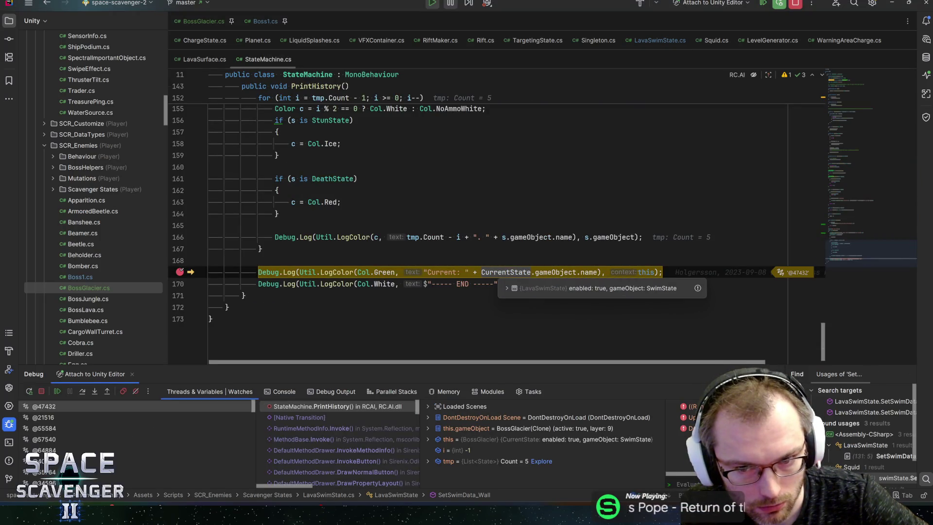
pyautogui.click(473, 272)
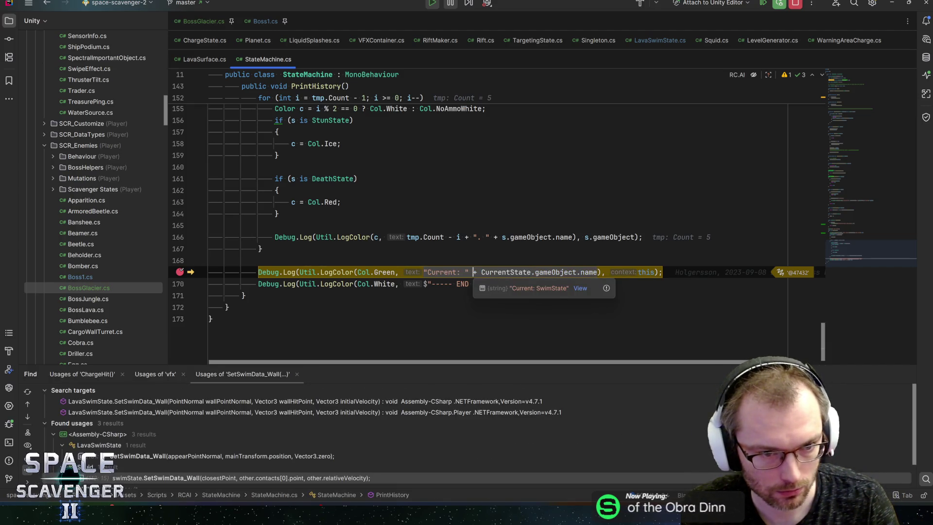
pyautogui.moveTo(505, 274)
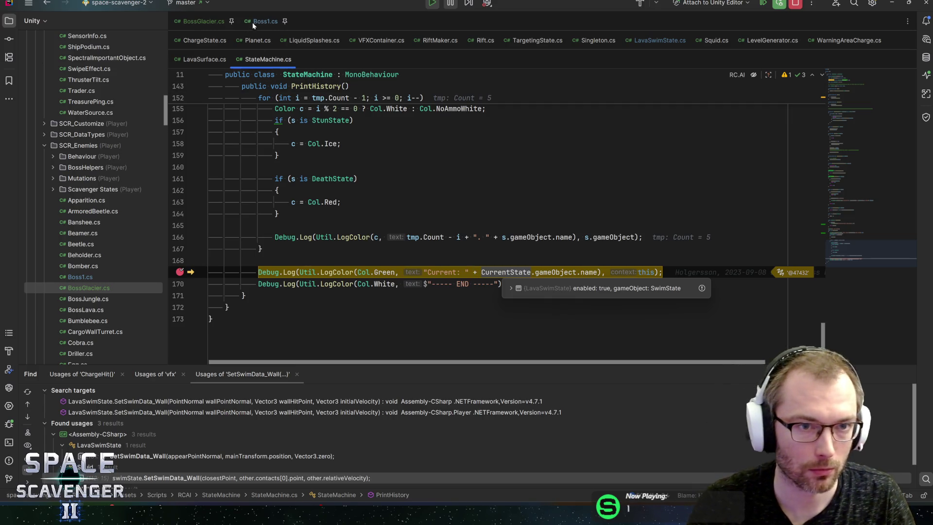
# Step: Browse SetSwimData_Planet in LavaSwimState.cs, then return to BossGlacier.cs's collision handler
pyautogui.hotkey('ctrl', '-')
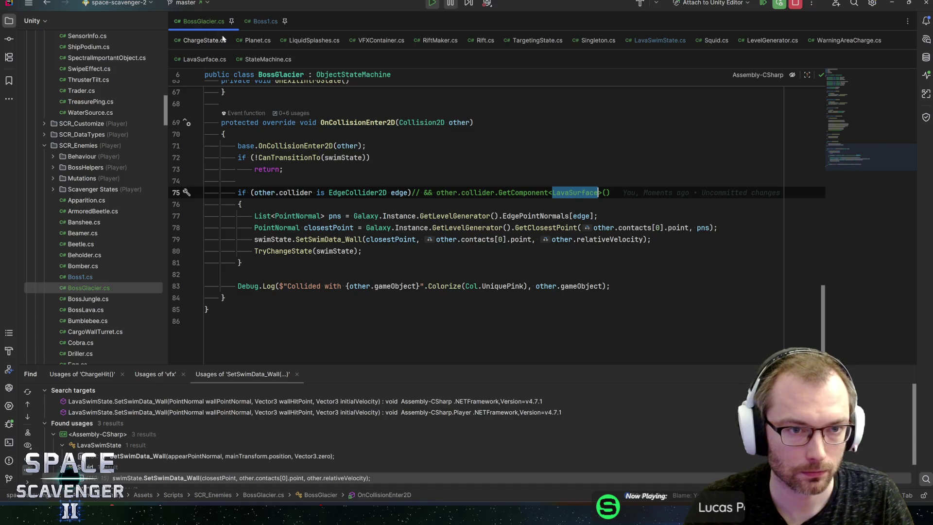
pyautogui.click(669, 41)
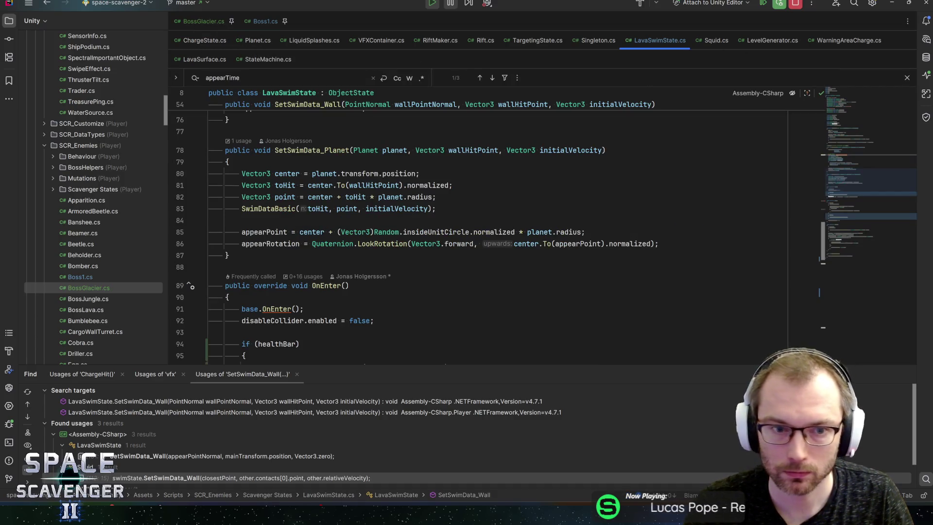
pyautogui.moveTo(392, 197)
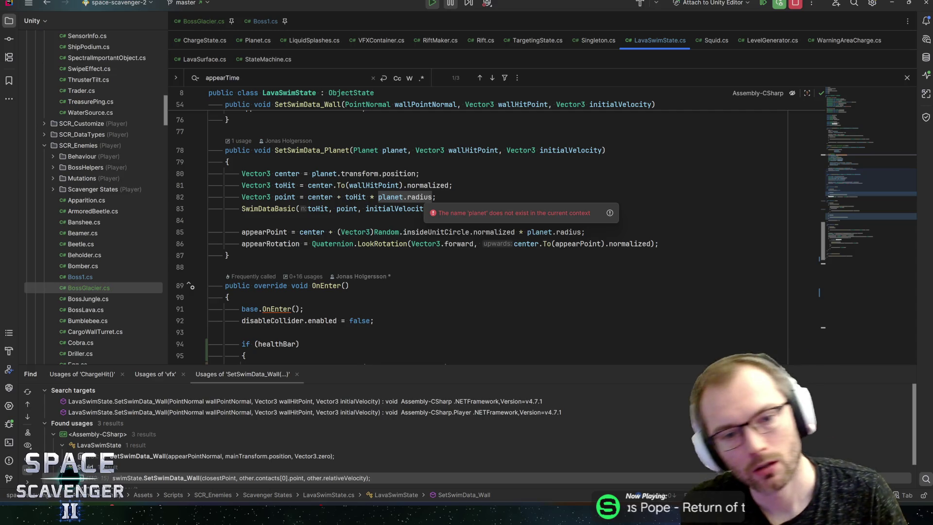
pyautogui.moveTo(442, 244)
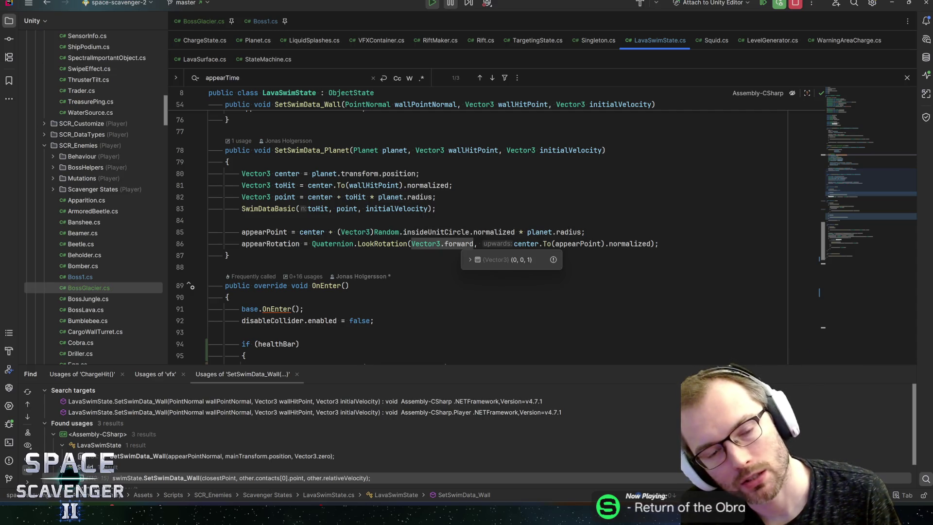
pyautogui.click(419, 173)
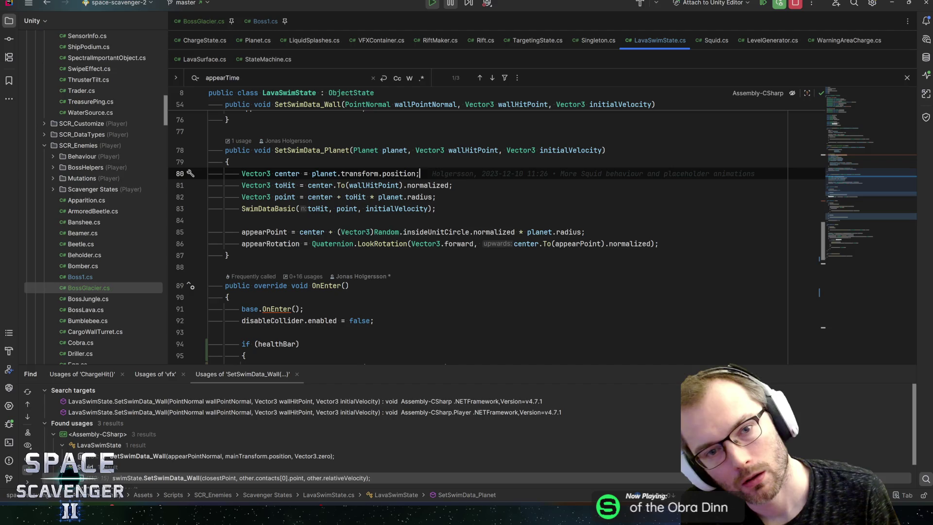
pyautogui.click(204, 21)
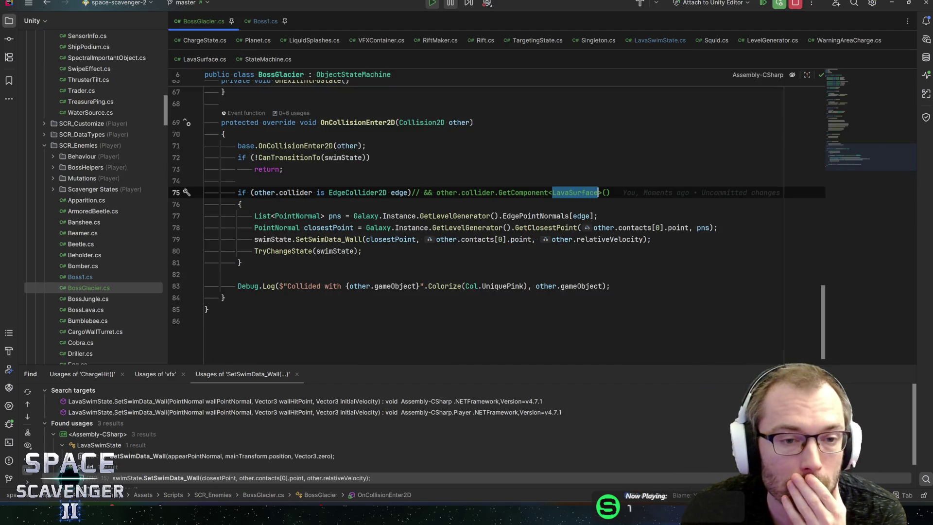
# Step: Set a breakpoint on line 71's base OnCollisionEnter2D call and return to Unity's game view
pyautogui.click(283, 146)
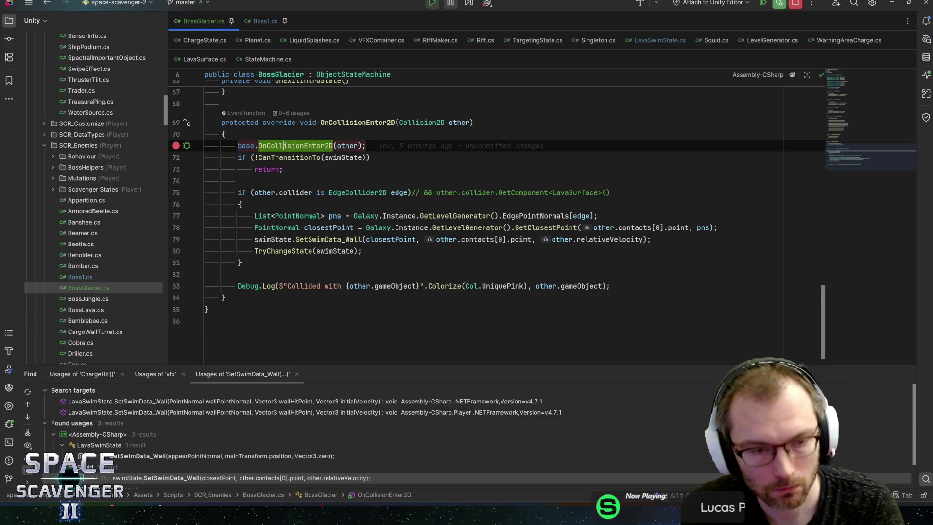
pyautogui.moveTo(342, 153)
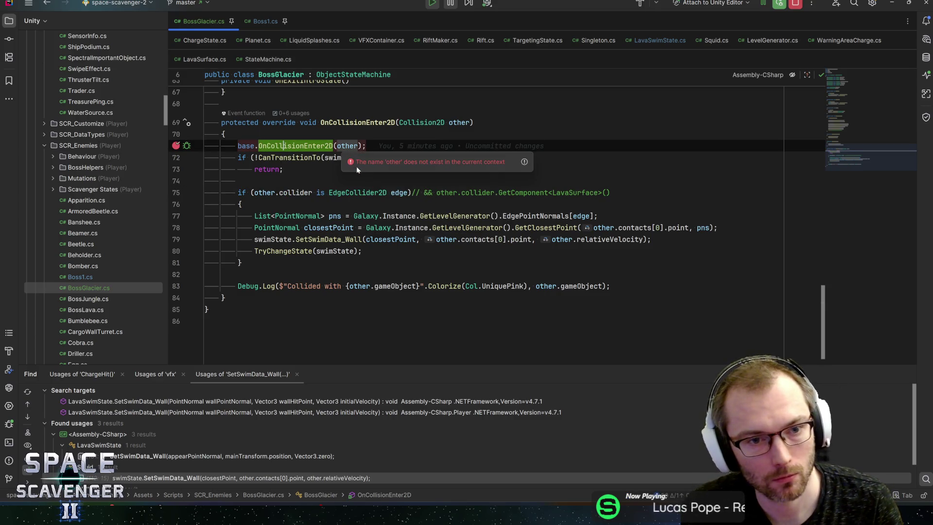
pyautogui.hotkey('alt', 'Tab')
pyautogui.click(140, 27)
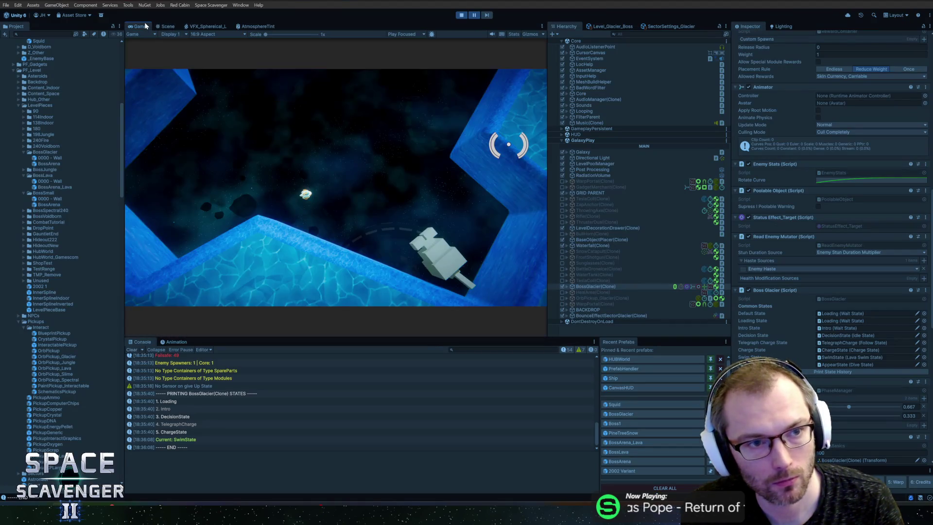
# Step: Unpause the game, print the state history, and resume past the Rider breakpoint
pyautogui.click(474, 15)
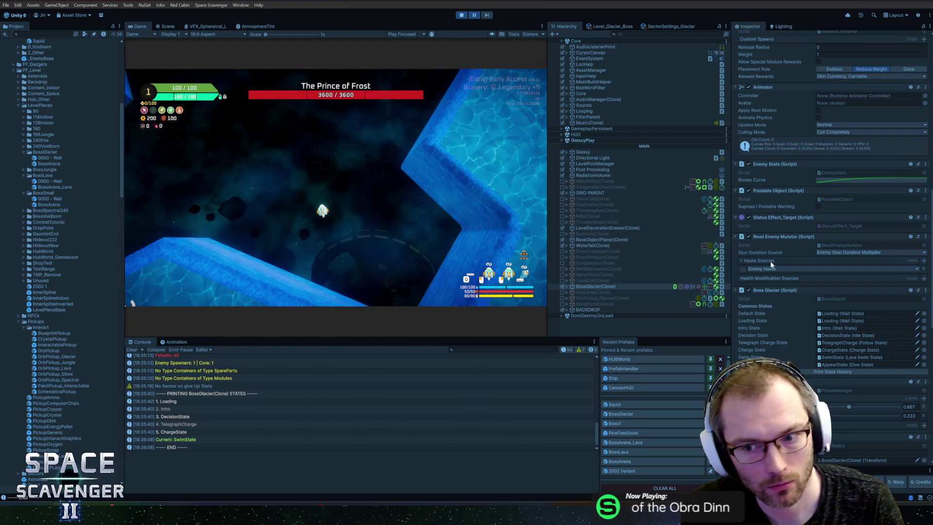
pyautogui.click(810, 369)
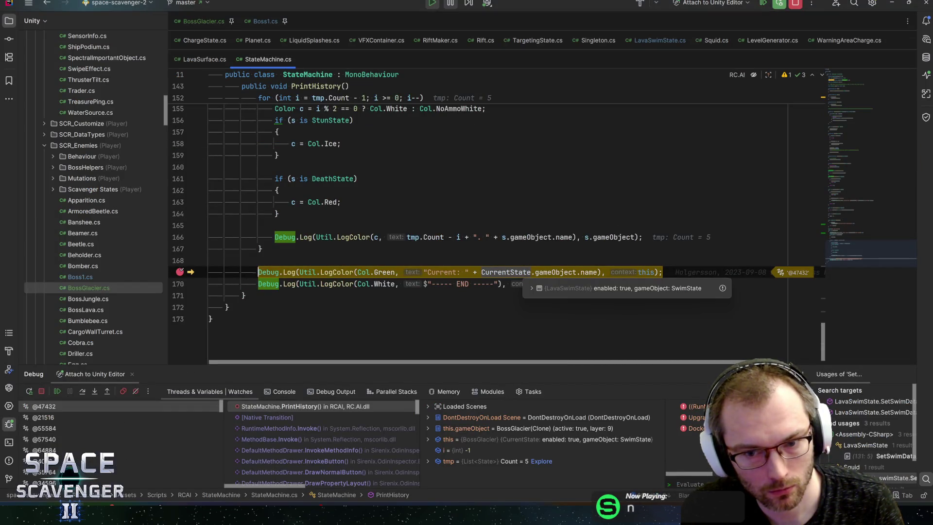
pyautogui.press('F5')
pyautogui.hotkey('alt', 'Tab')
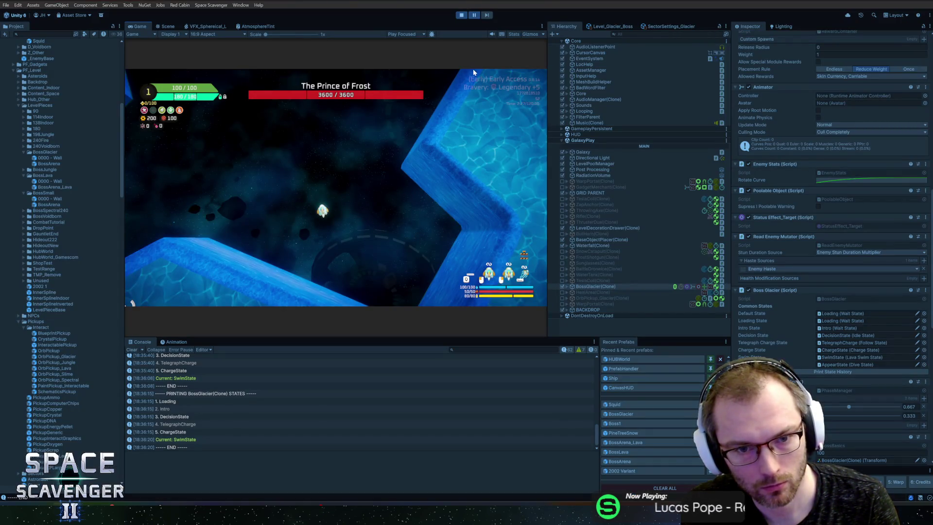
# Step: Print the history a second time, inspect CurrentState in Rider, and resume
pyautogui.click(474, 15)
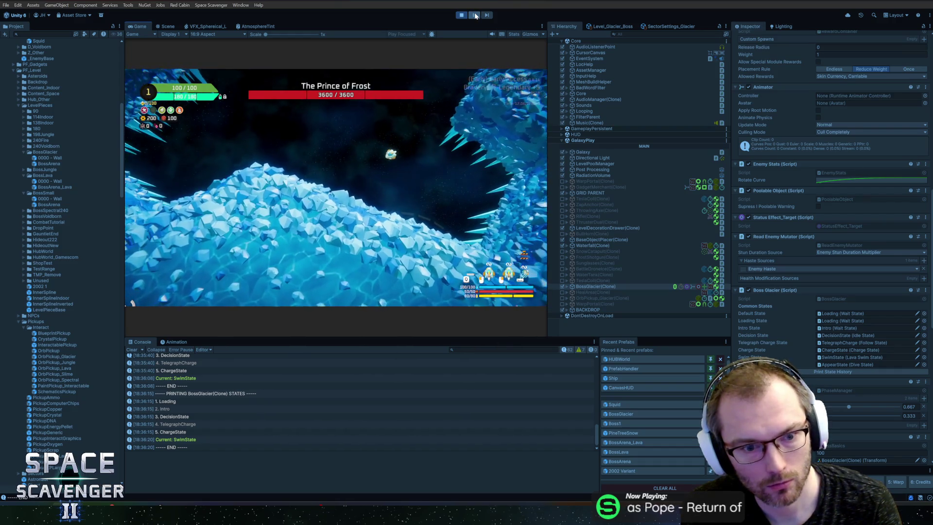
pyautogui.click(800, 374)
pyautogui.click(519, 272)
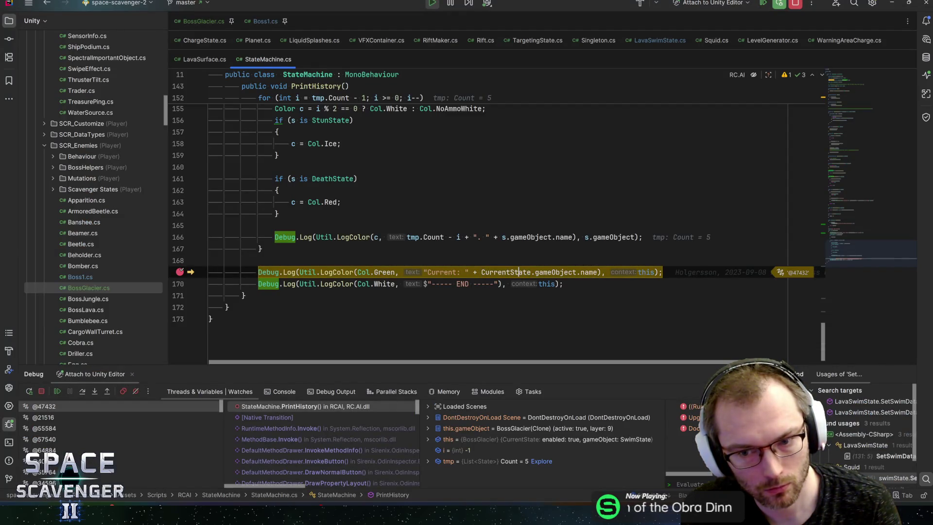
pyautogui.press('F5')
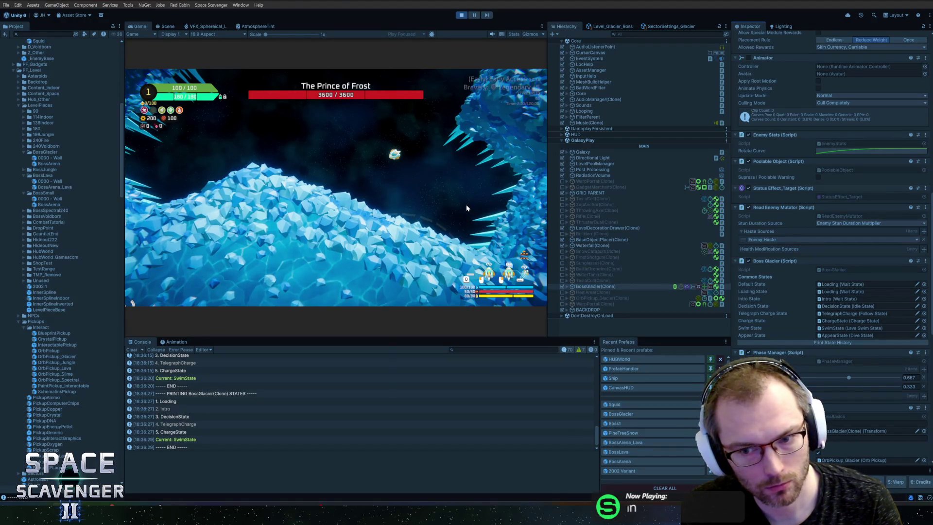
pyautogui.scroll(10, 835, 149)
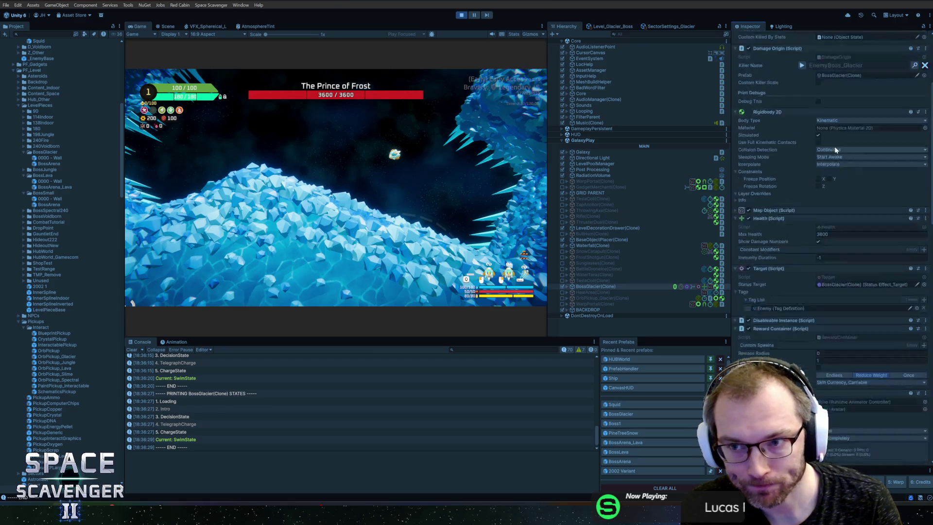
pyautogui.scroll(4, 835, 149)
# Step: Reselect the BossGlacier clone, print its history, resume, and stop Play mode
pyautogui.click(594, 286)
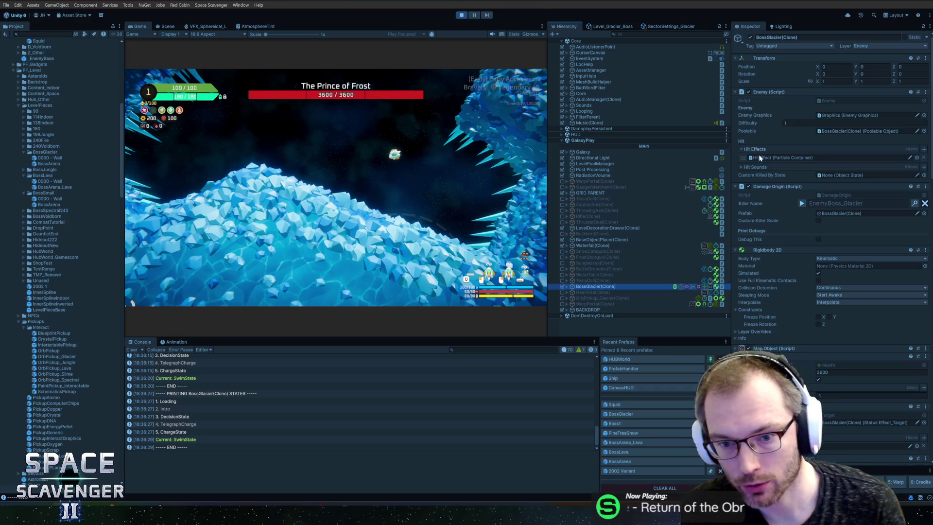
pyautogui.scroll(-4, 763, 165)
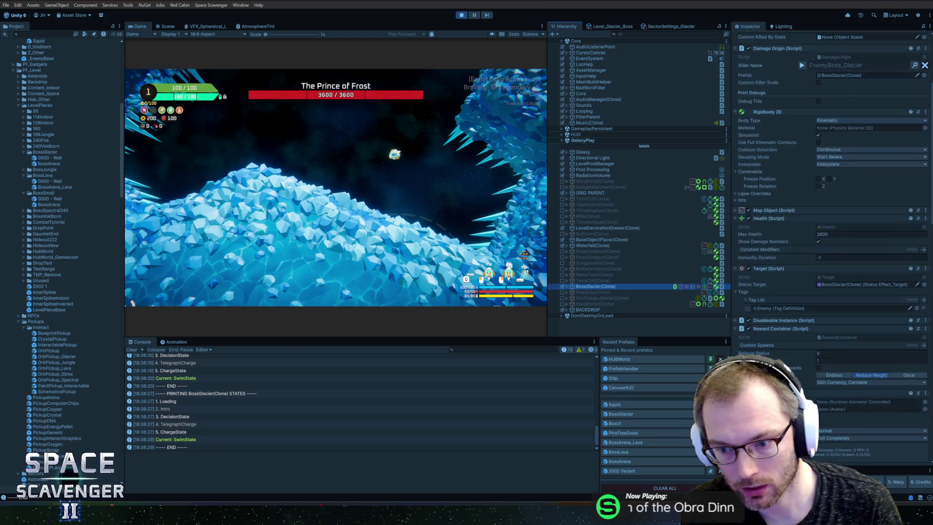
pyautogui.scroll(-5, 799, 366)
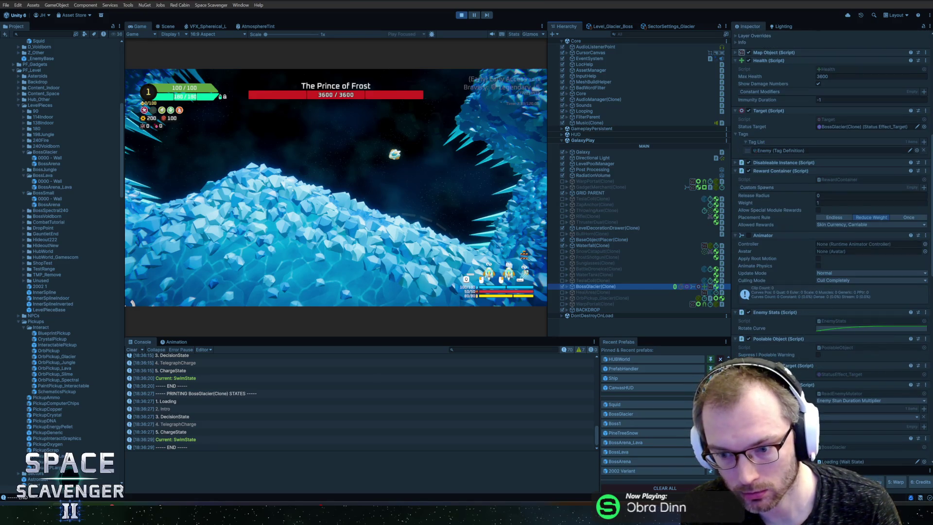
pyautogui.scroll(-3, 814, 400)
pyautogui.click(845, 421)
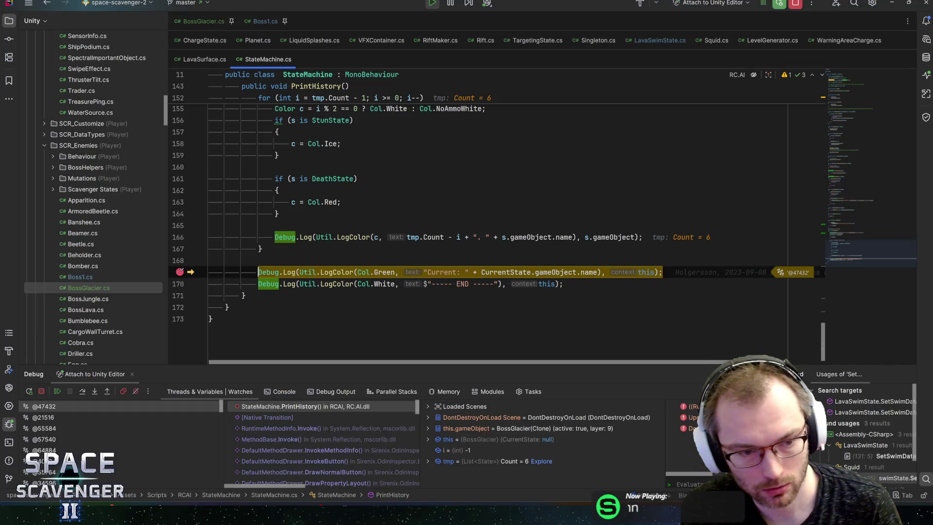
pyautogui.click(497, 272)
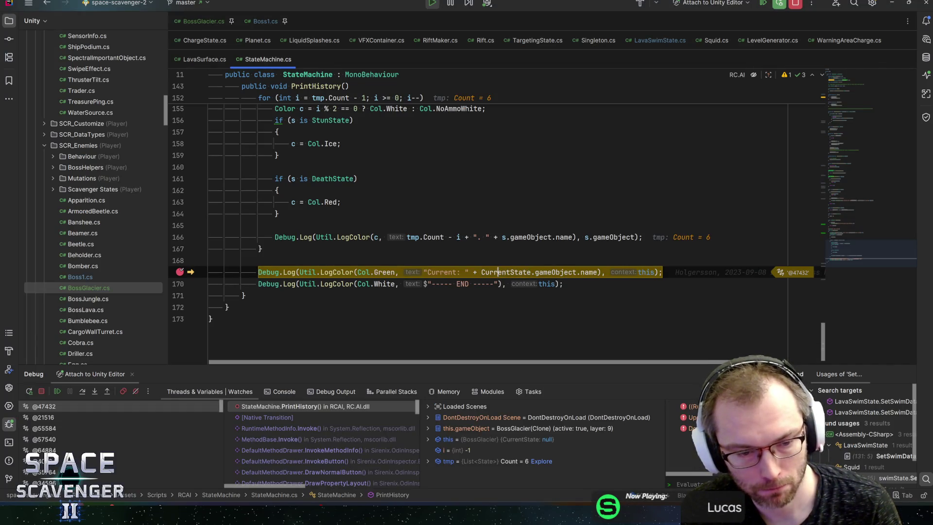
pyautogui.press('F5')
pyautogui.hotkey('alt', 'Tab')
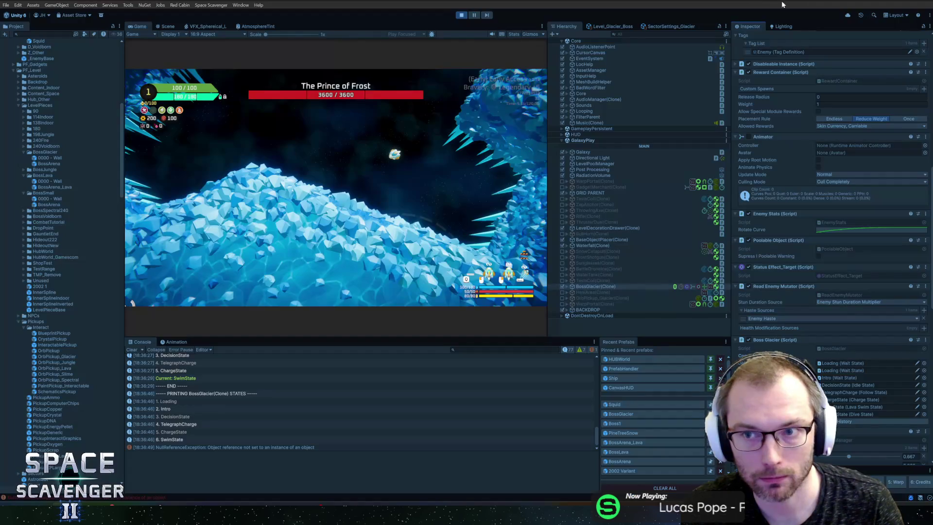
pyautogui.click(468, 15)
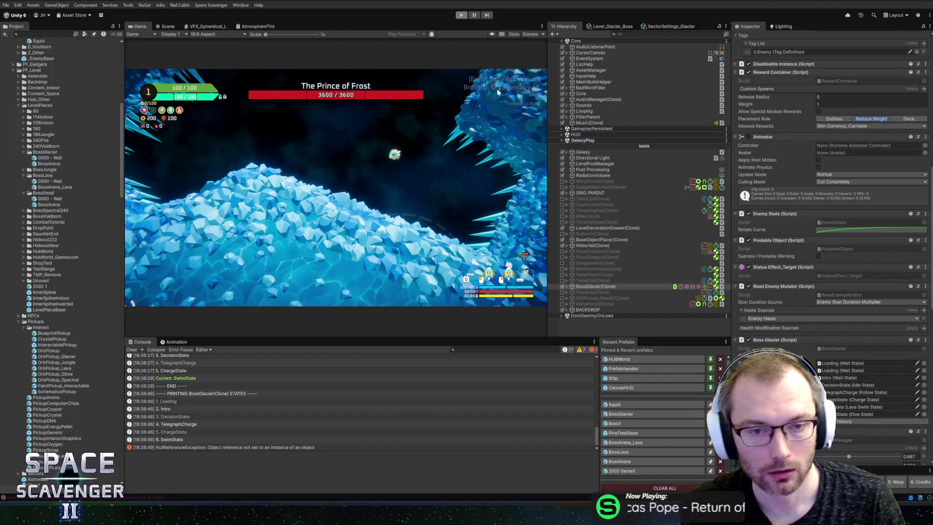
pyautogui.hotkey('alt', 'Tab')
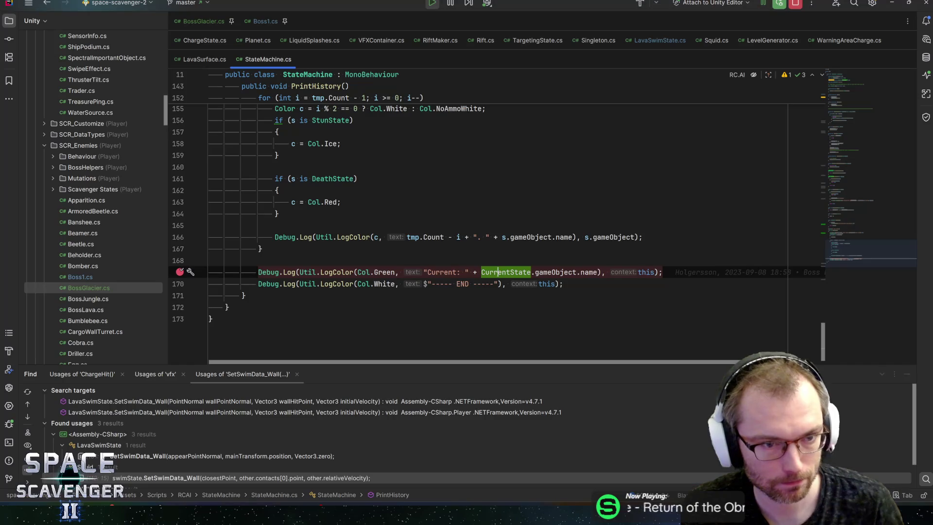
# Step: Remove the line 169 breakpoint and review BossGlacier.cs's state field declarations
pyautogui.hotkey('ctrl', 'F8')
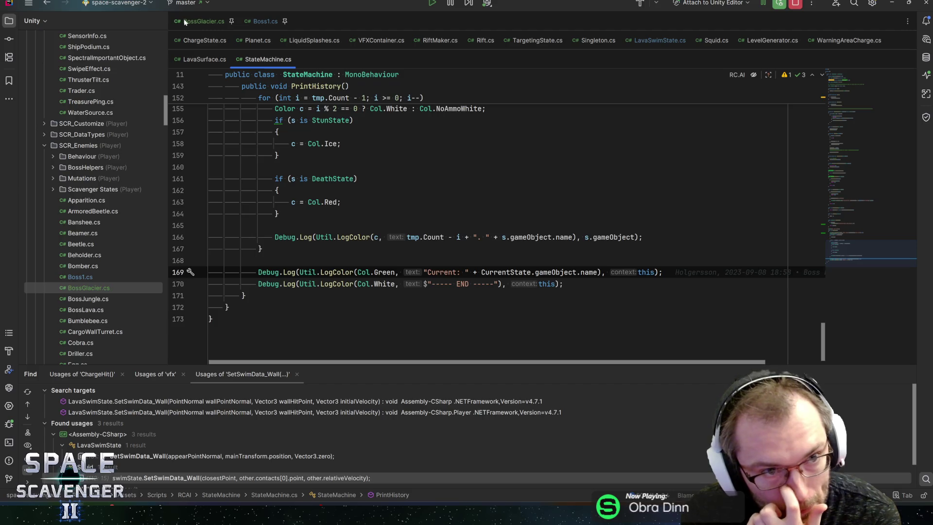
pyautogui.hotkey('ctrl', 'Tab')
pyautogui.scroll(5, 850, 88)
pyautogui.scroll(3, 849, 89)
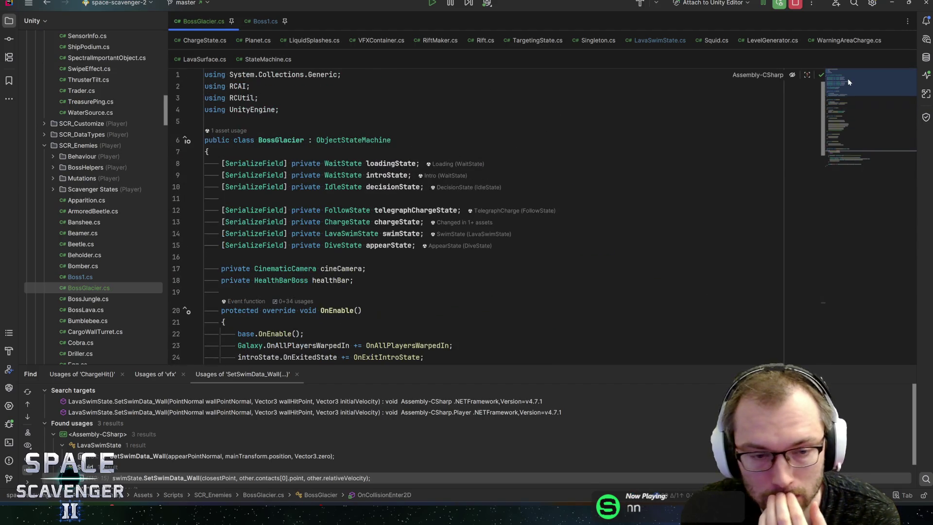
pyautogui.click(391, 245)
pyautogui.press('Up')
pyautogui.press('Up')
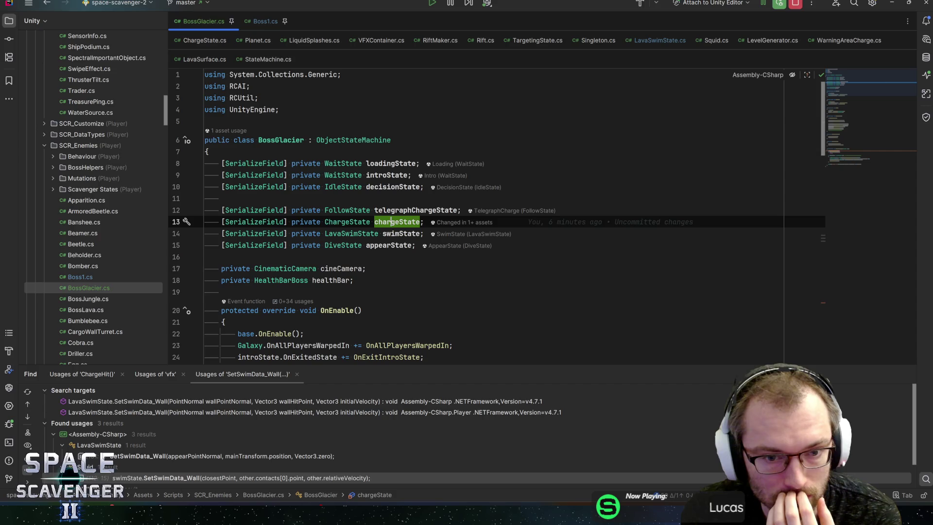
pyautogui.press('Up')
# Step: Review the state transitions and place the caret after SetupTransitions
pyautogui.scroll(-2, 486, 218)
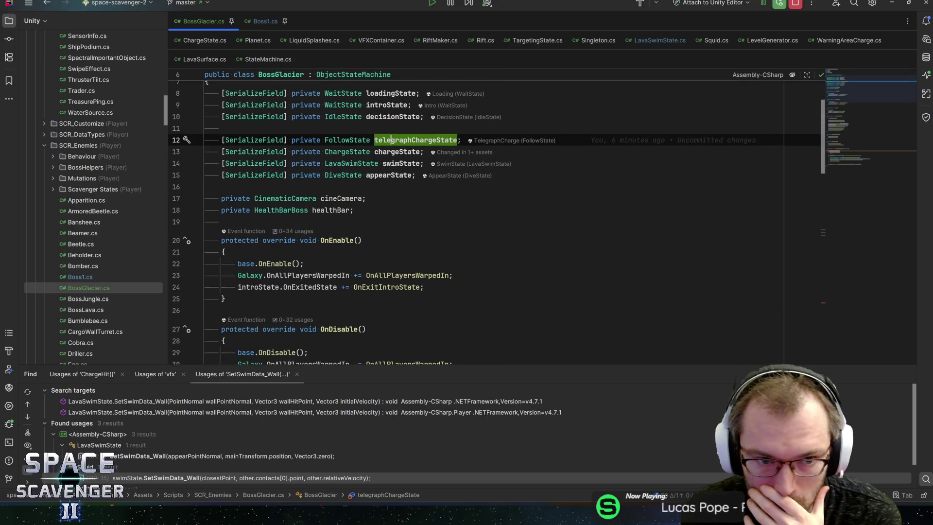
pyautogui.scroll(-10, 486, 218)
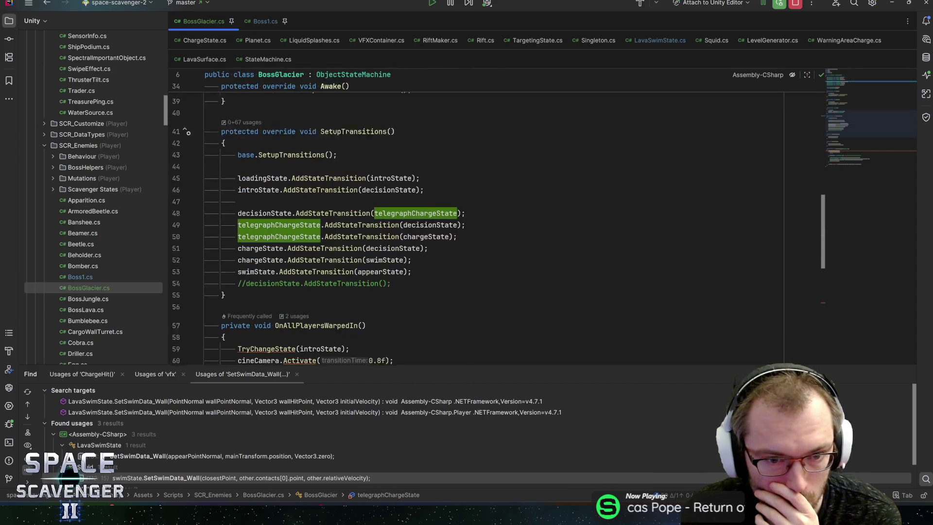
pyautogui.click(466, 214)
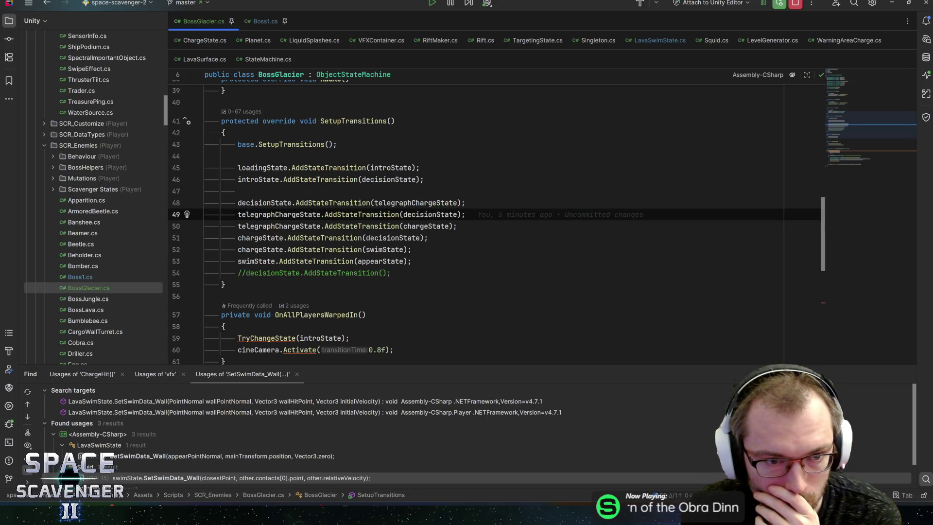
pyautogui.scroll(-5, 486, 218)
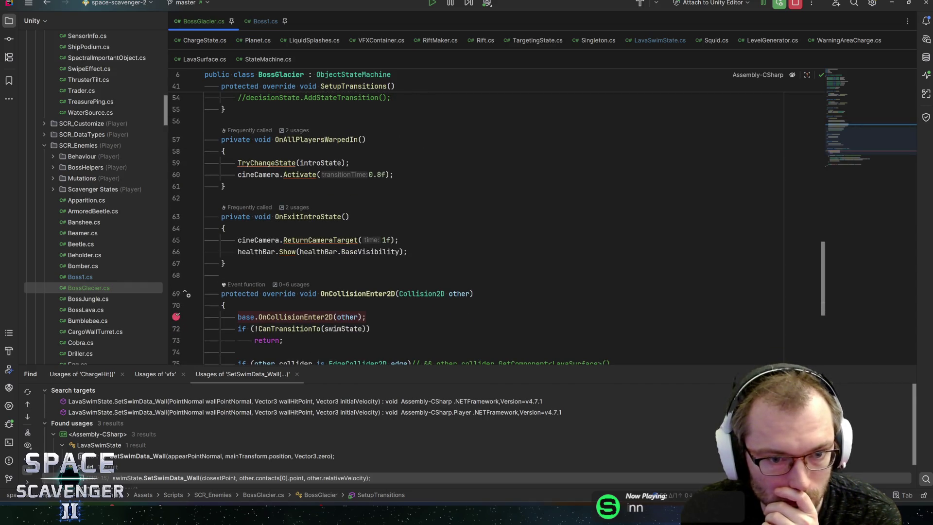
pyautogui.scroll(5, 486, 218)
pyautogui.click(290, 286)
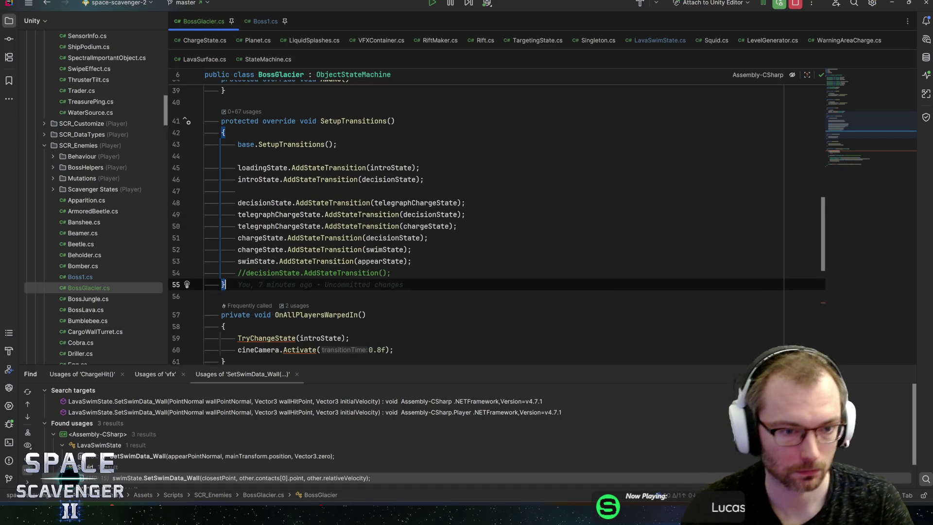
# Step: Add an OnStateChanged override below SetupTransitions
pyautogui.press('Return')
pyautogui.press('Return')
pyautogui.write('on')
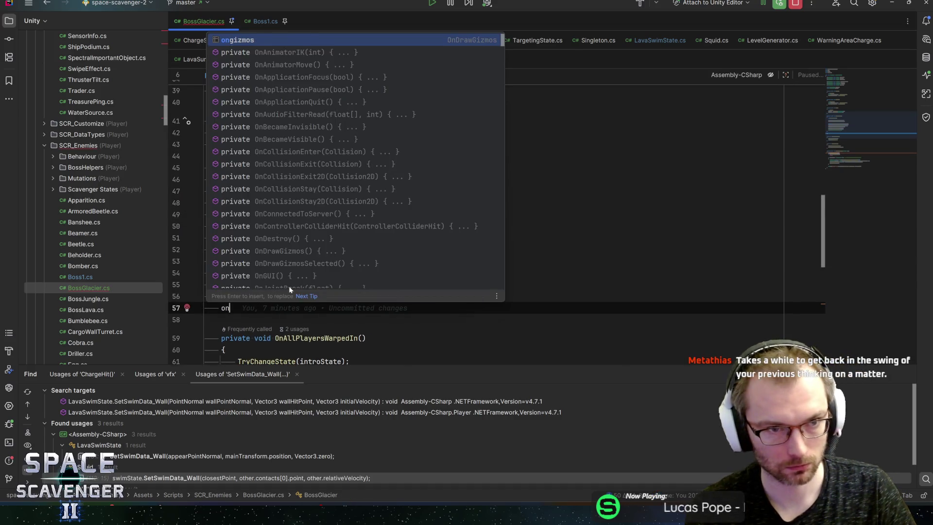
pyautogui.write('ent')
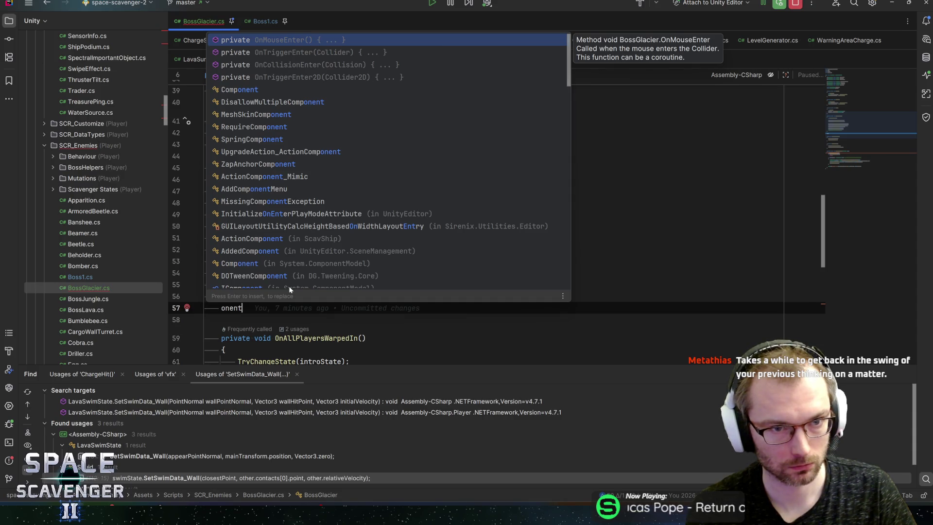
pyautogui.press('BackSpace')
pyautogui.press('BackSpace')
pyautogui.press('BackSpace')
pyautogui.write('override newst')
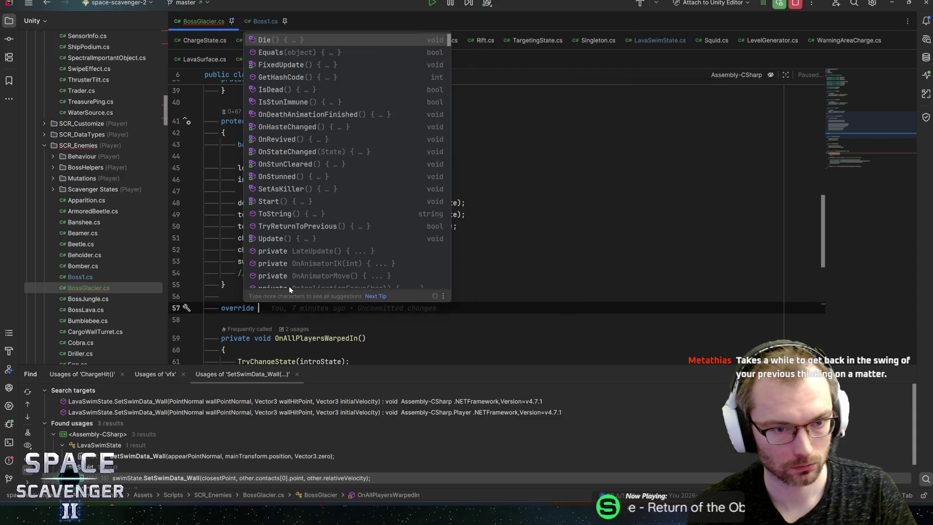
pyautogui.press('BackSpace')
pyautogui.press('BackSpace')
pyautogui.press('BackSpace')
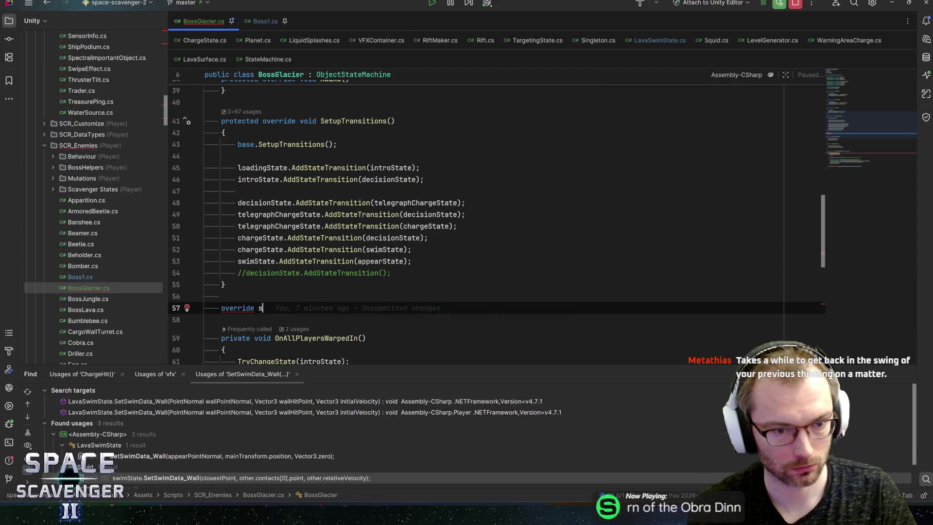
pyautogui.write('sett')
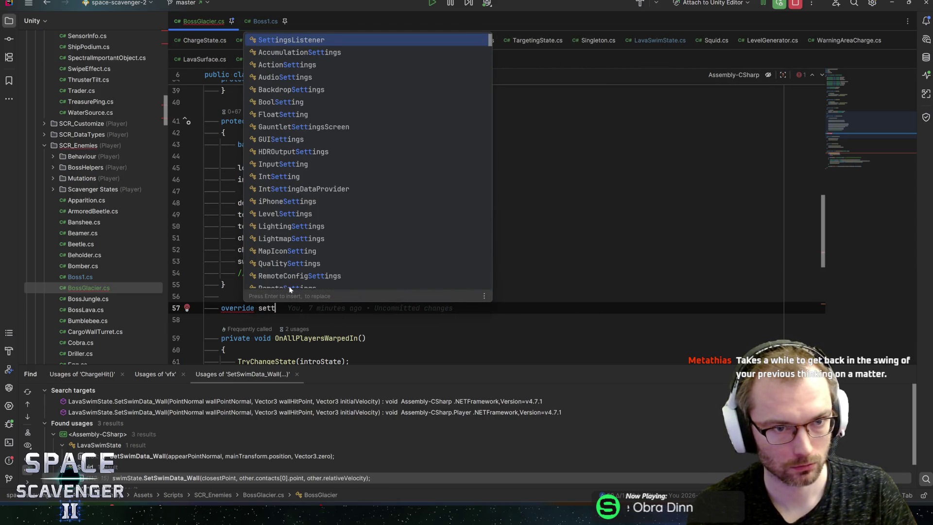
pyautogui.press('BackSpace')
pyautogui.press('BackSpace')
pyautogui.press('Escape')
pyautogui.write('tate')
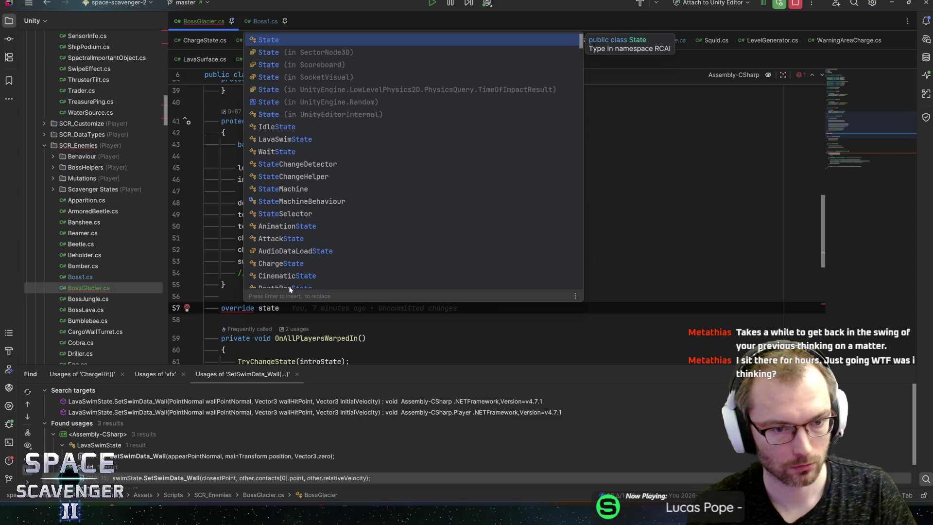
pyautogui.press('BackSpace')
pyautogui.press('BackSpace')
pyautogui.press('BackSpace')
pyautogui.press('BackSpace')
pyautogui.press('BackSpace')
pyautogui.write('On')
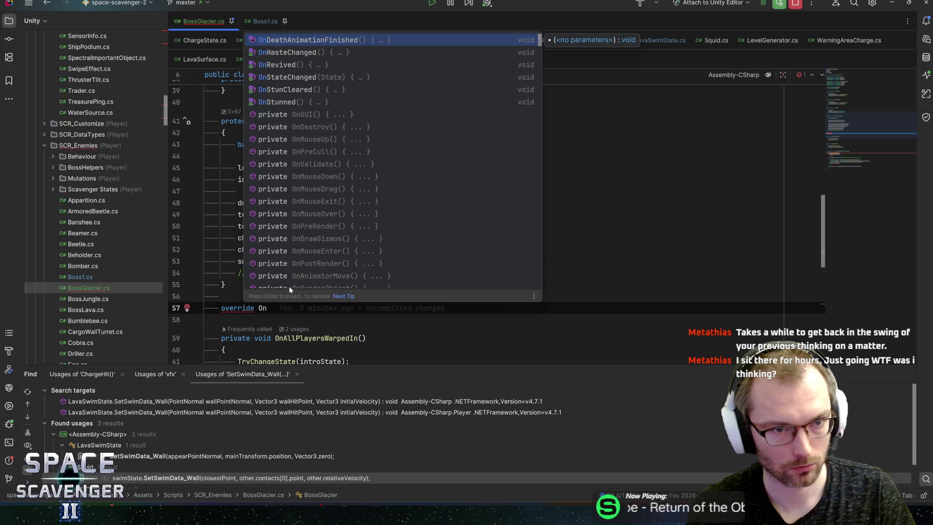
pyautogui.press('Down')
pyautogui.press('Down')
pyautogui.press('Down')
pyautogui.press('Return')
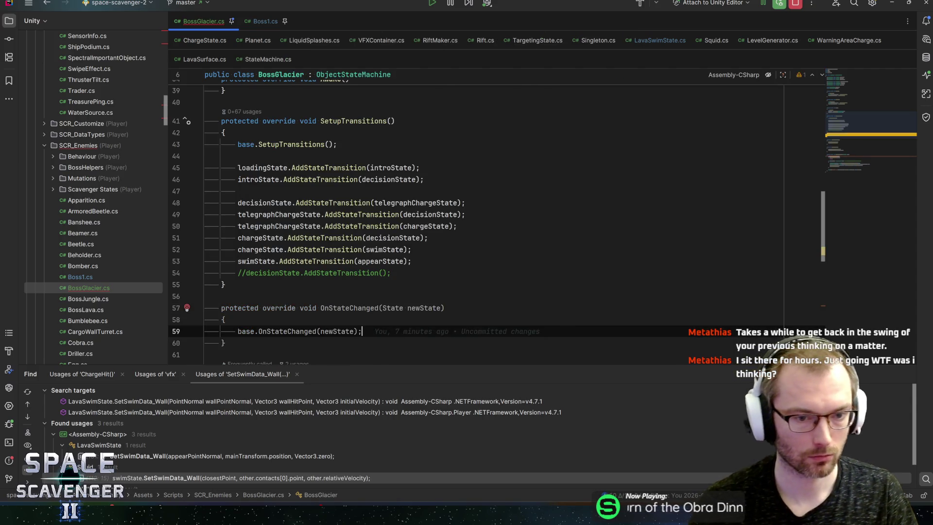
# Step: Log 'New State: {newState}' in Col.Green inside OnStateChanged and save the script
pyautogui.press('Return')
pyautogui.write('dlog')
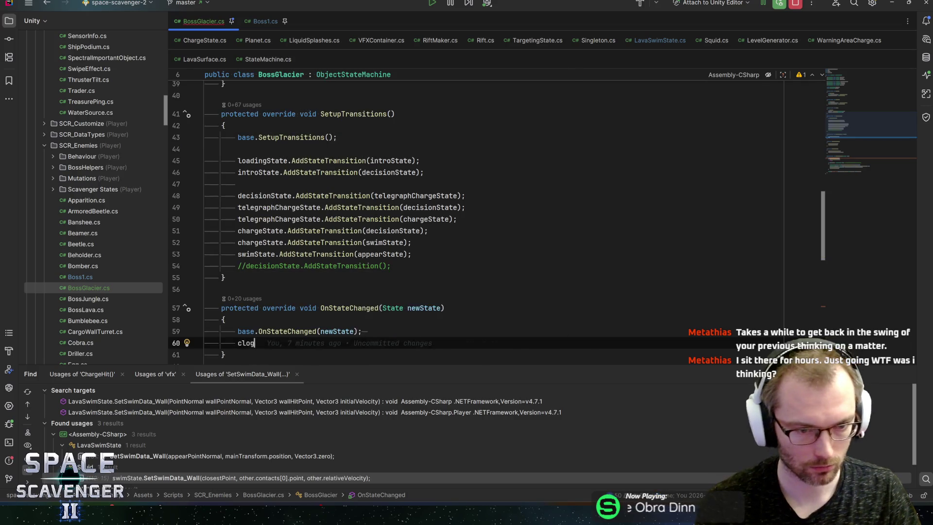
pyautogui.press('Tab')
pyautogui.write('gre')
pyautogui.press('Return')
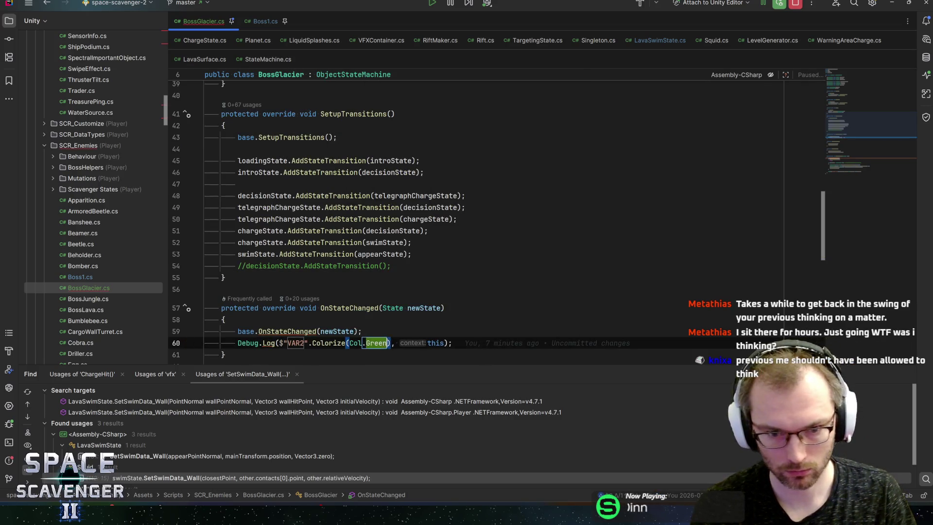
pyautogui.press('Tab')
pyautogui.write('New State')
pyautogui.write(': {newState')
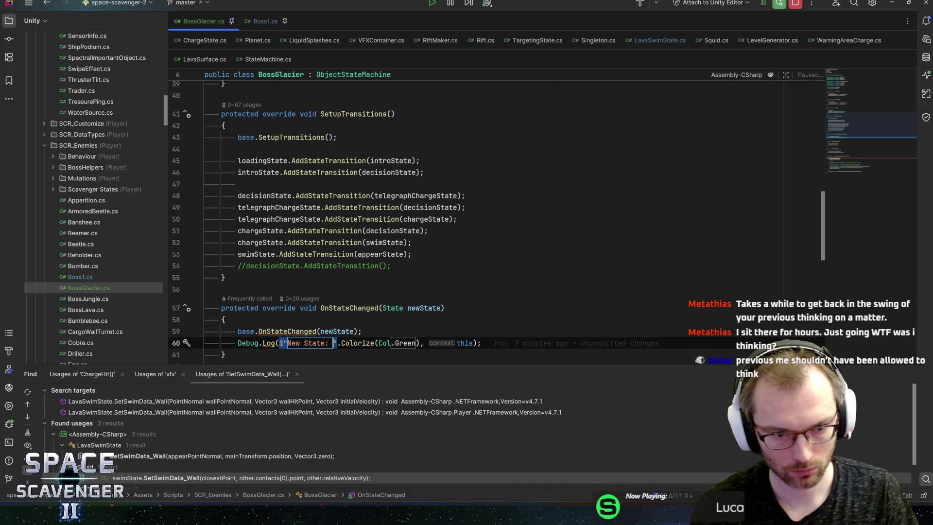
pyautogui.press('Tab')
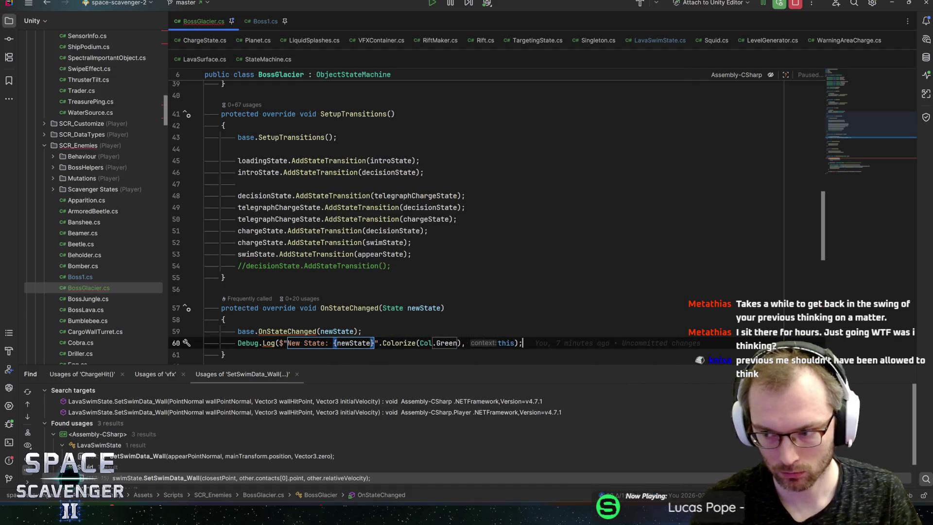
pyautogui.hotkey('ctrl', 's')
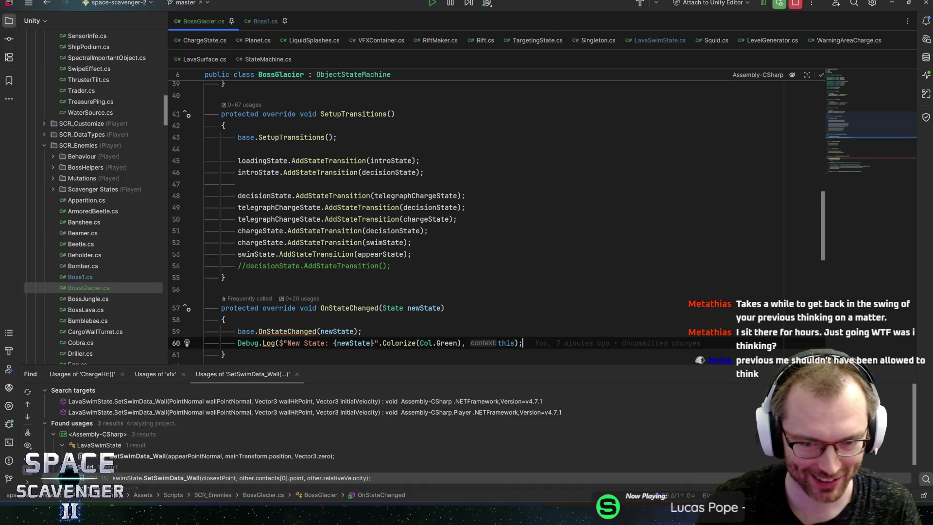
# Step: Check the base.OnStateChanged call, then return to Unity and widen the game view area
pyautogui.scroll(-3, 494, 228)
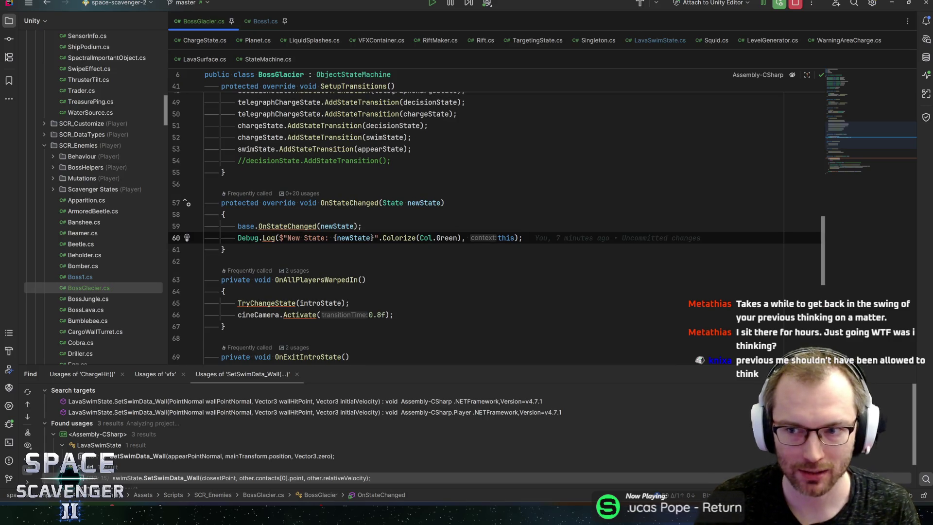
pyautogui.click(362, 226)
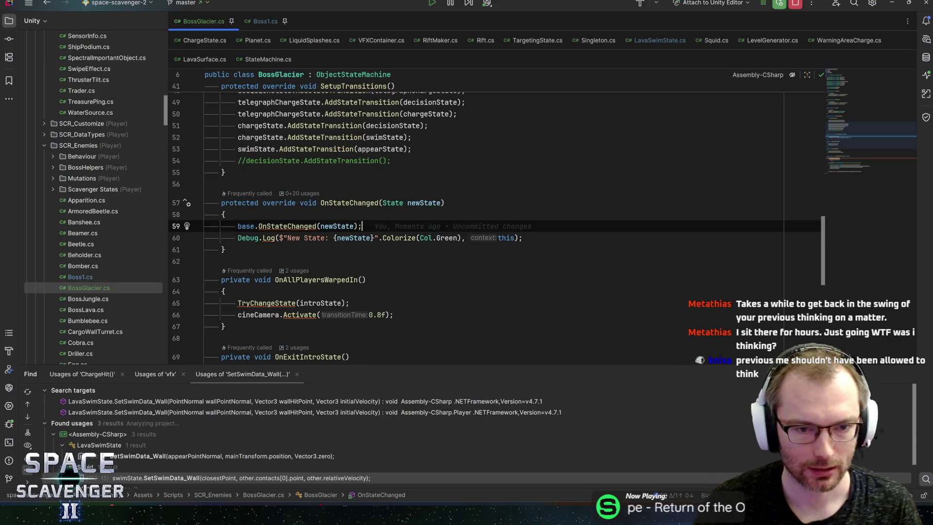
pyautogui.scroll(-4, 494, 228)
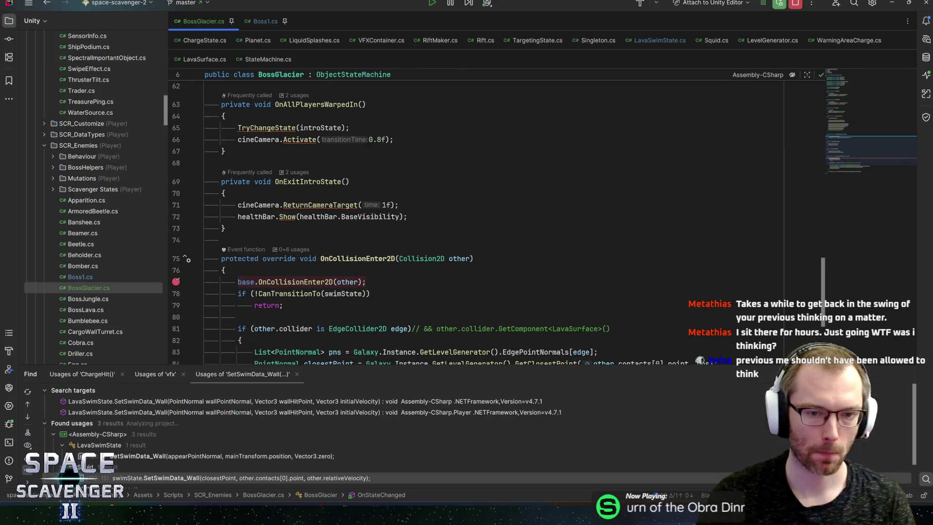
pyautogui.scroll(-5, 494, 229)
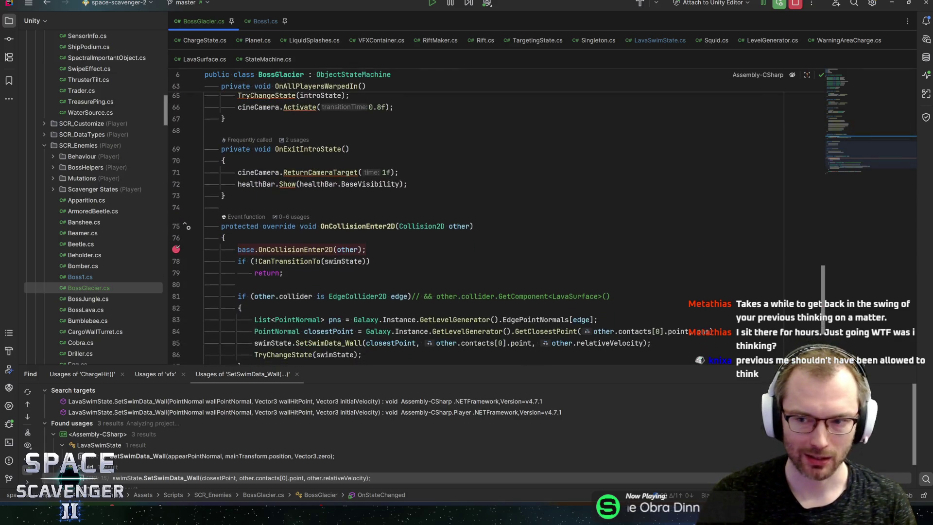
pyautogui.scroll(10, 495, 228)
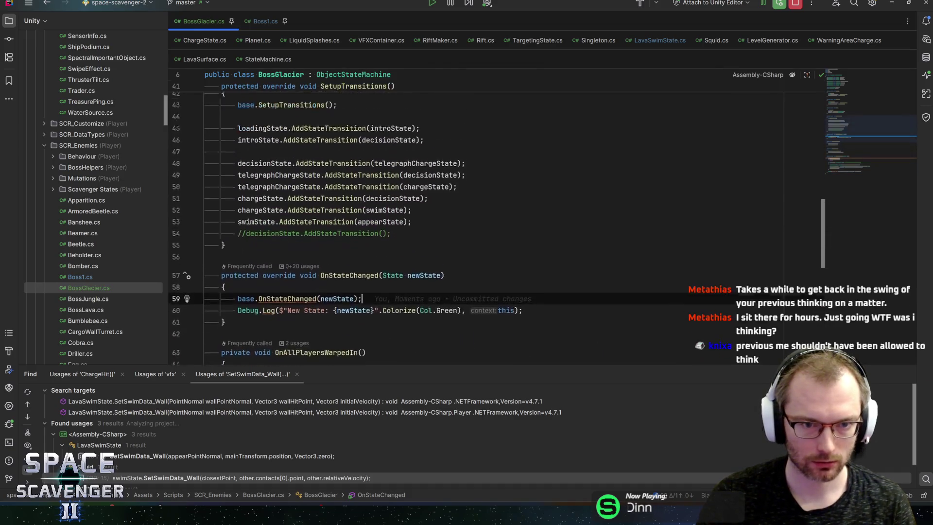
pyautogui.hotkey('alt', 'Tab')
pyautogui.moveTo(549, 156); pyautogui.dragTo(574, 156)
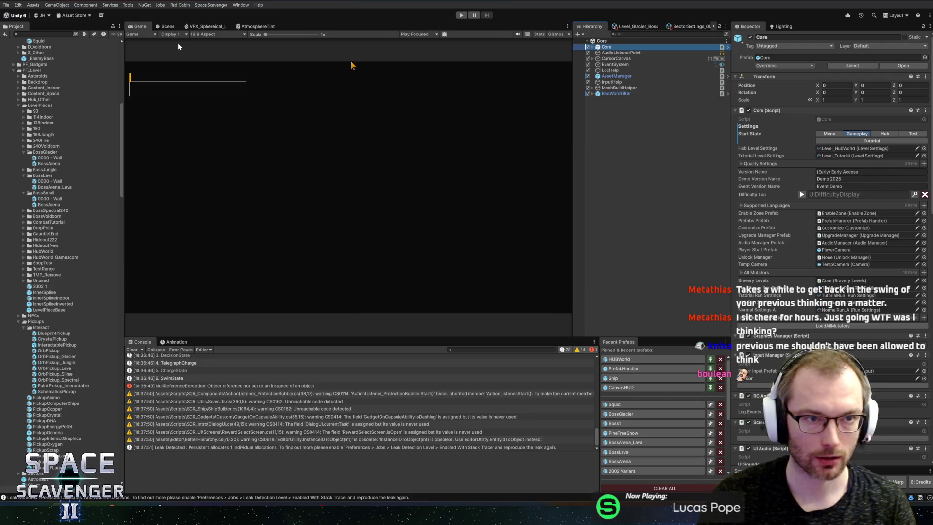
# Step: Switch to the Scene view and enter Play mode until the collision breakpoint hits
pyautogui.click(168, 27)
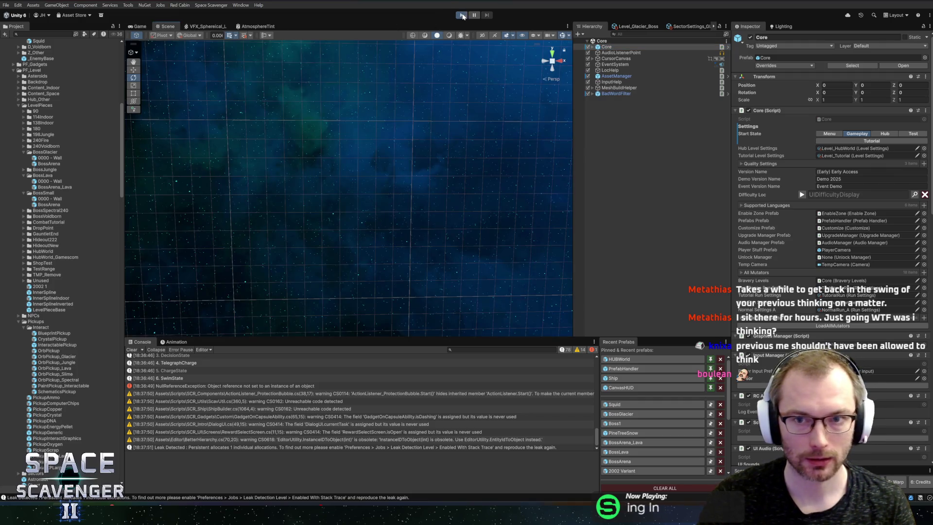
pyautogui.click(463, 16)
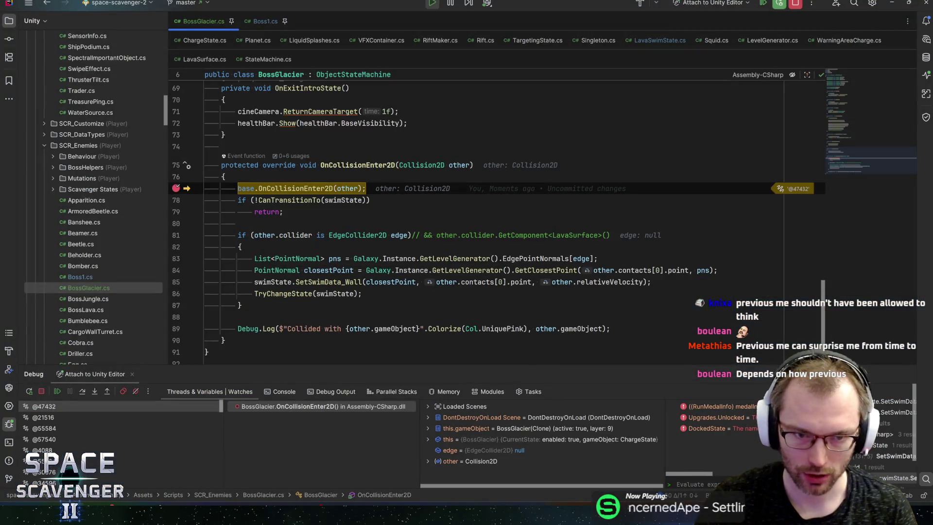
# Step: Step into CanTransitionTo, confirm CurrentState is LavaSwimState, then resume the game
pyautogui.moveTo(347, 188)
pyautogui.press('F10')
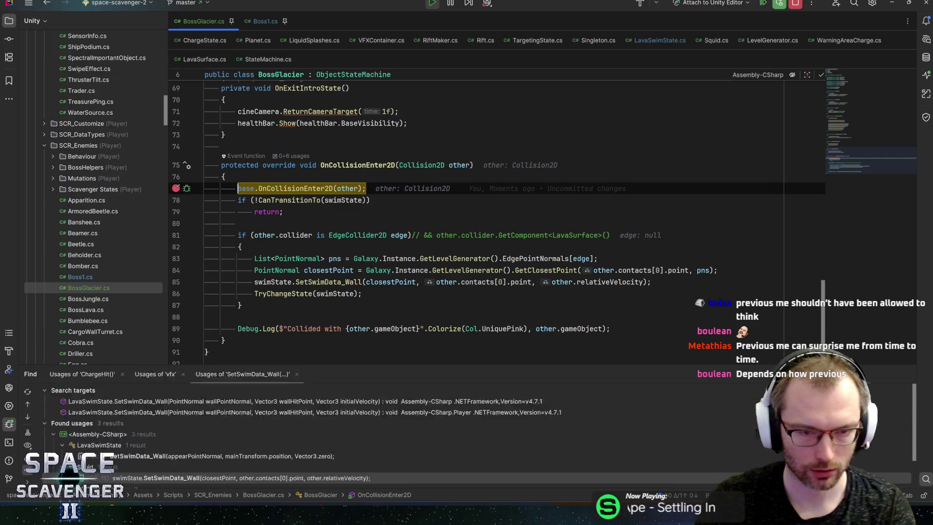
pyautogui.press('F11')
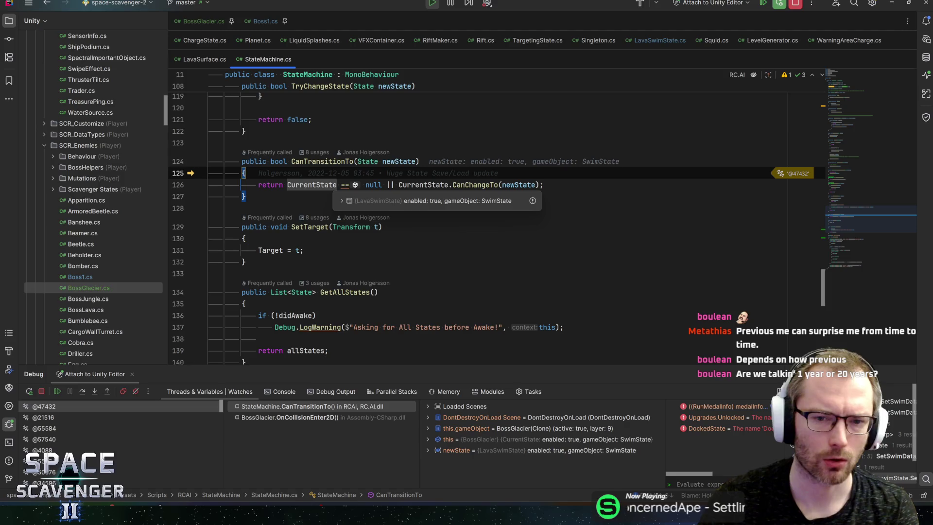
pyautogui.press('F10')
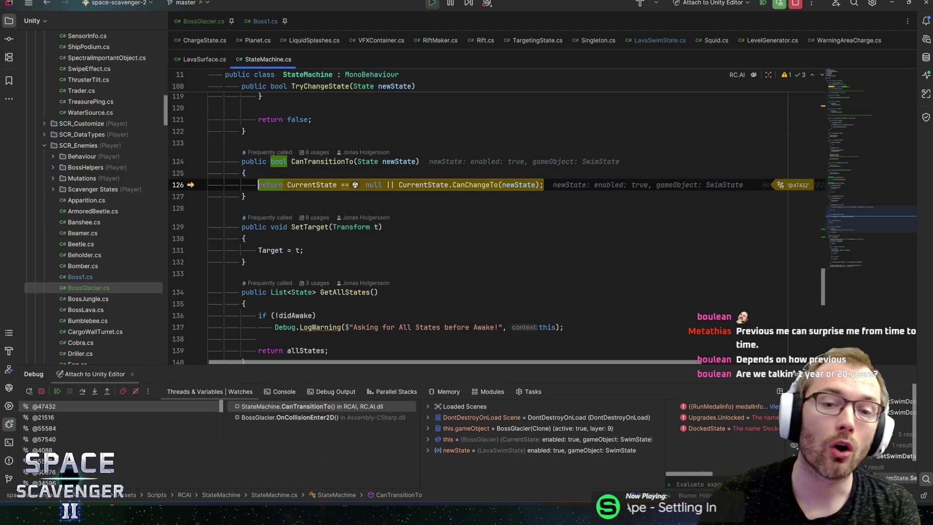
pyautogui.moveTo(423, 185)
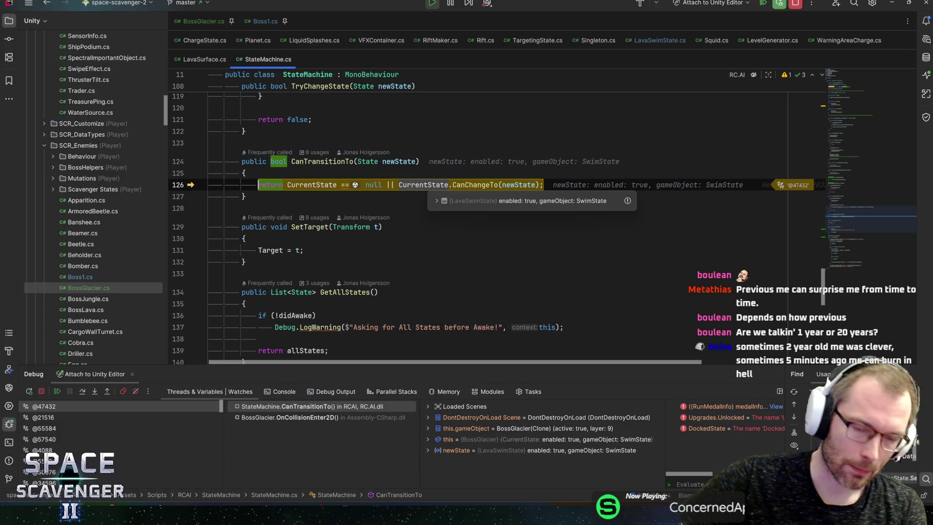
pyautogui.press('F5')
pyautogui.hotkey('alt', 'Tab')
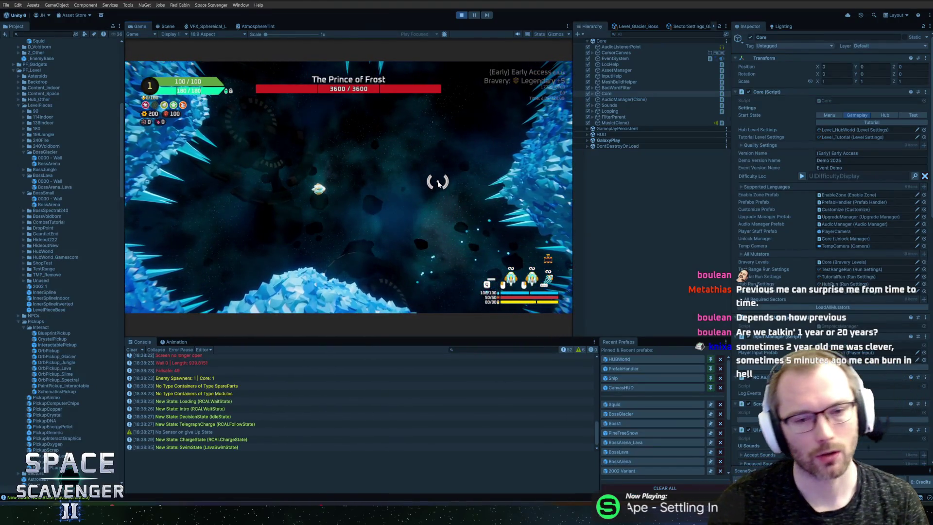
# Step: Disable Custom Hit State on the BossGlacier prefab's ChargeState, save, and replay
pyautogui.hotkey('ctrl', 'p')
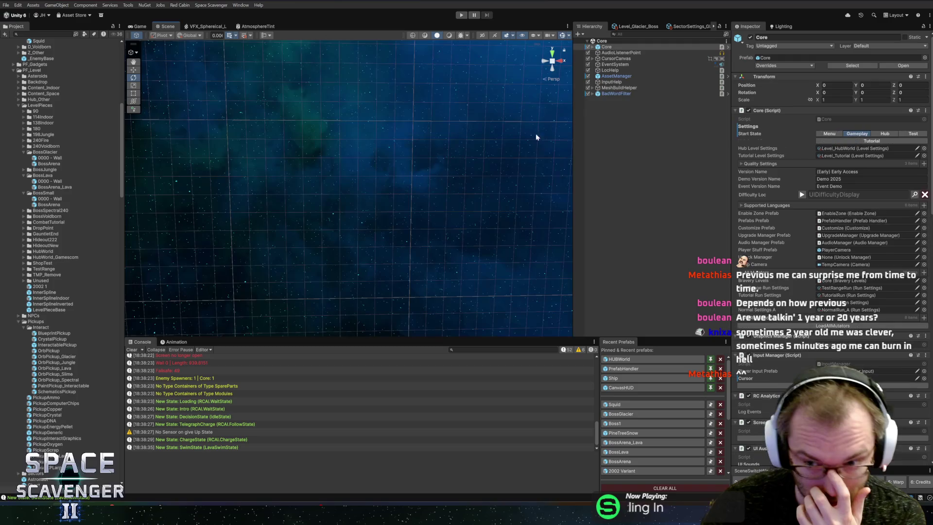
pyautogui.click(622, 414)
pyautogui.click(623, 190)
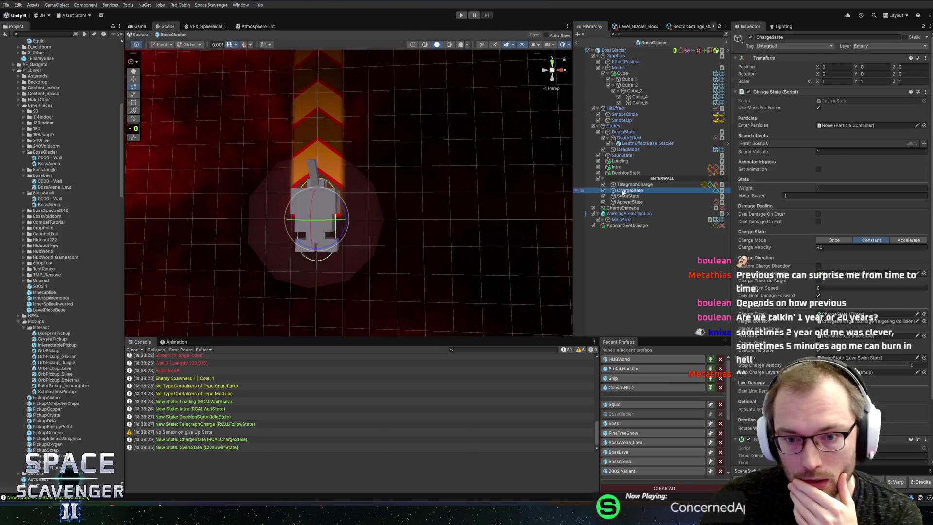
pyautogui.click(818, 350)
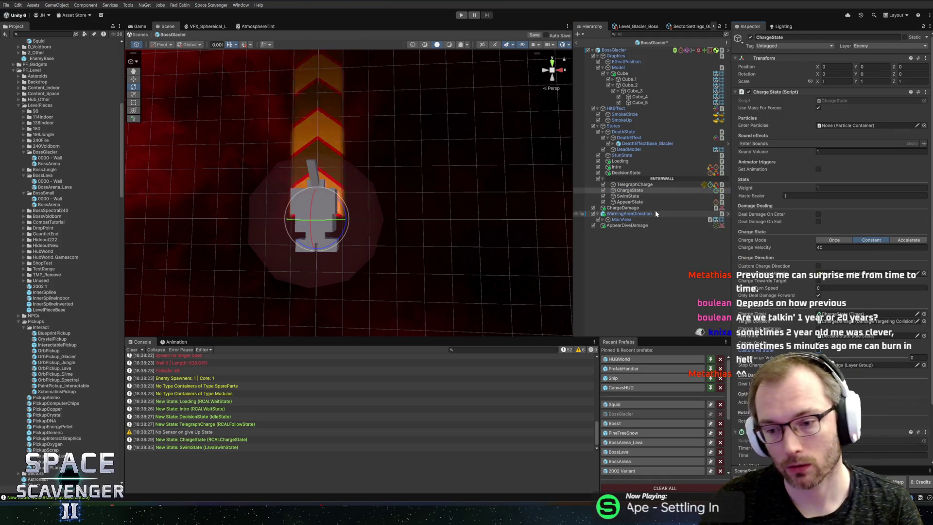
pyautogui.hotkey('ctrl', 's')
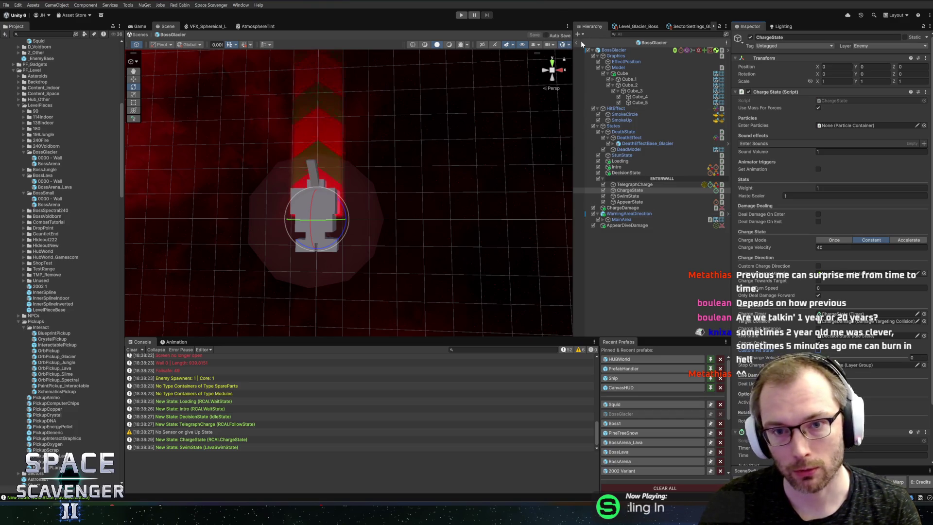
pyautogui.hotkey('ctrl', 'p')
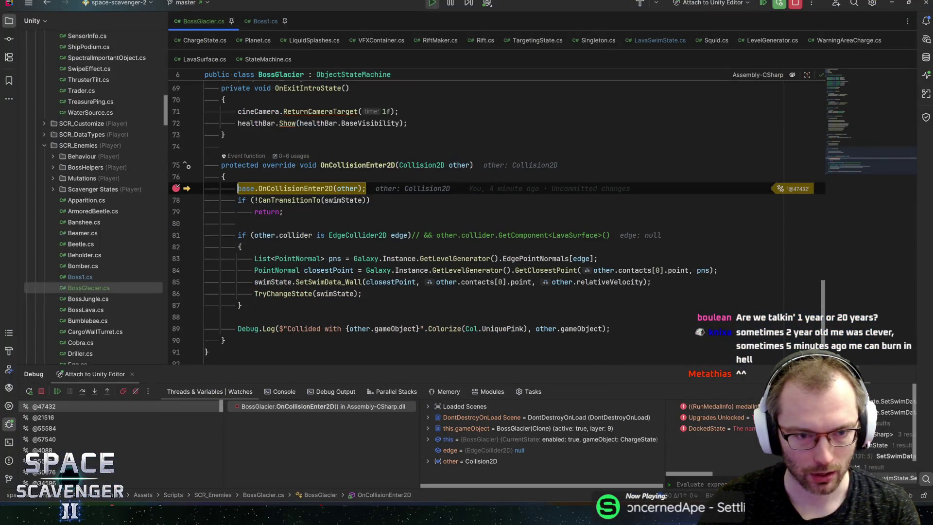
# Step: Step into CanTransitionTo to see DecisionState, resume three times, and stop Play mode
pyautogui.press('F8')
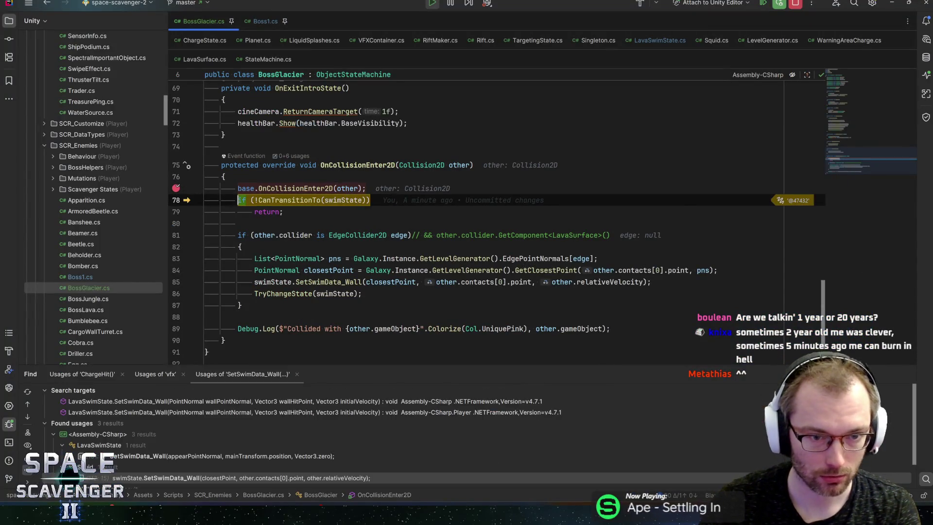
pyautogui.press('F7')
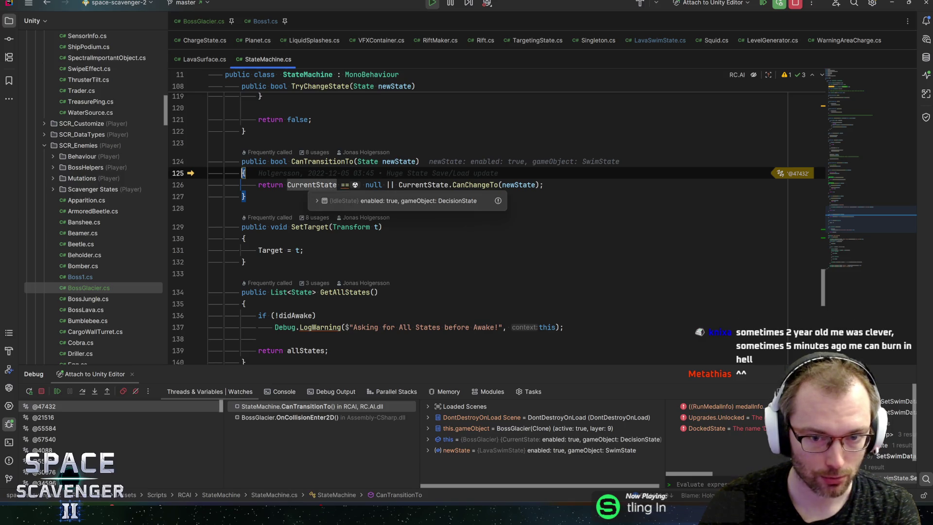
pyautogui.press('F8')
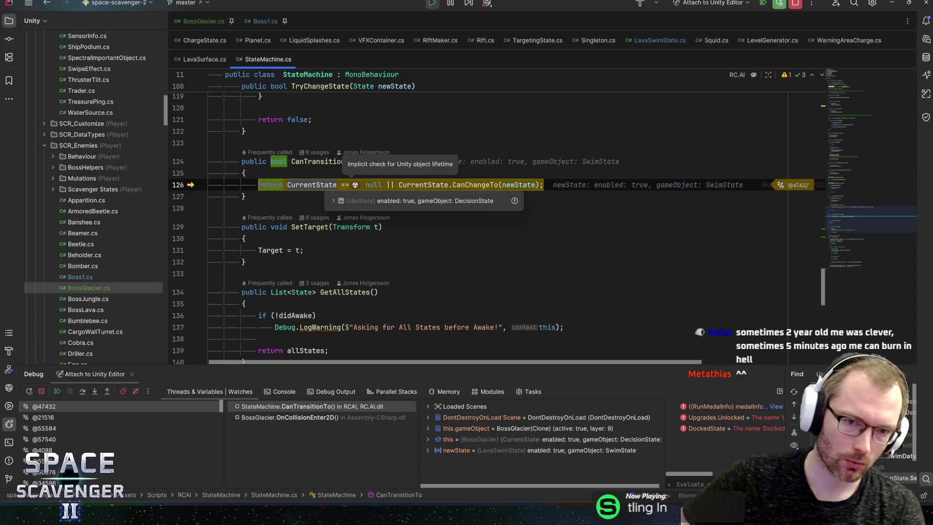
pyautogui.press('F9')
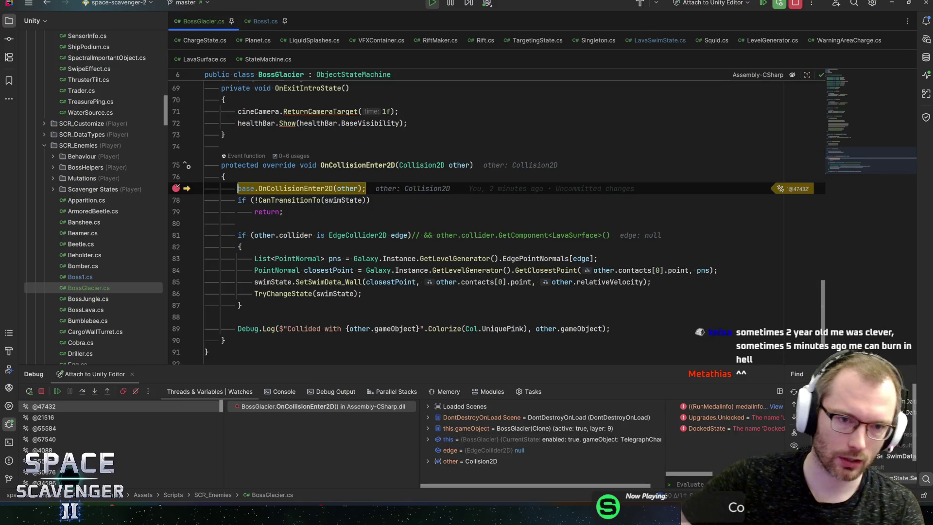
pyautogui.press('F9')
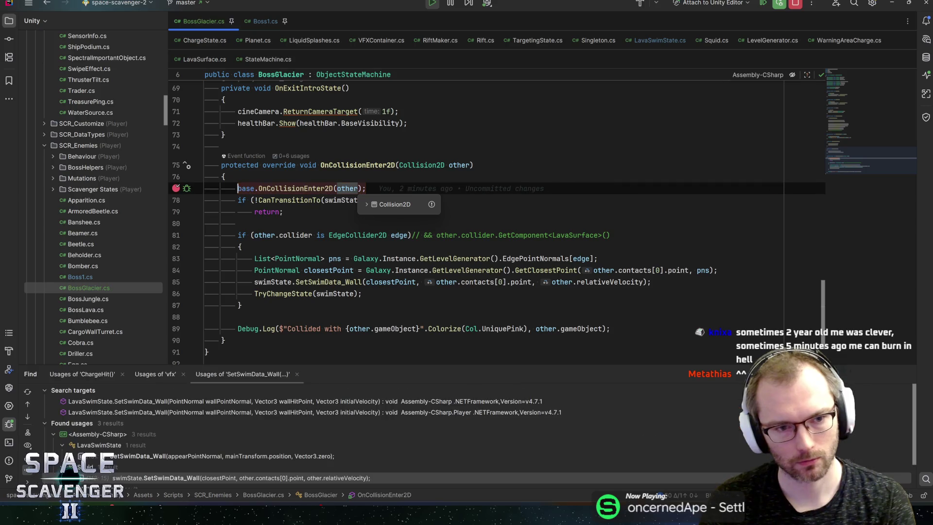
pyautogui.press('F9')
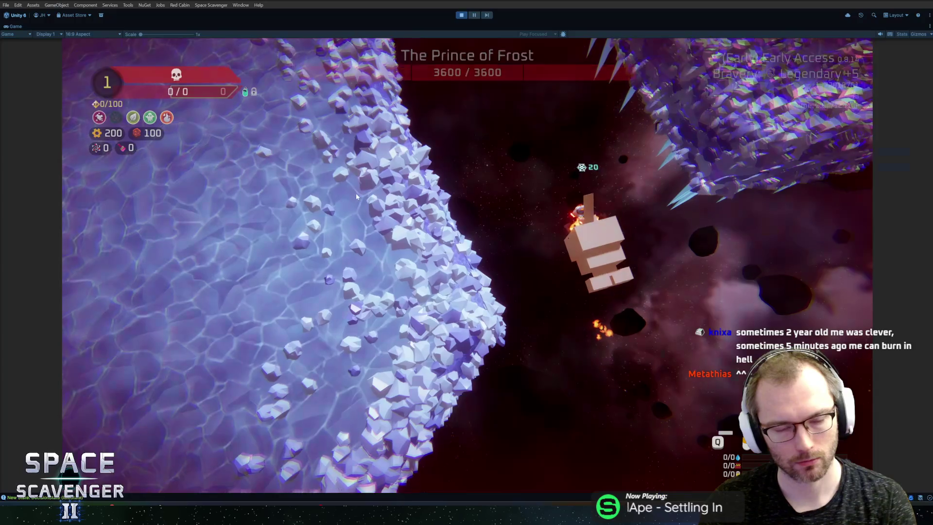
pyautogui.hotkey('ctrl', 'p')
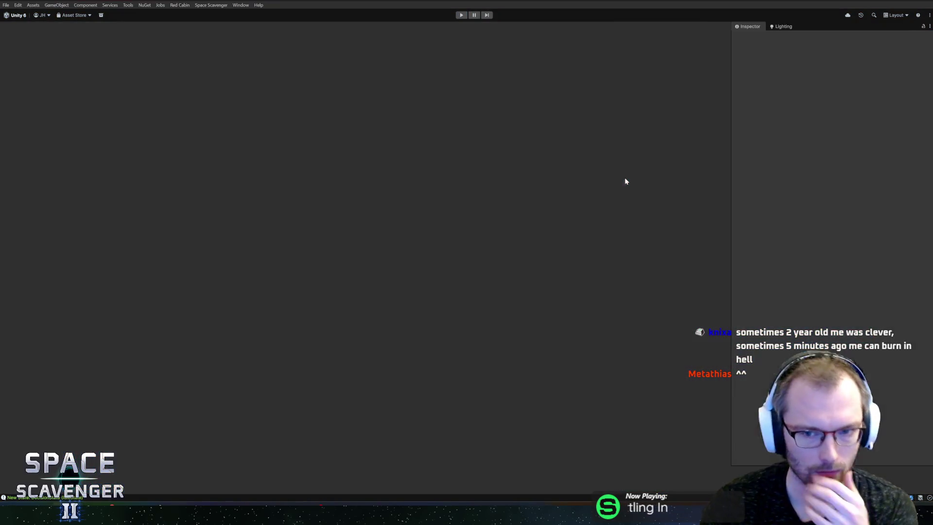
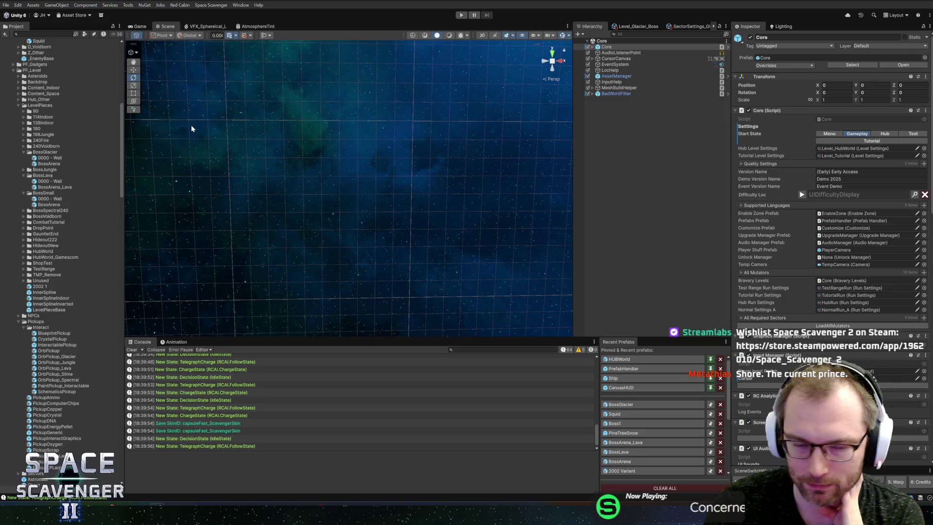
# Step: Open the BossGlacier prefab and pan around the boss in the Scene view
pyautogui.click(632, 404)
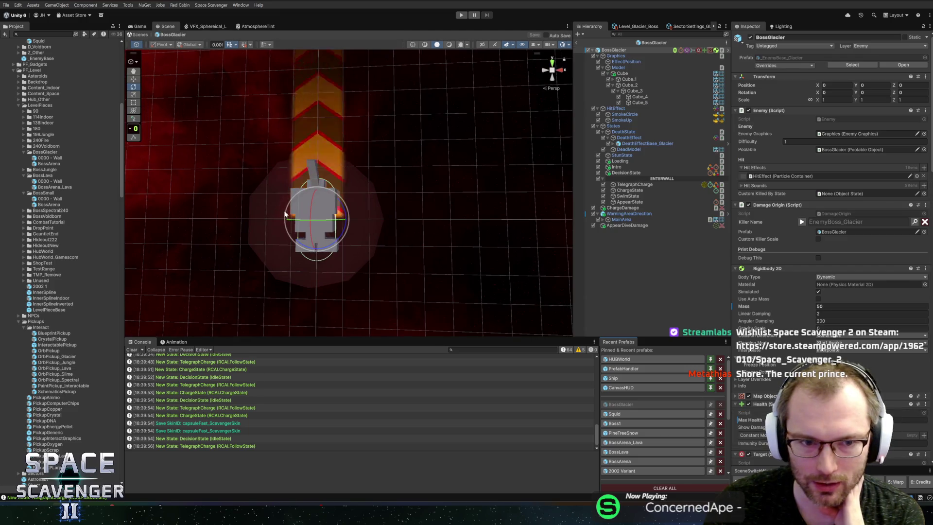
pyautogui.moveTo(481, 196); pyautogui.dragTo(459, 204)
pyautogui.moveTo(454, 260)
pyautogui.mouseDown()
pyautogui.moveTo(486, 247)
pyautogui.moveTo(491, 208)
pyautogui.moveTo(445, 211)
pyautogui.mouseUp()
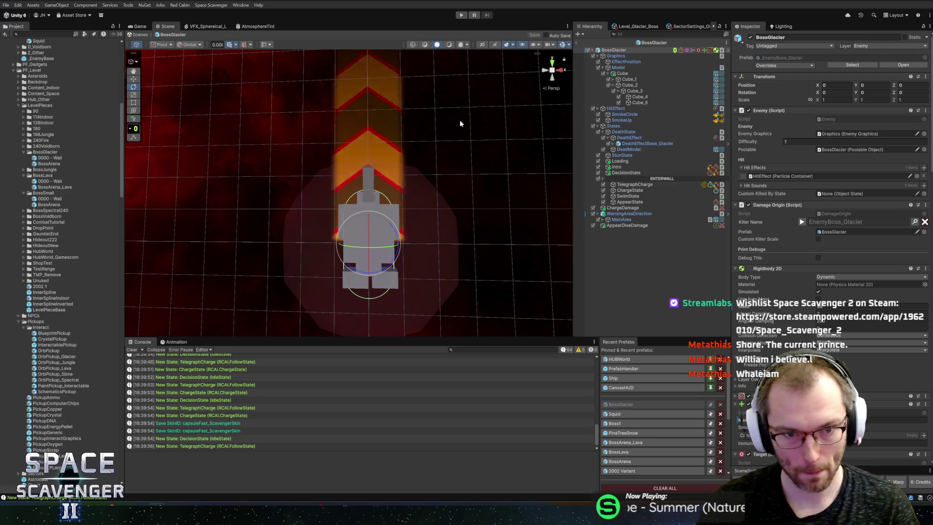
# Step: Inspect the EffectPosition and WarningAreaDirection children, then bring up the Squid prefab
pyautogui.press('w')
pyautogui.click(623, 51)
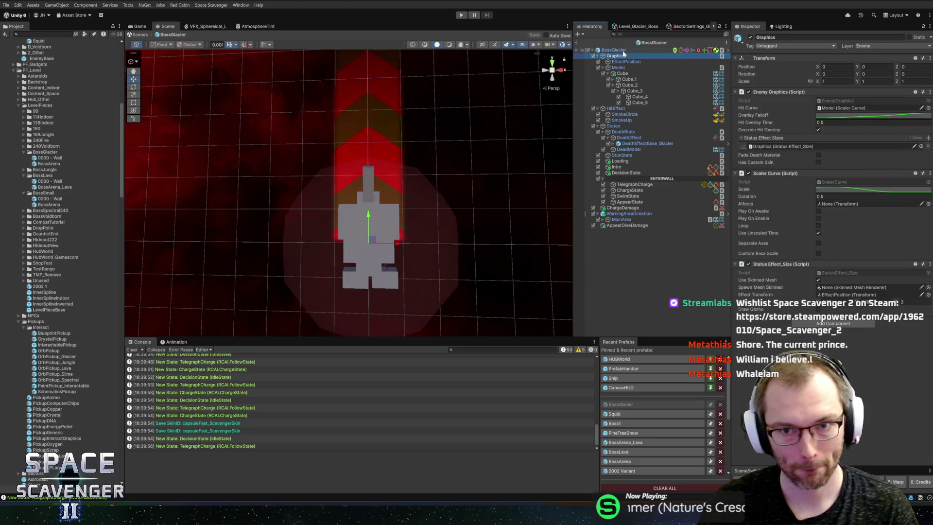
pyautogui.click(625, 62)
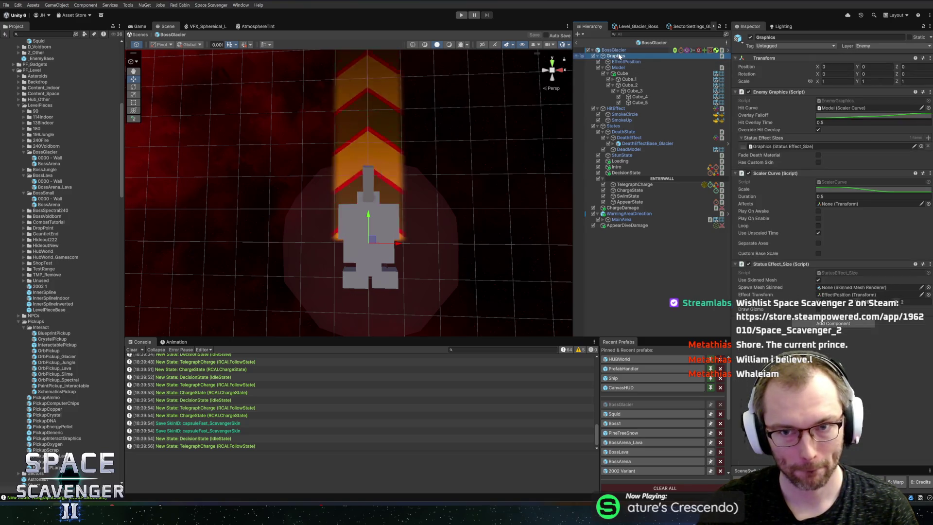
pyautogui.click(618, 50)
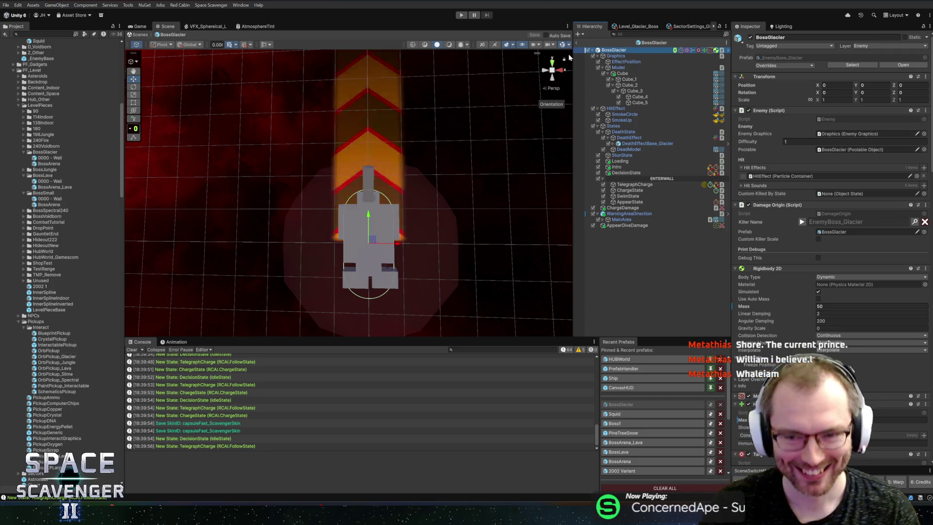
pyautogui.click(678, 214)
pyautogui.press('Left')
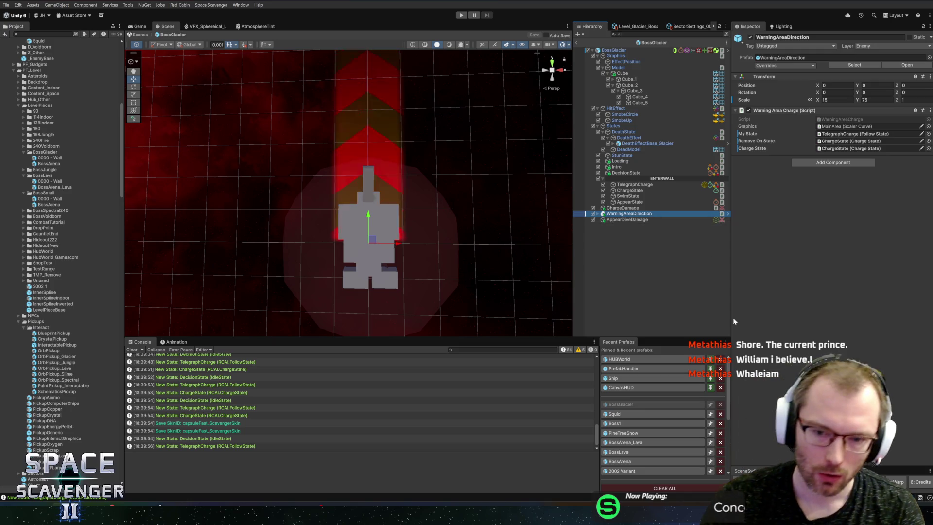
pyautogui.click(632, 414)
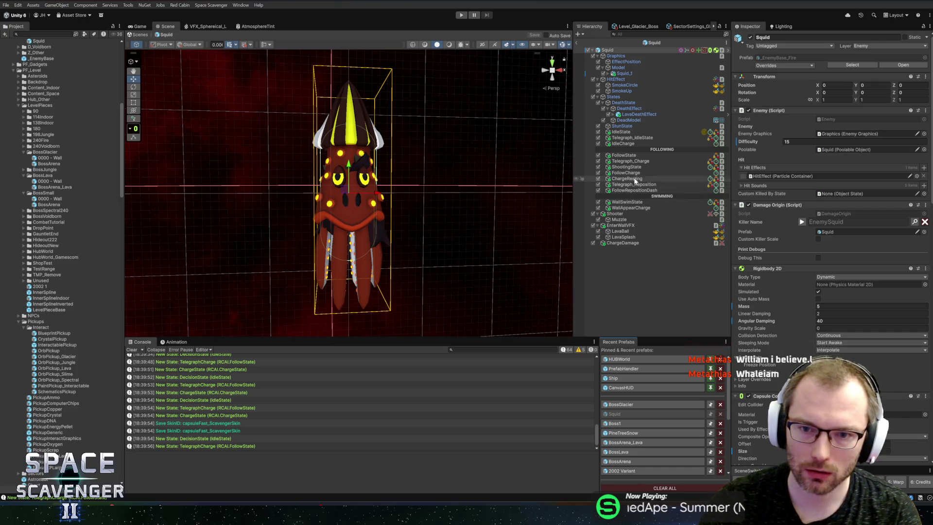
# Step: Select the Squid's ShootingState, then look up Squid.cs in Rider and return to Unity
pyautogui.click(639, 167)
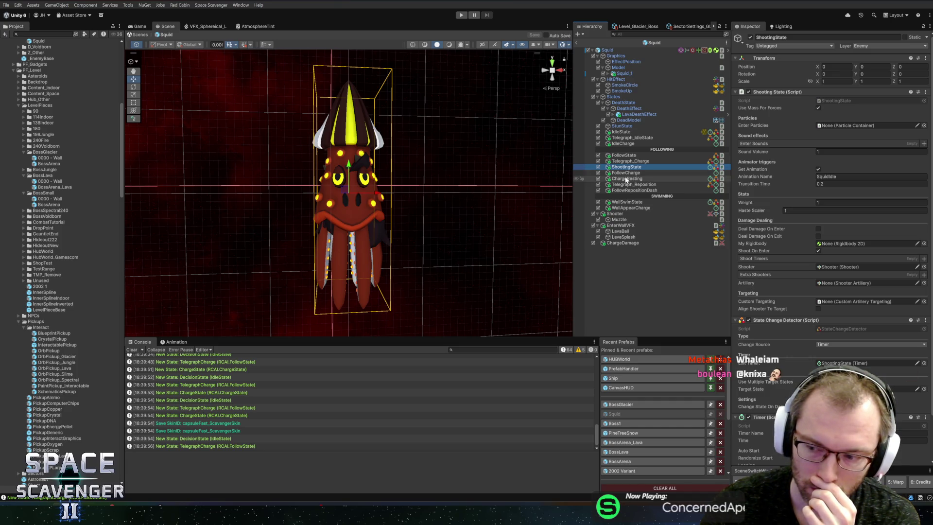
pyautogui.hotkey('alt', 'Tab')
pyautogui.hotkey('ctrl', 'n')
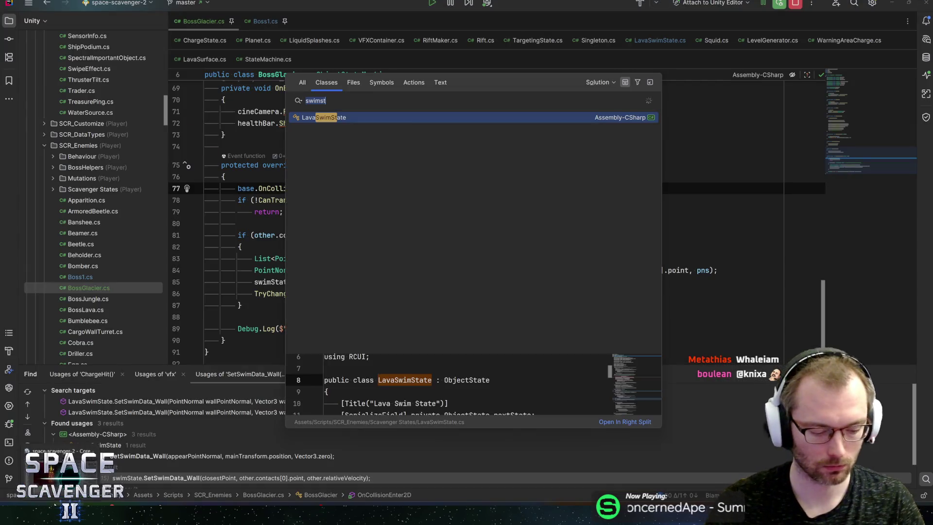
pyautogui.write('sq')
pyautogui.press('Return')
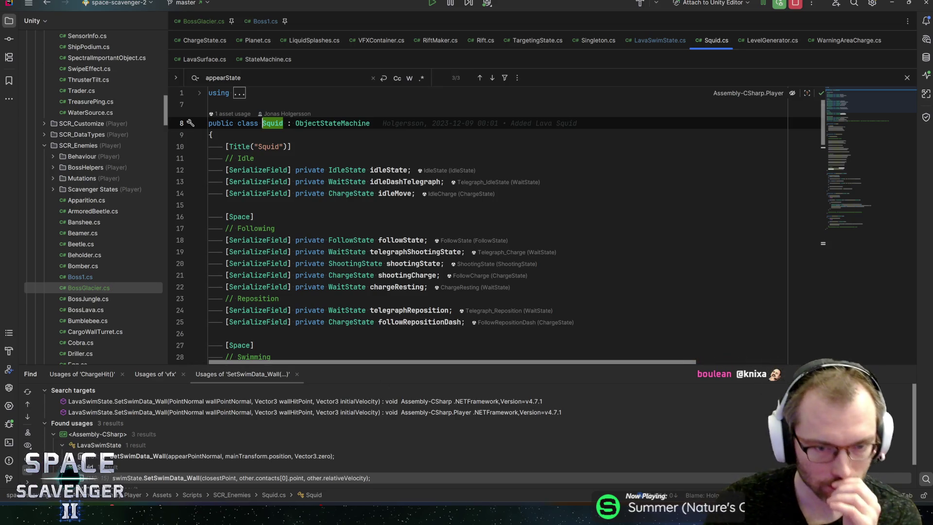
pyautogui.hotkey('alt', 'Tab')
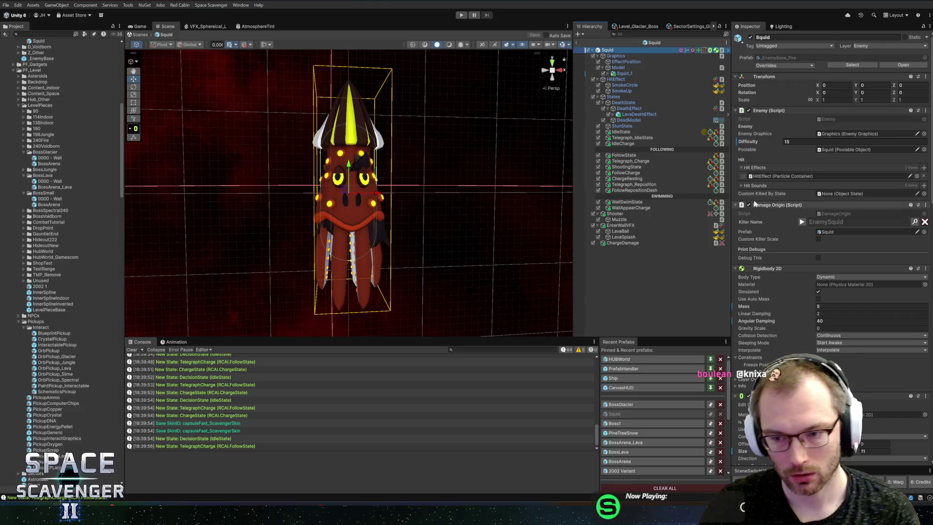
# Step: Open the Squid's FollowCharge Shooting Charge state, then reopen the BossGlacier prefab
pyautogui.scroll(-3, 815, 246)
pyautogui.scroll(-15, 816, 248)
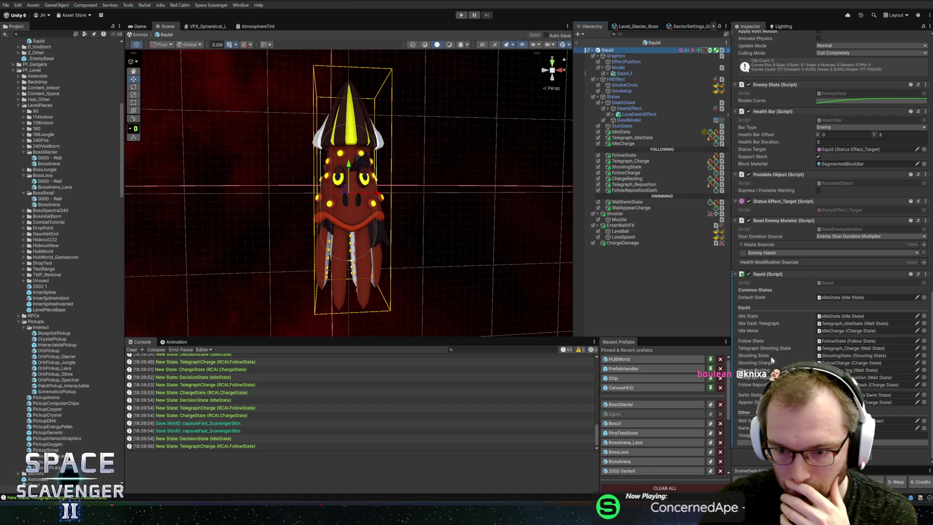
pyautogui.click(836, 363)
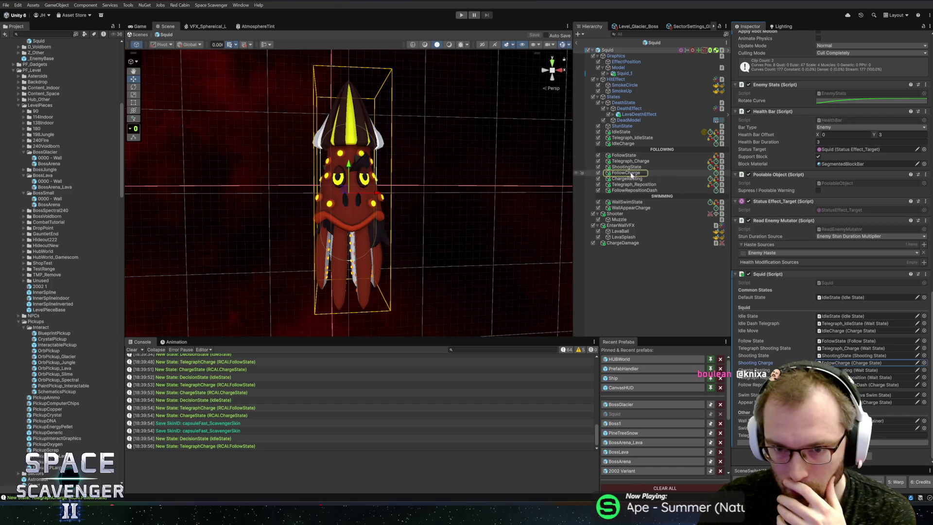
pyautogui.doubleClick(837, 363)
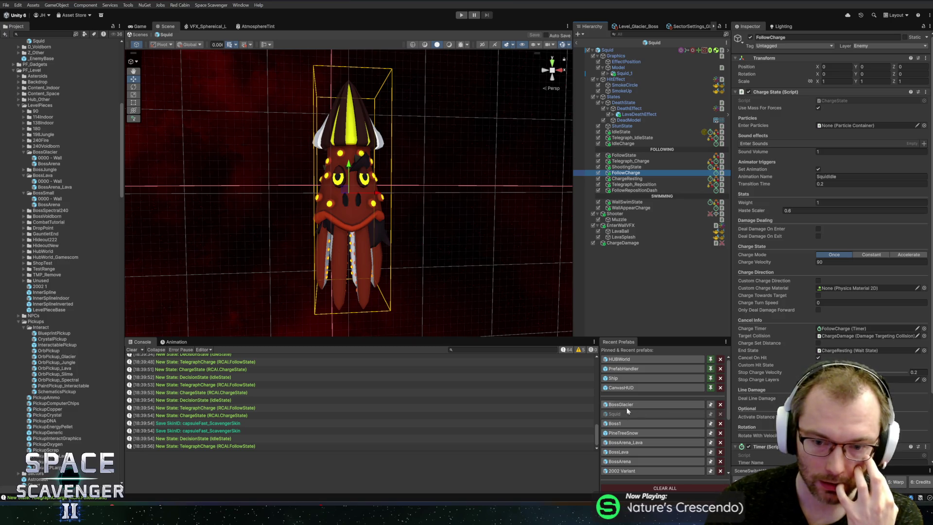
pyautogui.click(611, 403)
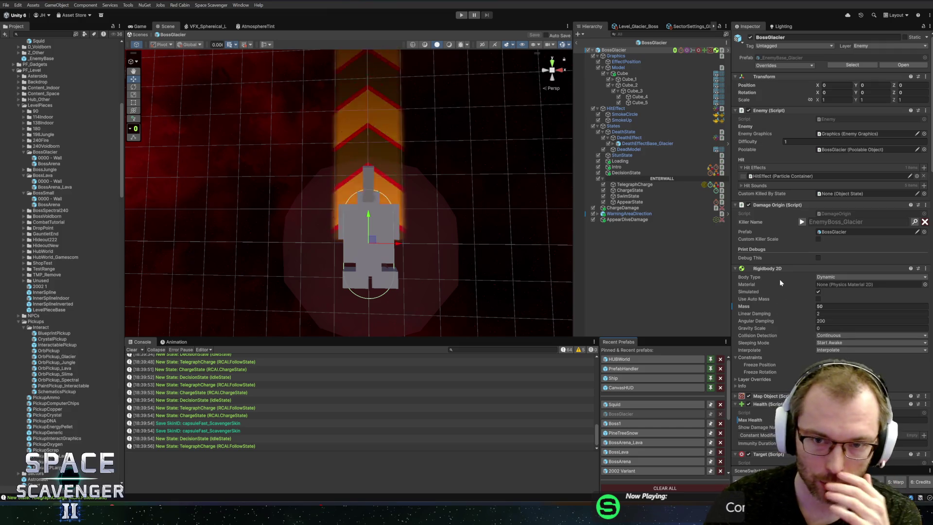
# Step: Paste the copied Stop Charge Layers value into the boss's ChargeState
pyautogui.scroll(-10, 781, 287)
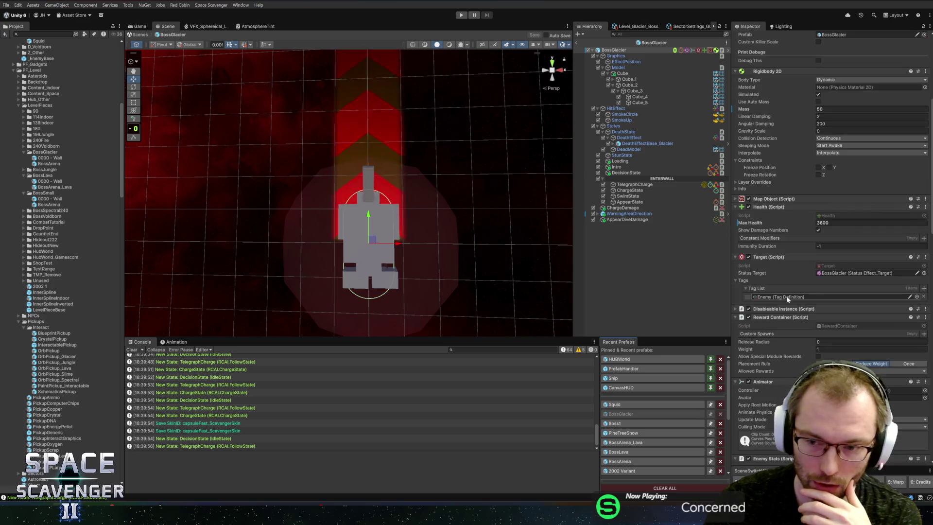
pyautogui.scroll(-7, 753, 282)
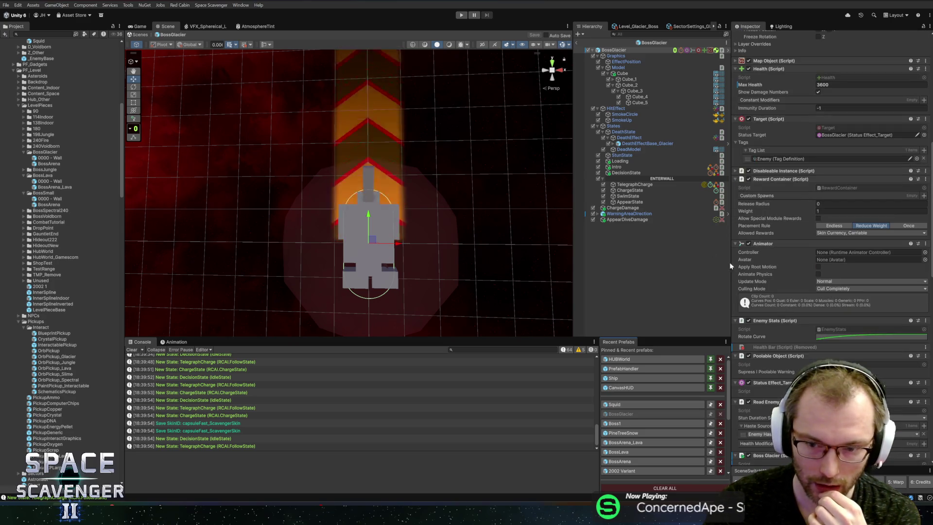
pyautogui.click(630, 190)
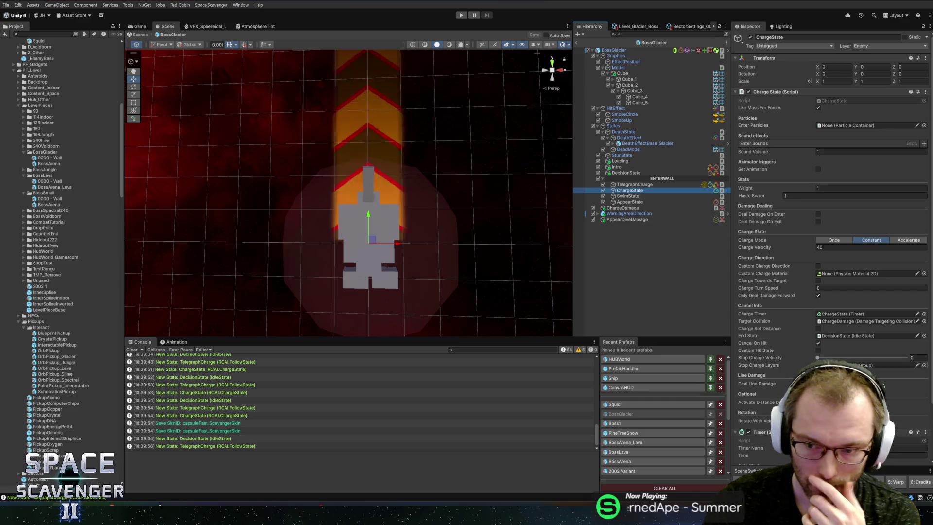
pyautogui.rightClick(763, 364)
pyautogui.click(776, 379)
# Step: Save the BossGlacier prefab and start Play mode with the Game view maximized
pyautogui.hotkey('ctrl', 's')
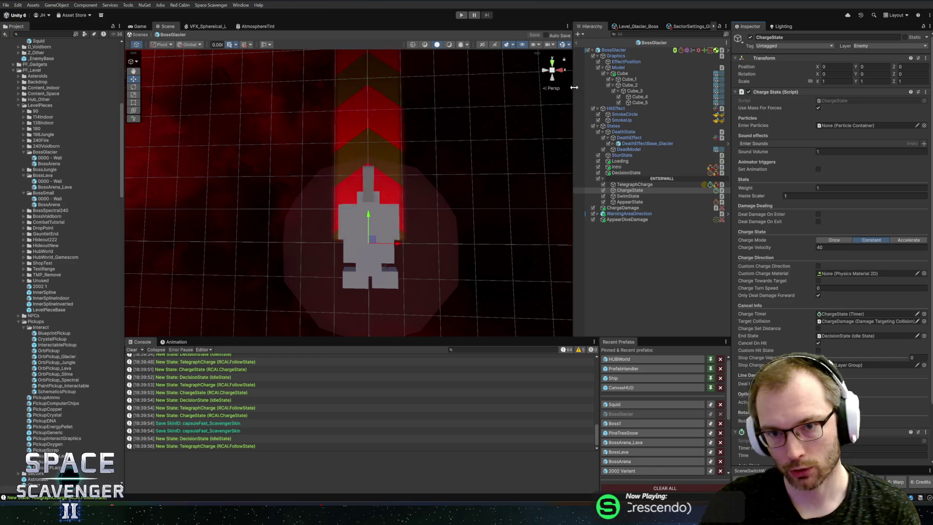
pyautogui.click(462, 15)
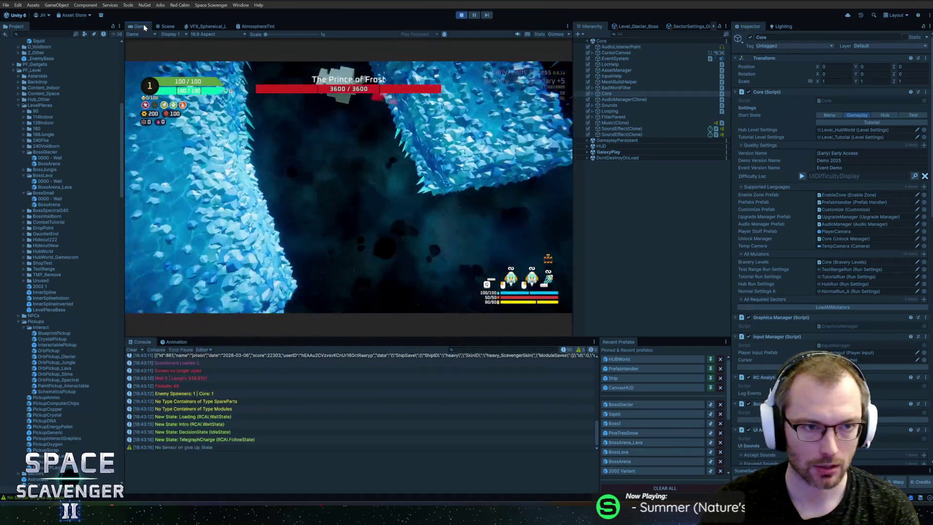
pyautogui.doubleClick(144, 27)
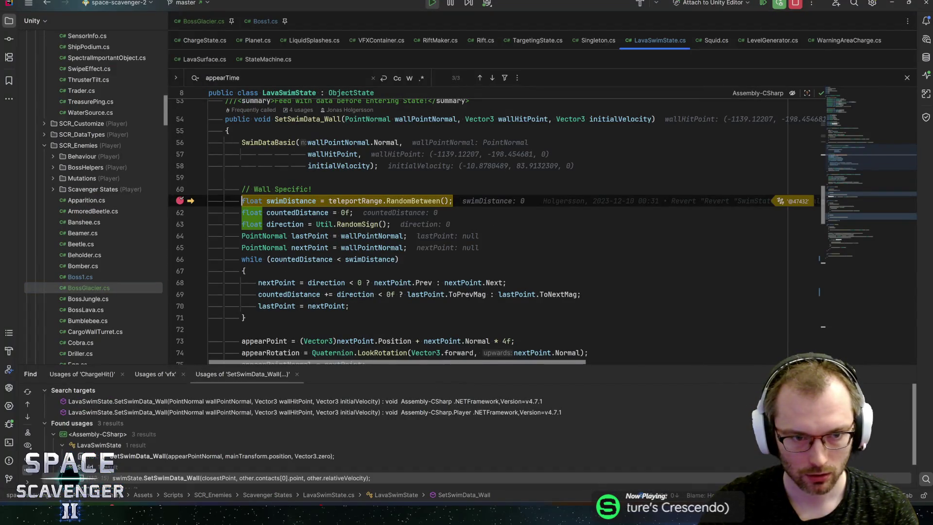
# Step: At the SetSwimData_Wall breakpoint, check swimDistance and the null nextPoint, then resume the game
pyautogui.click(369, 259)
pyautogui.scroll(-4, 370, 259)
pyautogui.scroll(2, 369, 259)
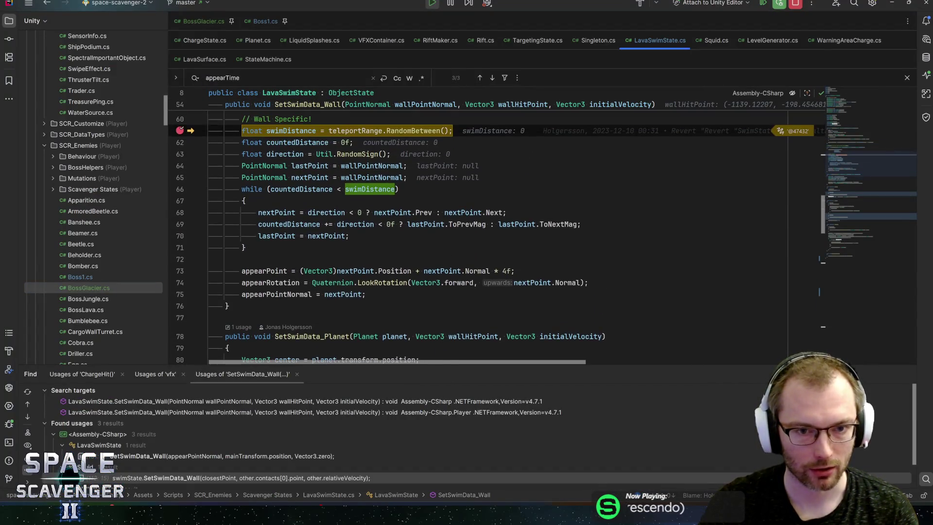
pyautogui.moveTo(442, 271)
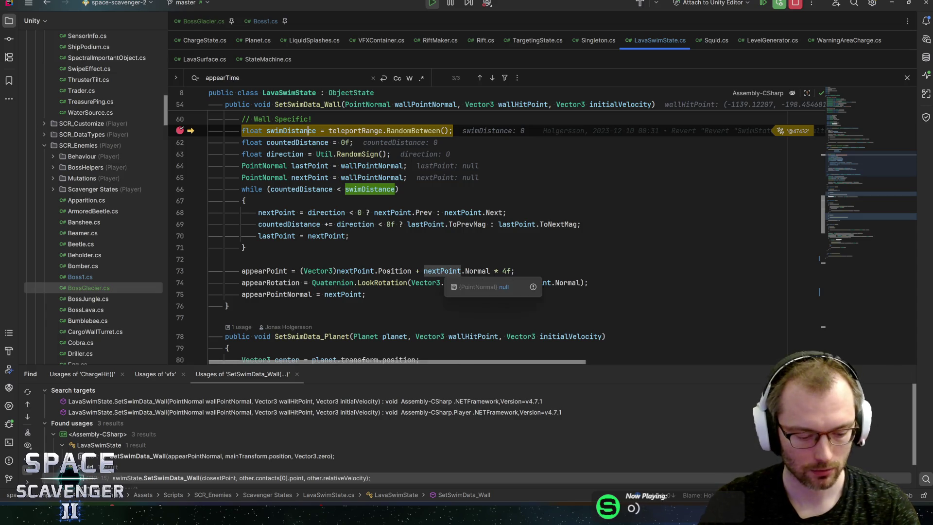
pyautogui.press('F5')
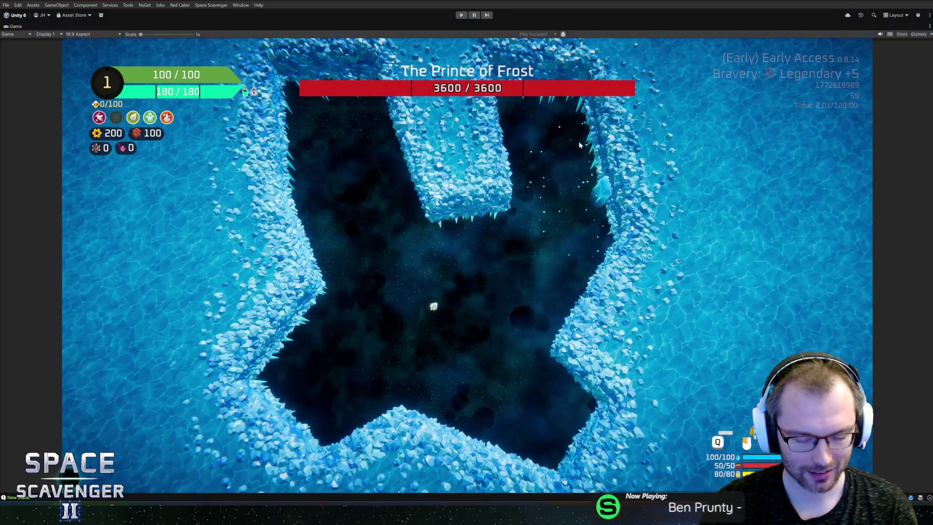
# Step: Exit Play mode, view stack traces of the last New State logs, and enlarge the Console
pyautogui.hotkey('ctrl', 'p')
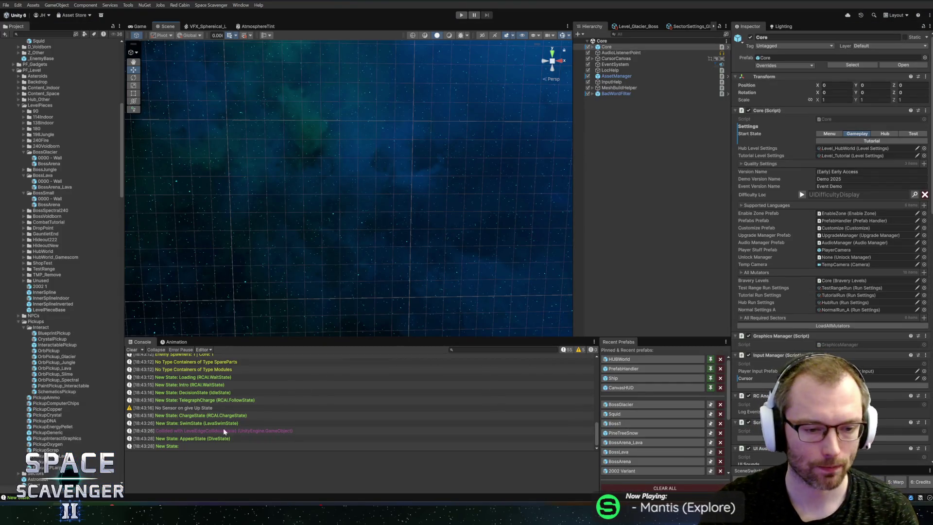
pyautogui.click(198, 438)
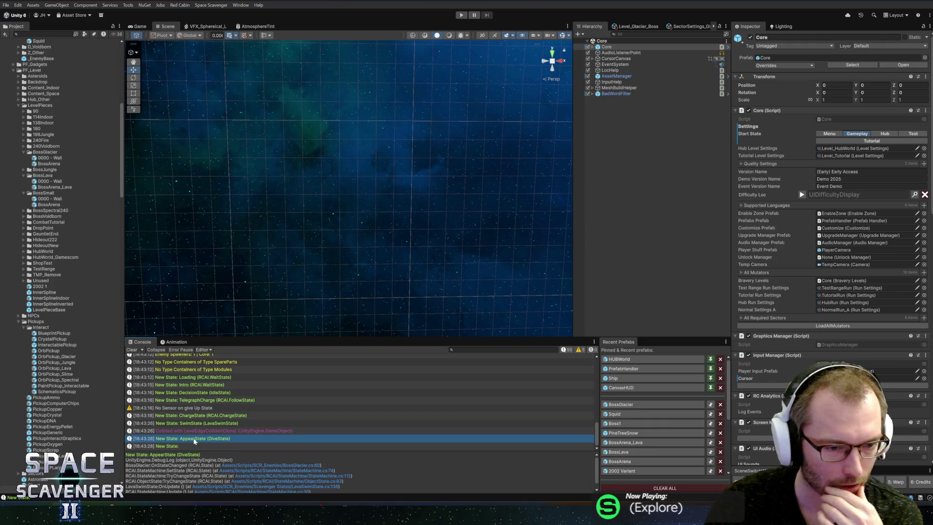
pyautogui.click(189, 447)
pyautogui.moveTo(290, 337); pyautogui.dragTo(295, 286)
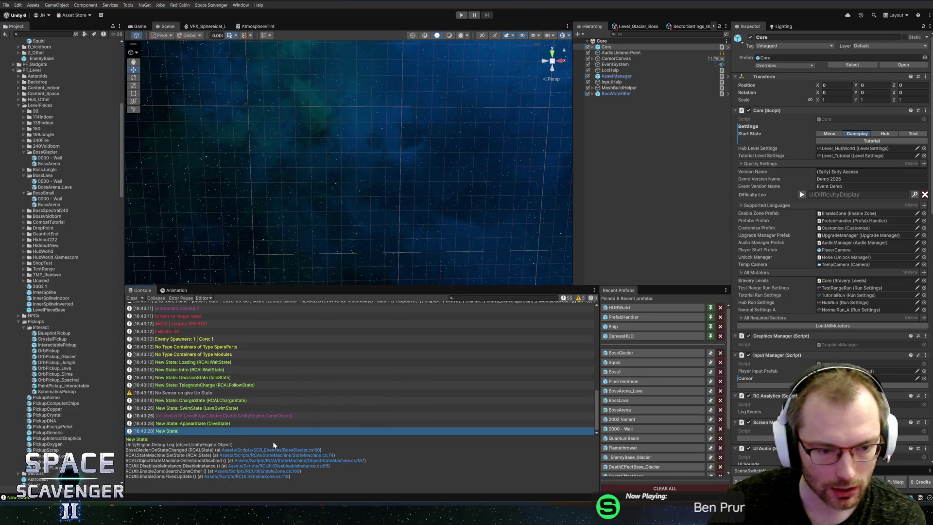
pyautogui.doubleClick(632, 354)
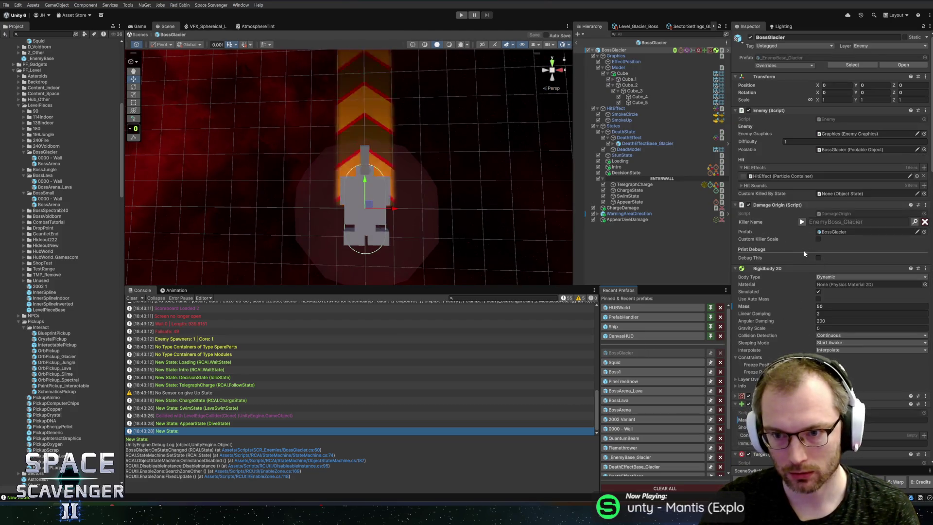
# Step: Set Disableable Instance's My Radius to 9999, then close and reopen the BossGlacier prefab
pyautogui.scroll(-8, 803, 252)
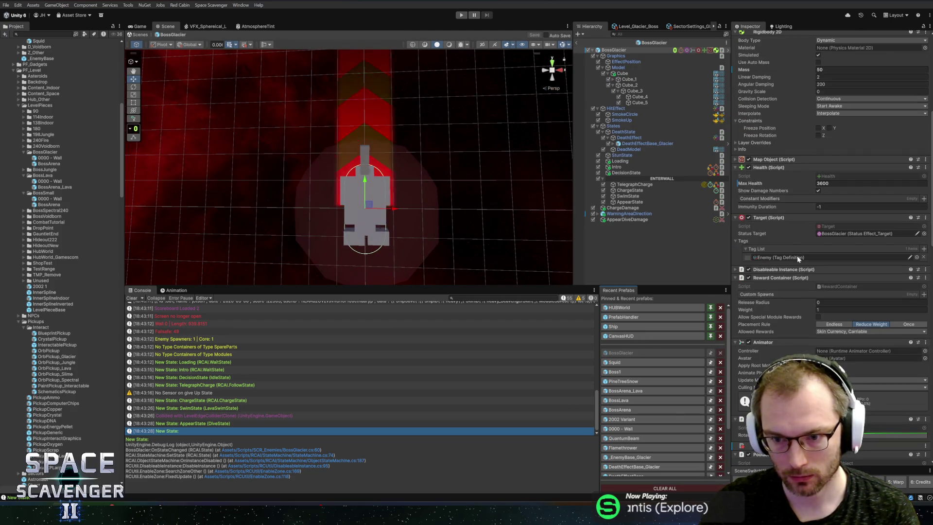
pyautogui.click(785, 269)
pyautogui.click(821, 285)
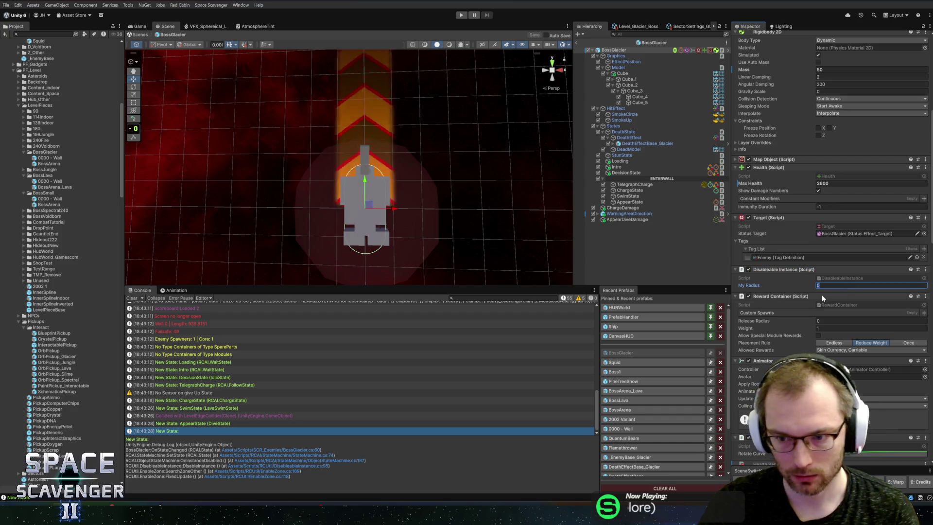
pyautogui.write('9999')
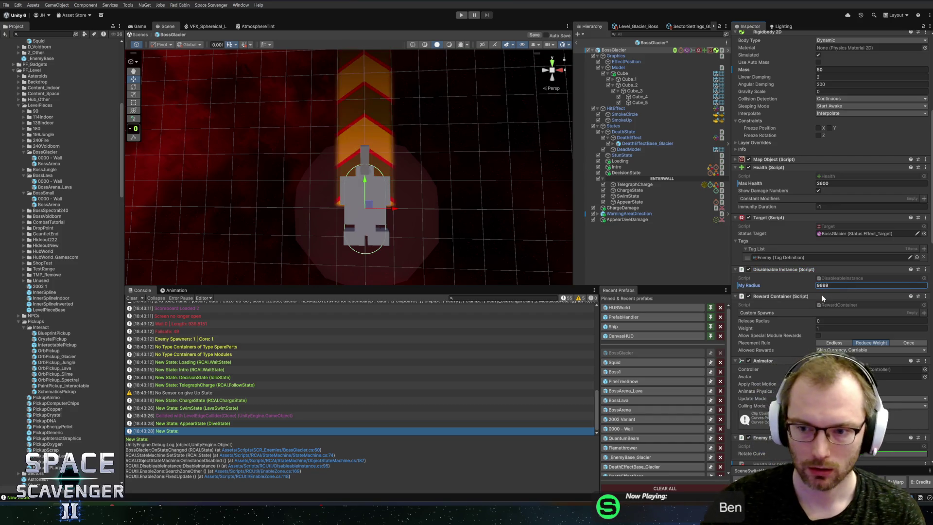
pyautogui.click(577, 42)
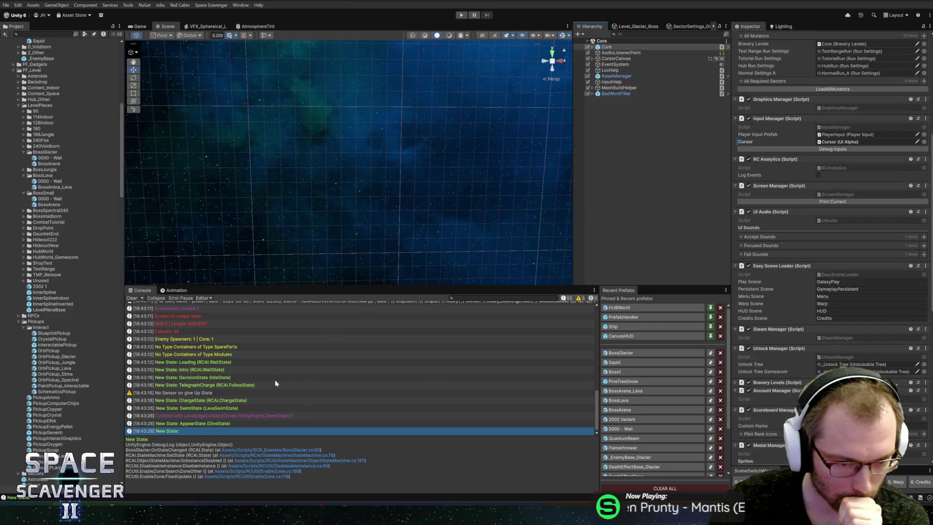
pyautogui.click(639, 354)
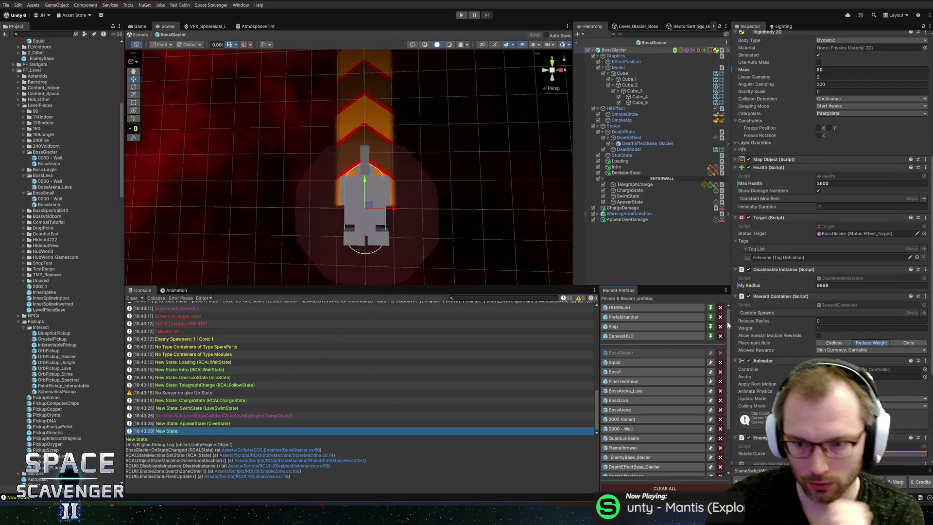
# Step: Remove the Disableable Instance component and save the BossGlacier prefab
pyautogui.rightClick(784, 270)
pyautogui.click(803, 286)
pyautogui.hotkey('ctrl', 's')
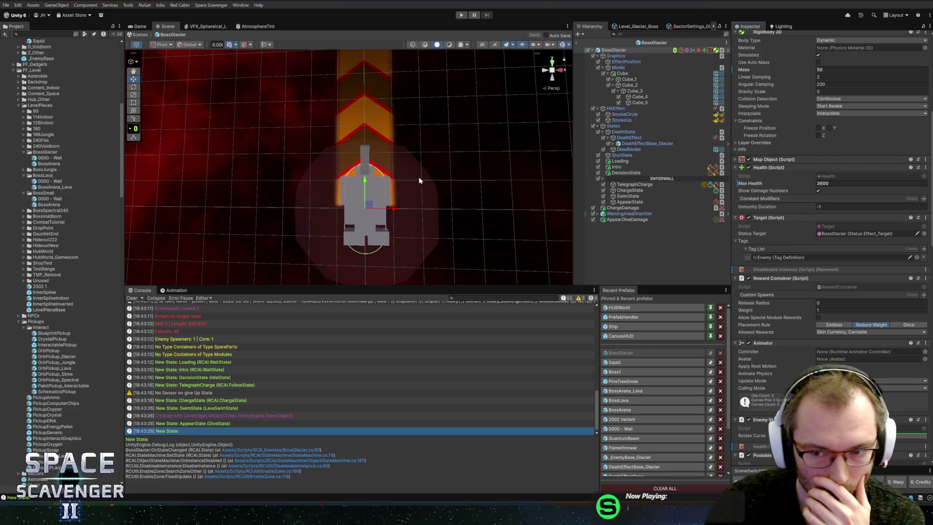
pyautogui.click(220, 424)
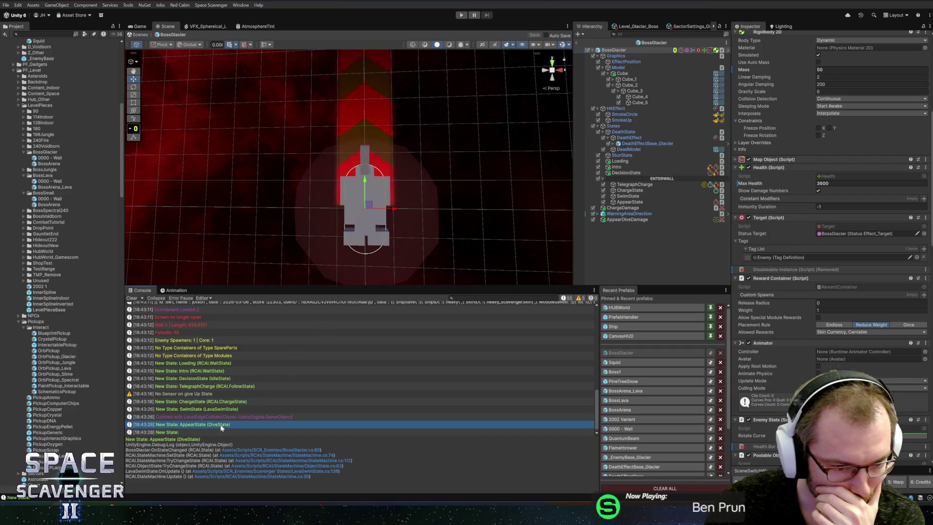
pyautogui.click(632, 202)
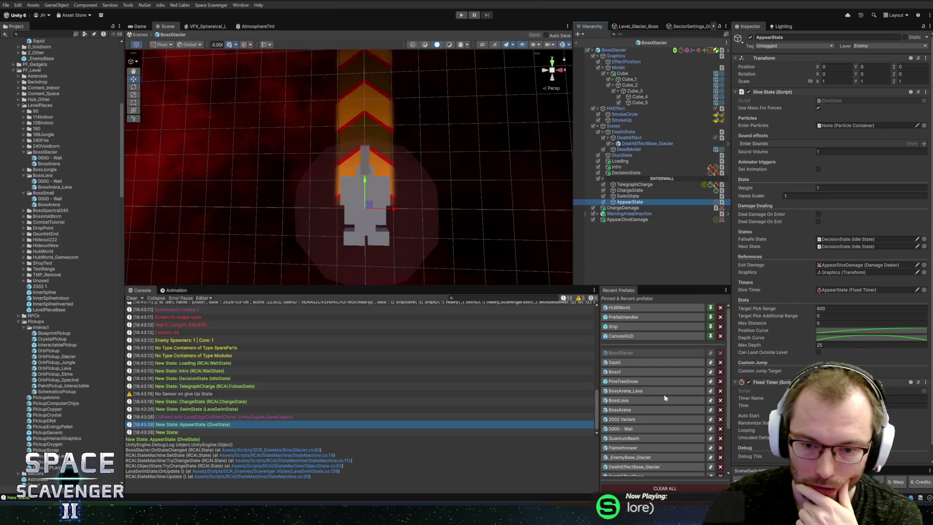
pyautogui.click(656, 372)
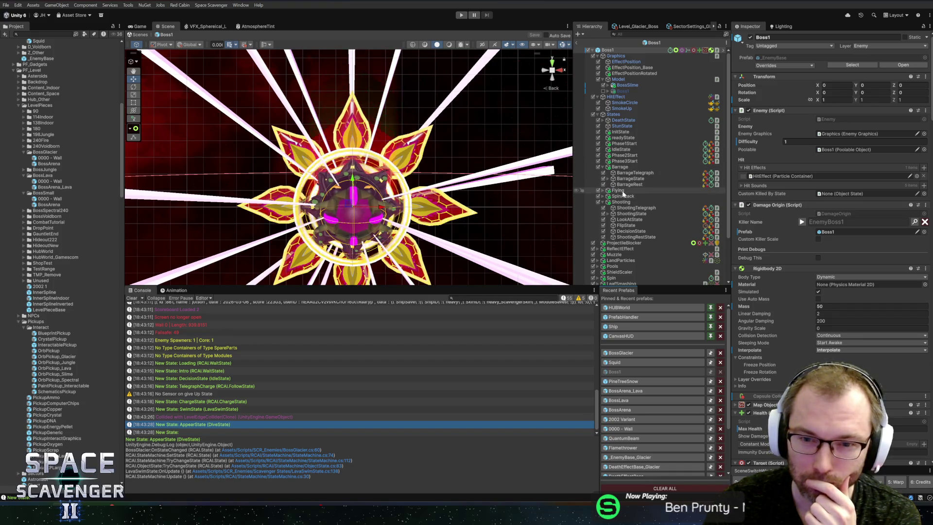
pyautogui.click(620, 190)
pyautogui.press('Right')
pyautogui.press('Down')
pyautogui.press('Down')
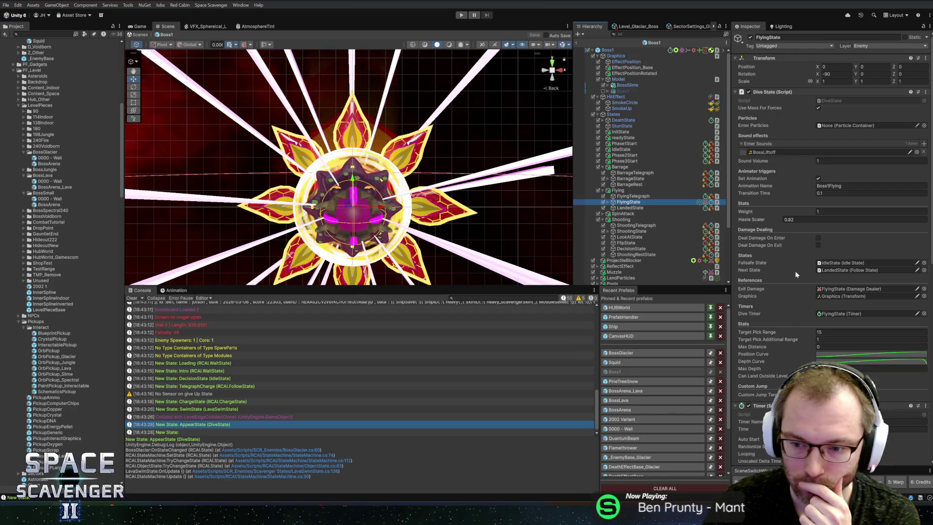
pyautogui.rightClick(869, 362)
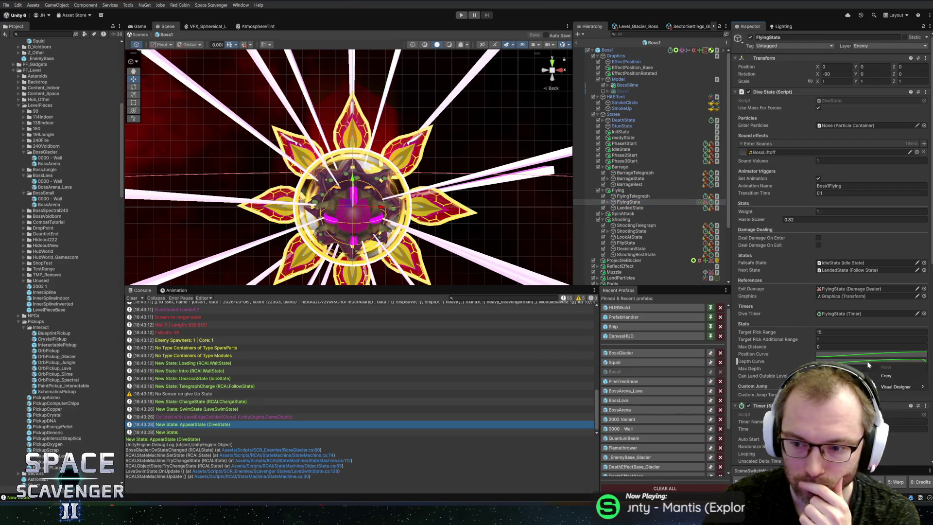
pyautogui.click(879, 376)
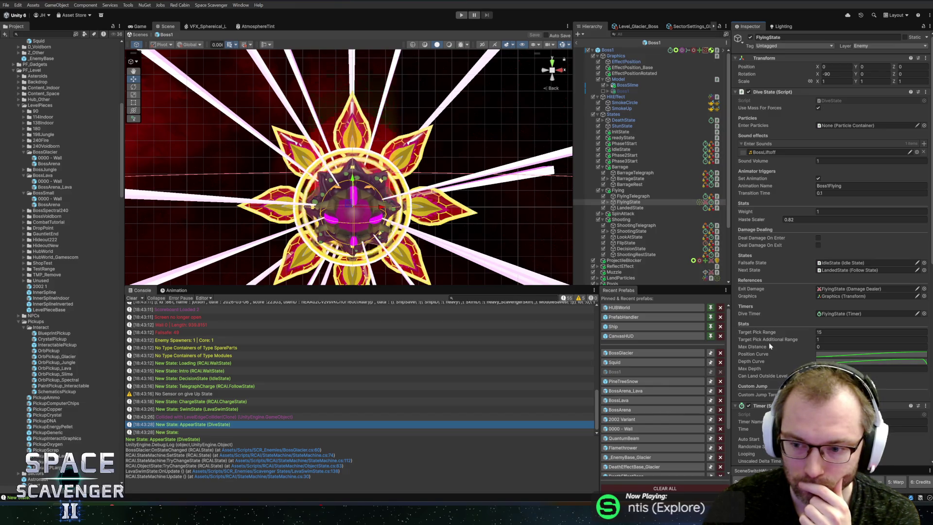
pyautogui.moveTo(773, 341)
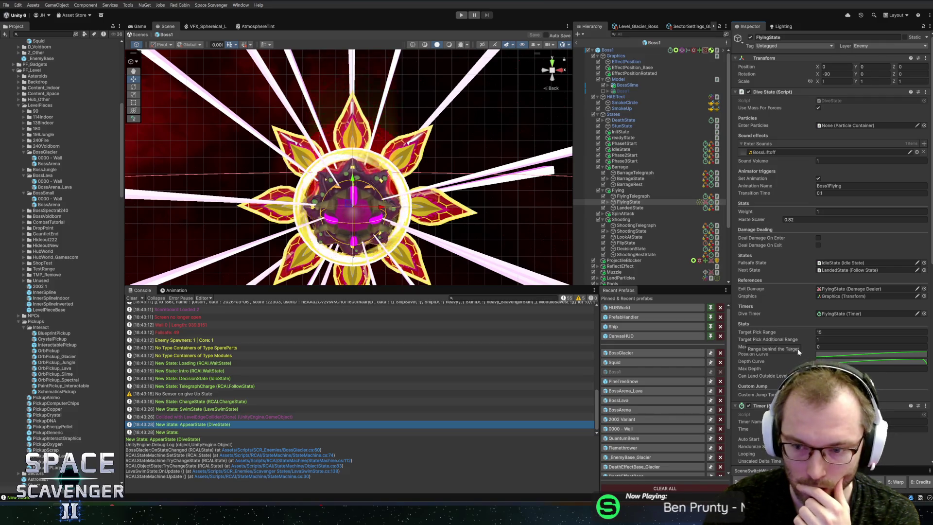
pyautogui.click(838, 356)
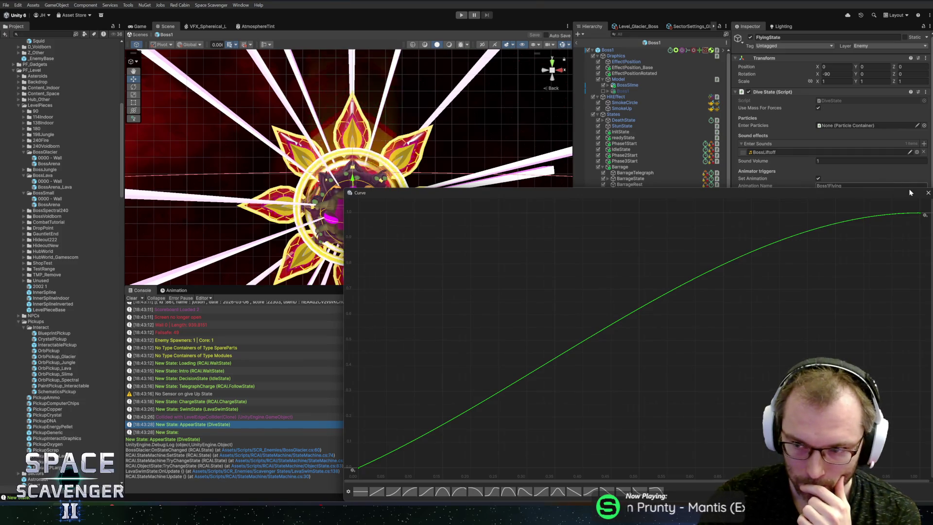
pyautogui.click(927, 194)
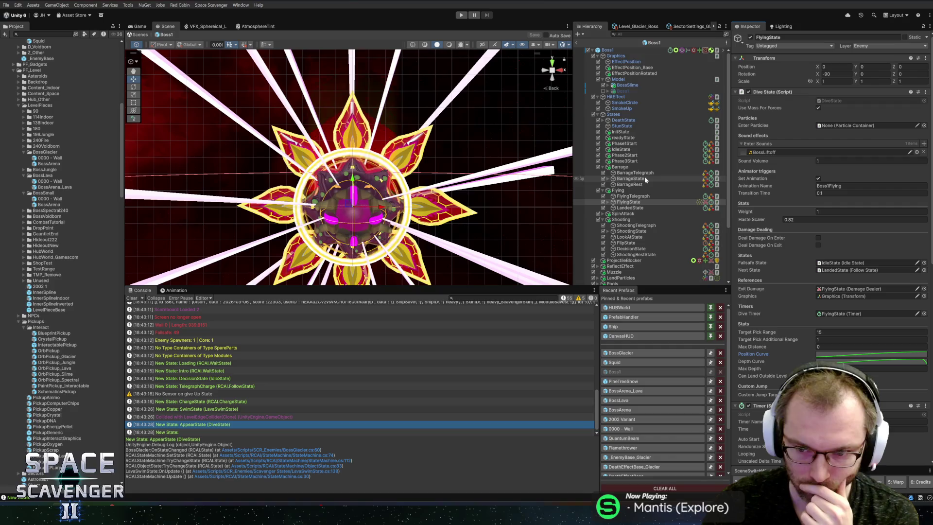
pyautogui.scroll(-10, 826, 287)
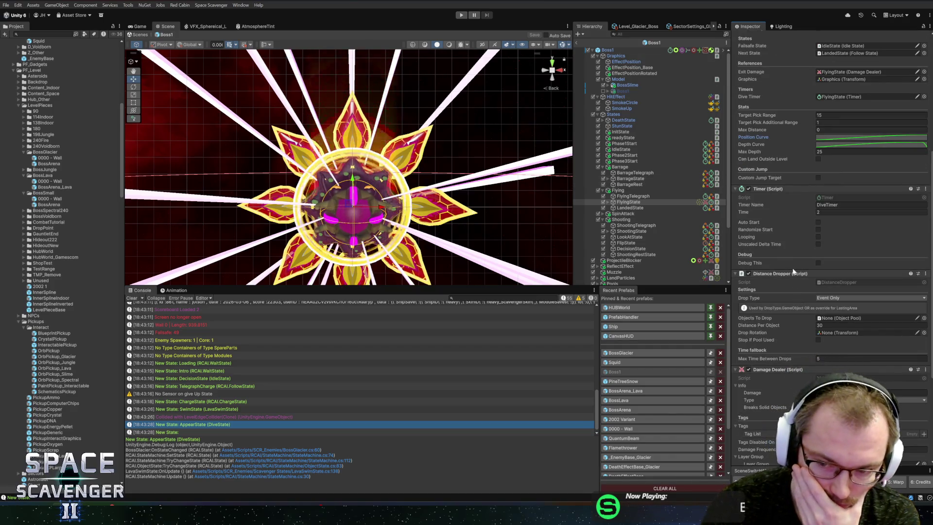
pyautogui.scroll(-5, 793, 271)
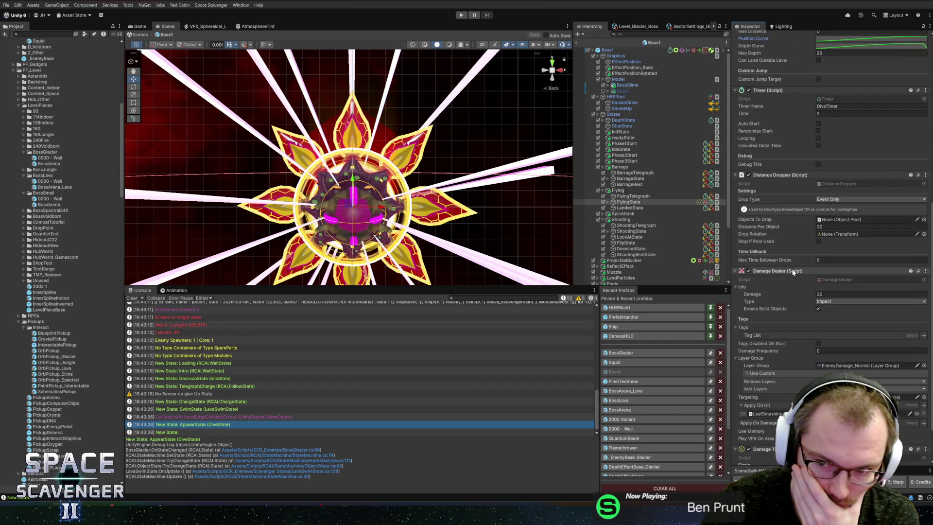
pyautogui.scroll(-3, 793, 272)
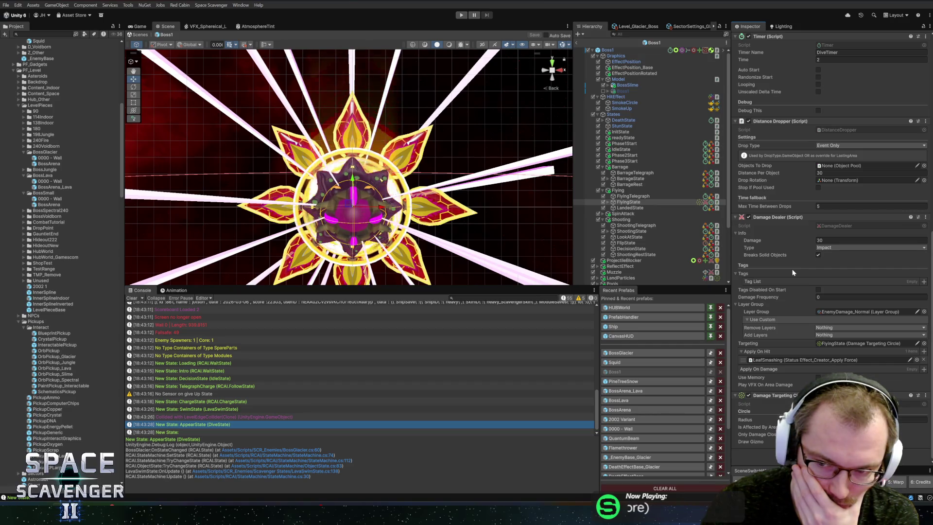
pyautogui.click(644, 352)
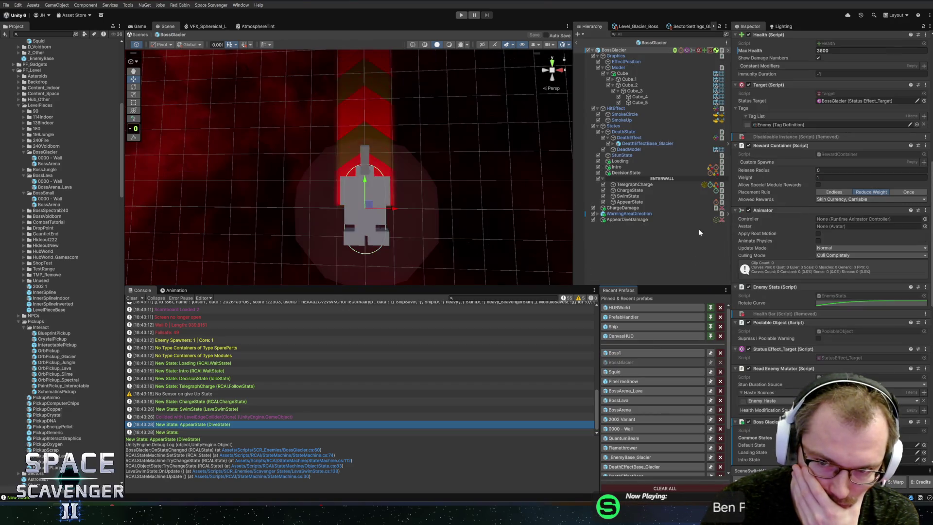
# Step: Set AppearState's Target Pick Range to 15 and open the Dive State script in Rider
pyautogui.click(632, 202)
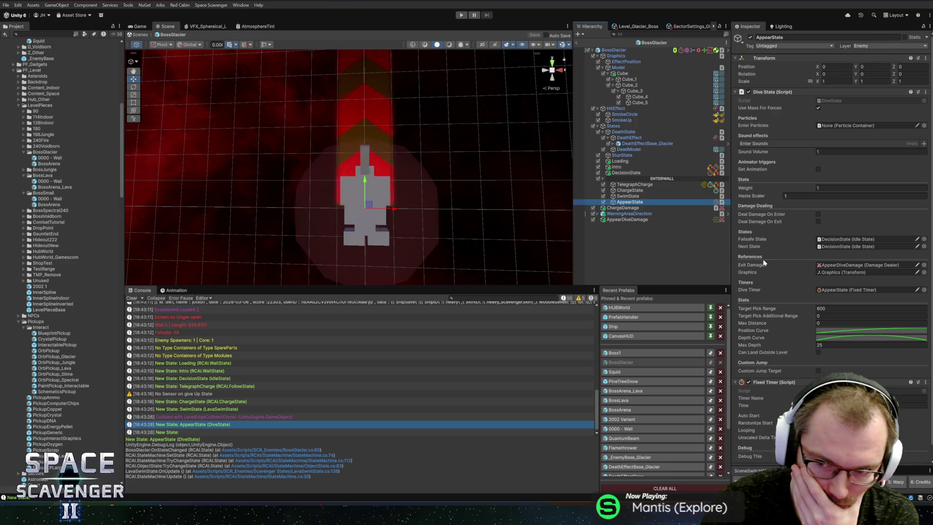
pyautogui.click(832, 308)
pyautogui.write('15')
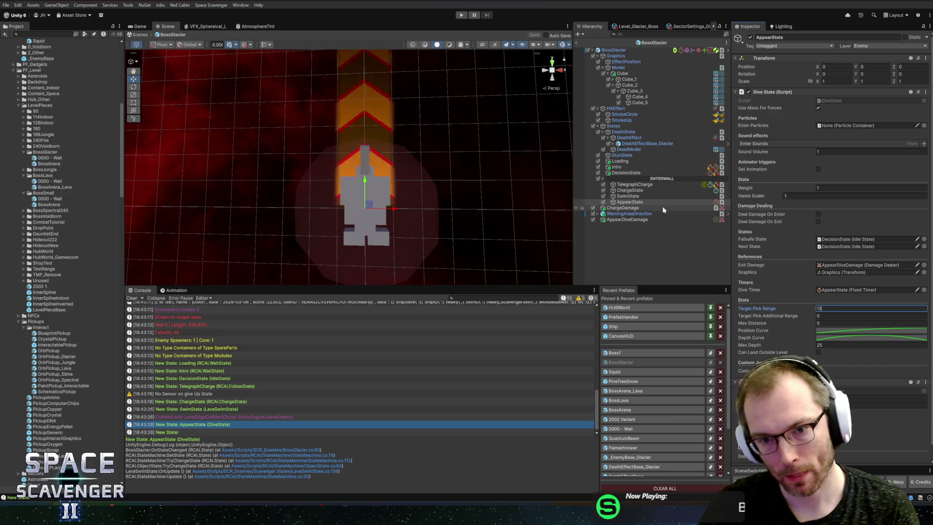
pyautogui.rightClick(792, 92)
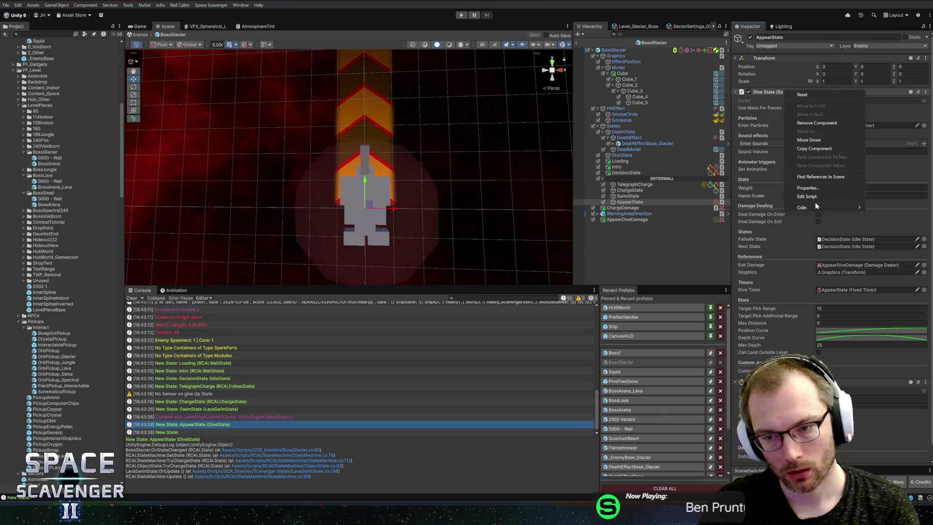
pyautogui.click(797, 199)
pyautogui.scroll(-10, 797, 202)
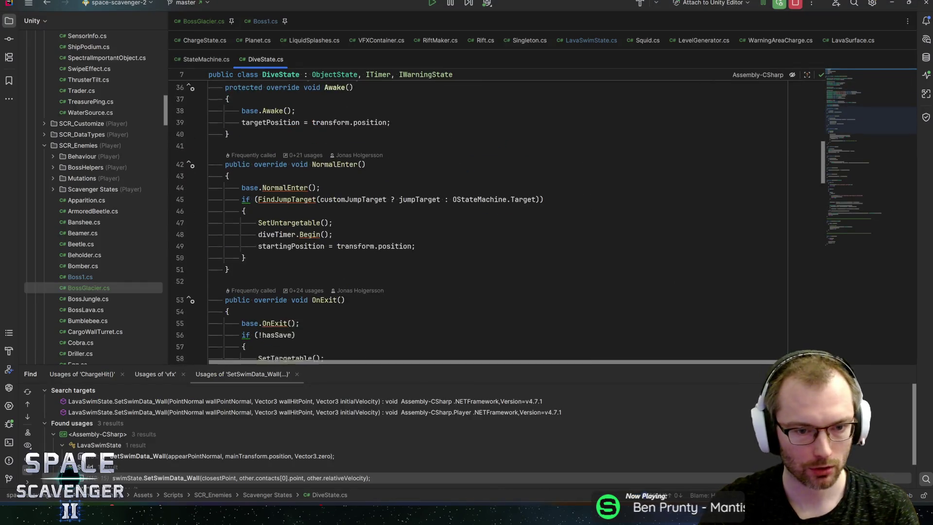
# Step: Jump to the FindJumpTarget declaration in DiveState.cs and inspect how targetPosition is computed
pyautogui.scroll(-7, 501, 218)
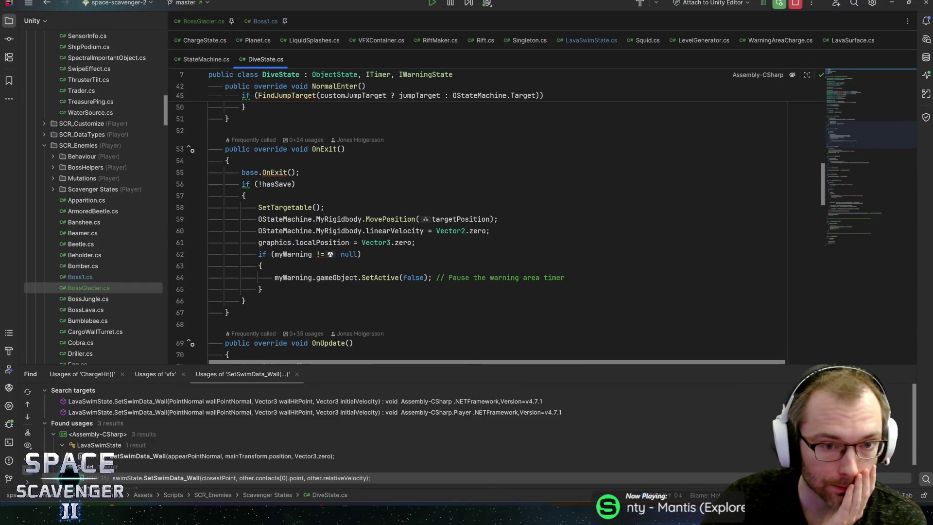
pyautogui.scroll(9, 501, 219)
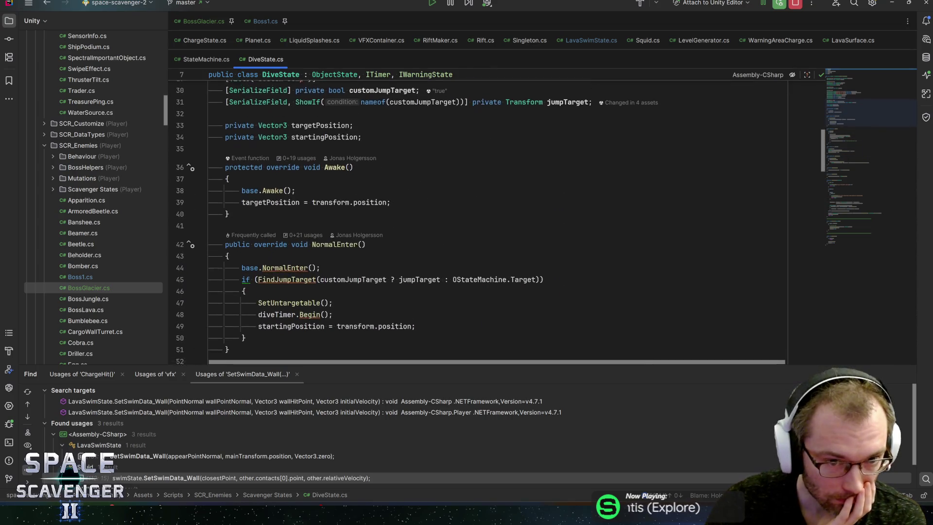
pyautogui.click(286, 259)
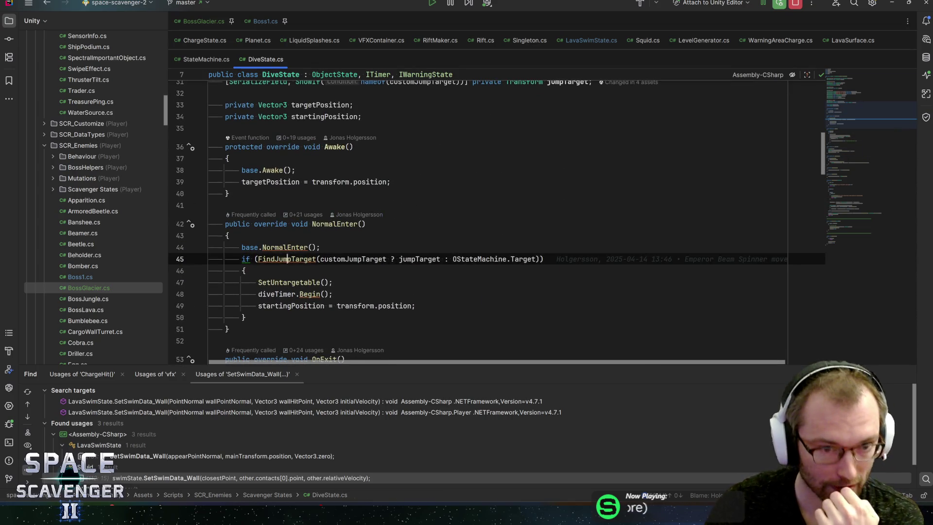
pyautogui.hotkey('ctrl', 'b')
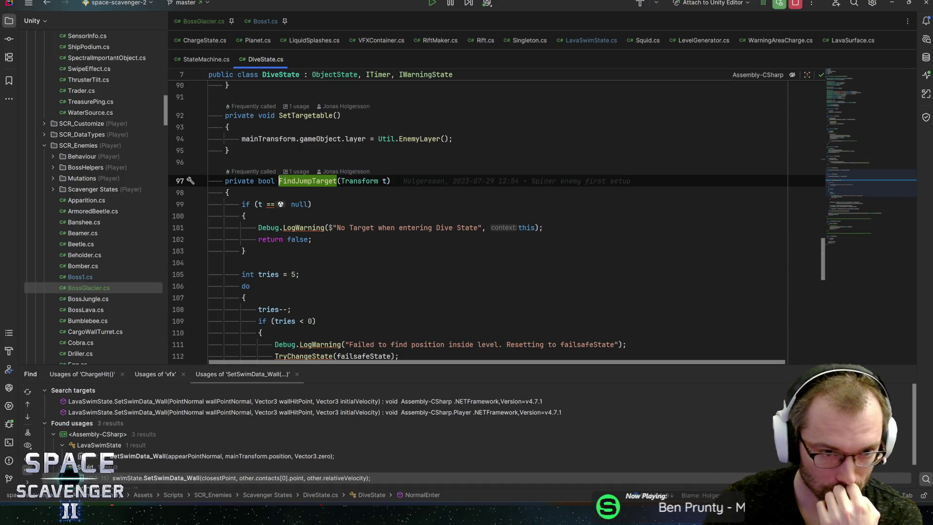
pyautogui.hotkey('ctrl', 'alt', 'Left')
pyautogui.press('Right')
pyautogui.press('Right')
pyautogui.press('Right')
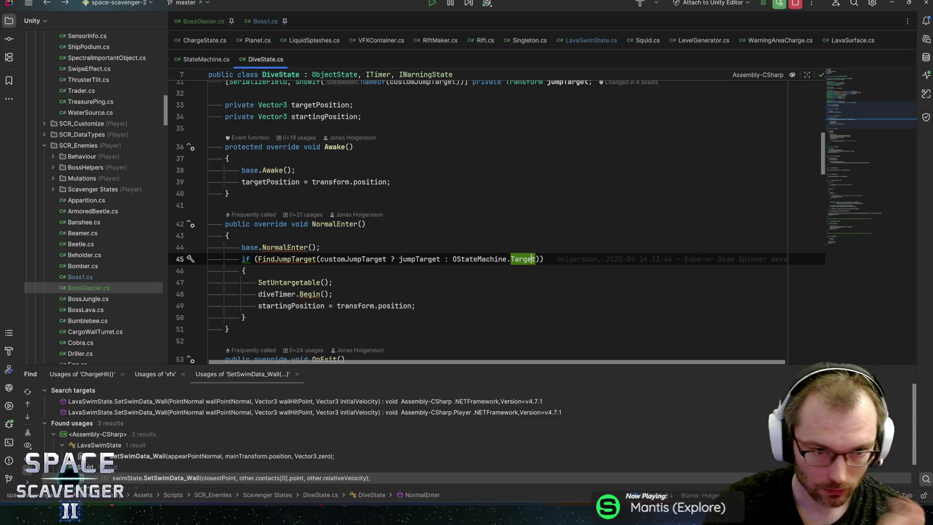
pyautogui.hotkey('ctrl', 'b')
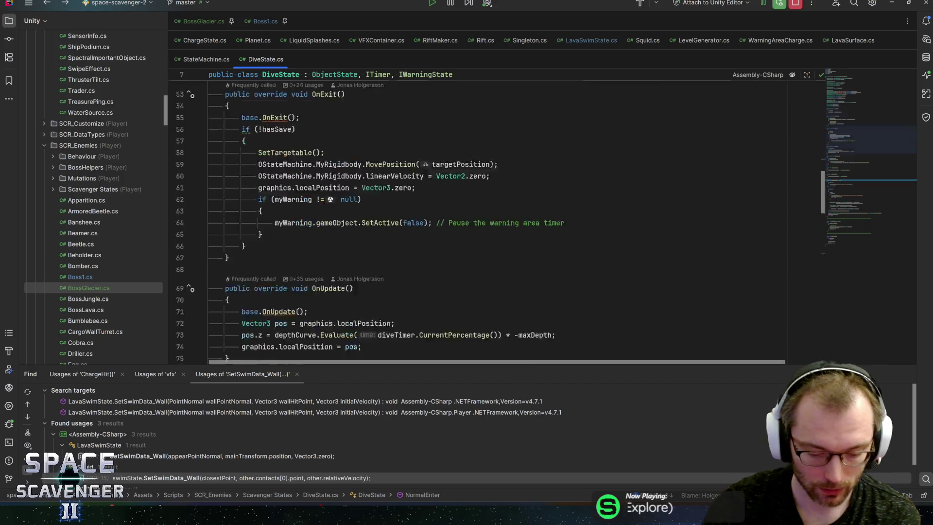
pyautogui.press('Down')
pyautogui.press('Down')
pyautogui.press('Down')
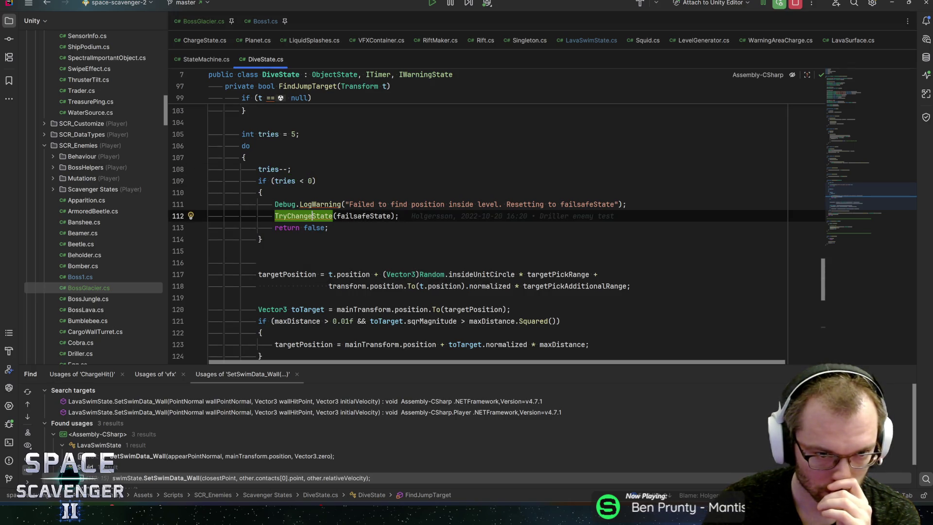
pyautogui.click(287, 274)
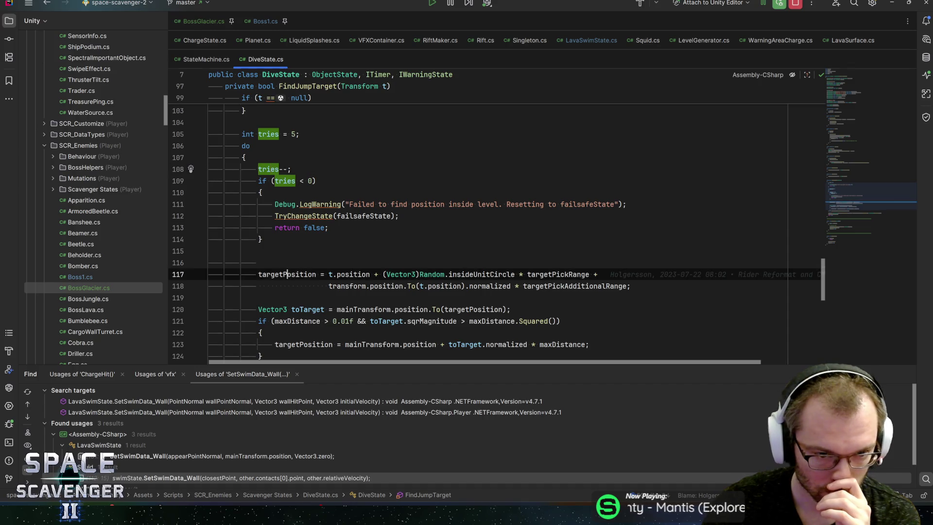
pyautogui.scroll(-2, 287, 274)
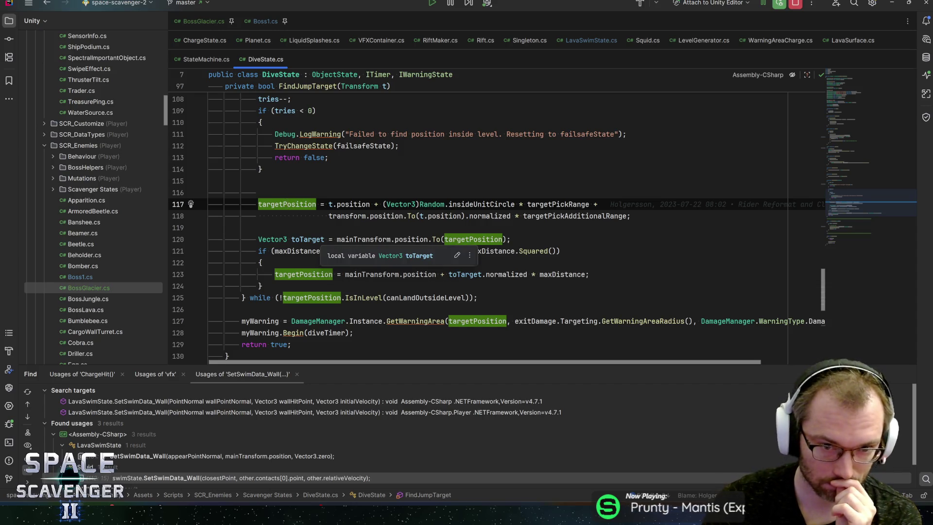
# Step: Examine targetPickRange in the position formula, then set Unity's Target Pick Range to 0
pyautogui.click(560, 204)
pyautogui.moveTo(596, 204)
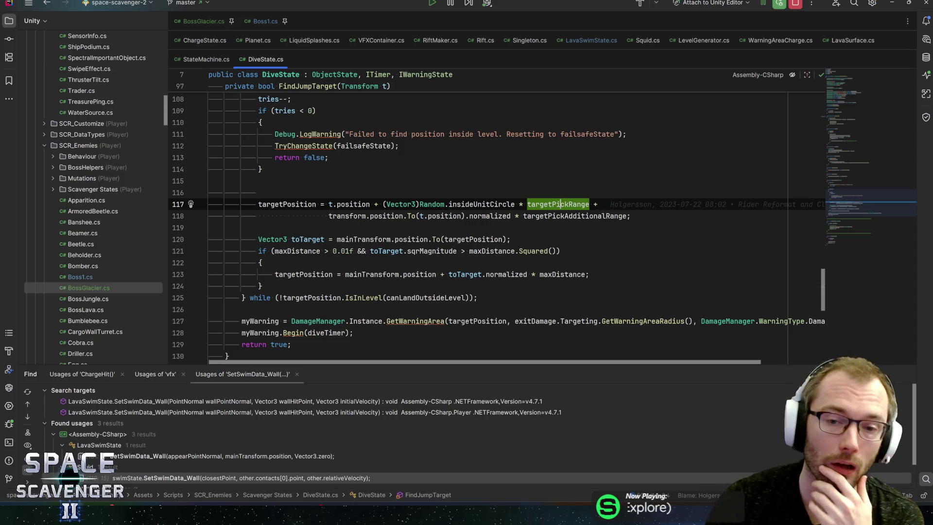
pyautogui.doubleClick(582, 205)
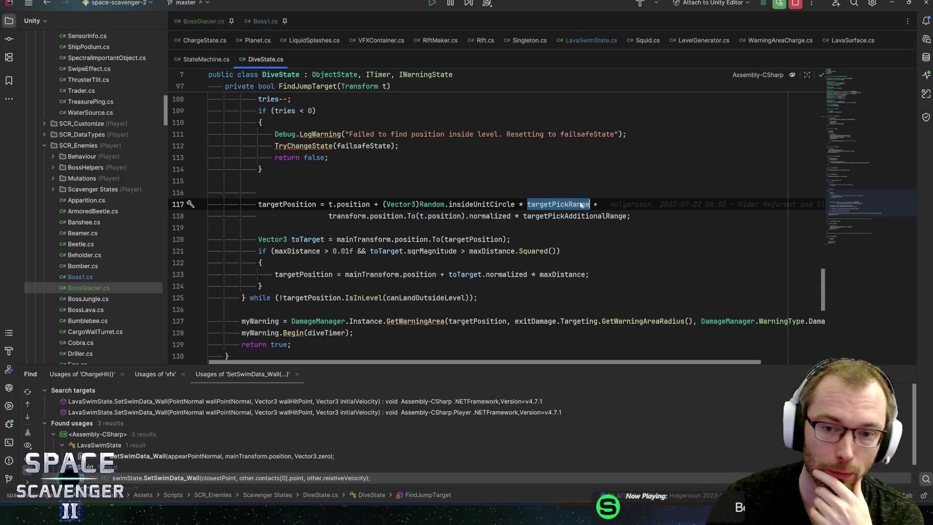
pyautogui.hotkey('alt', 'Tab')
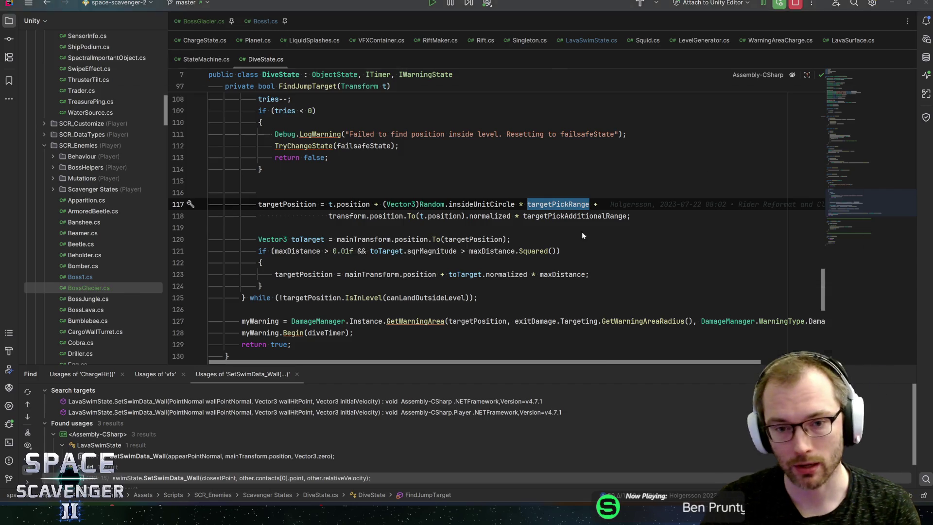
pyautogui.click(786, 308)
pyautogui.write('0')
pyautogui.hotkey('alt', 'Tab')
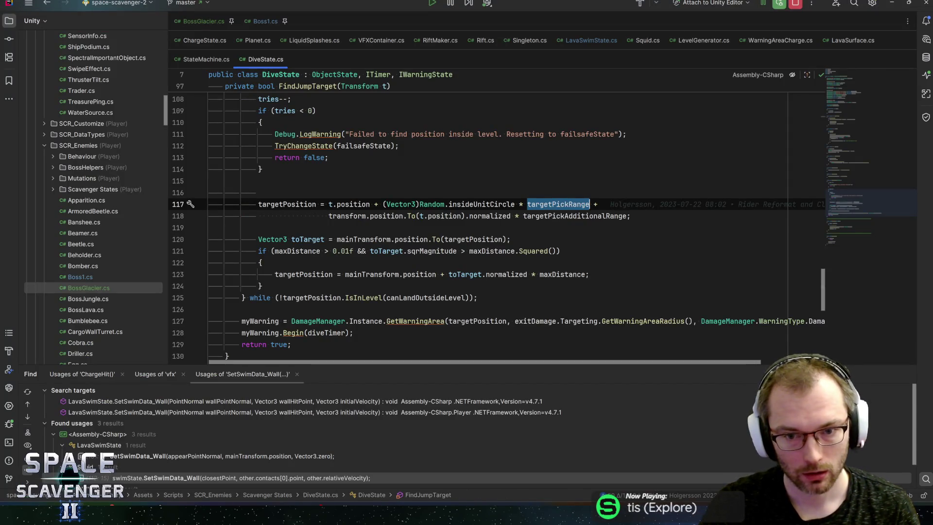
pyautogui.hotkey('alt', 'Tab')
pyautogui.hotkey('alt', 'Tab')
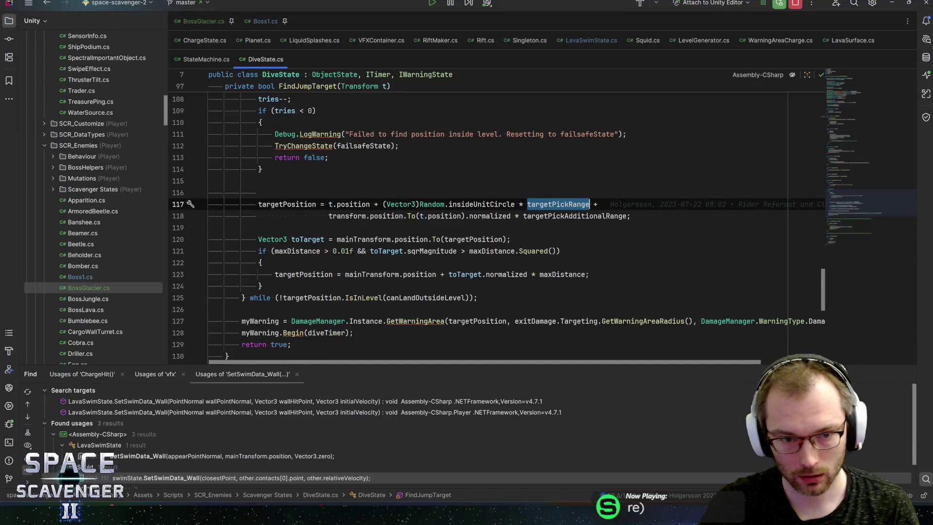
pyautogui.hotkey('alt', 'Tab')
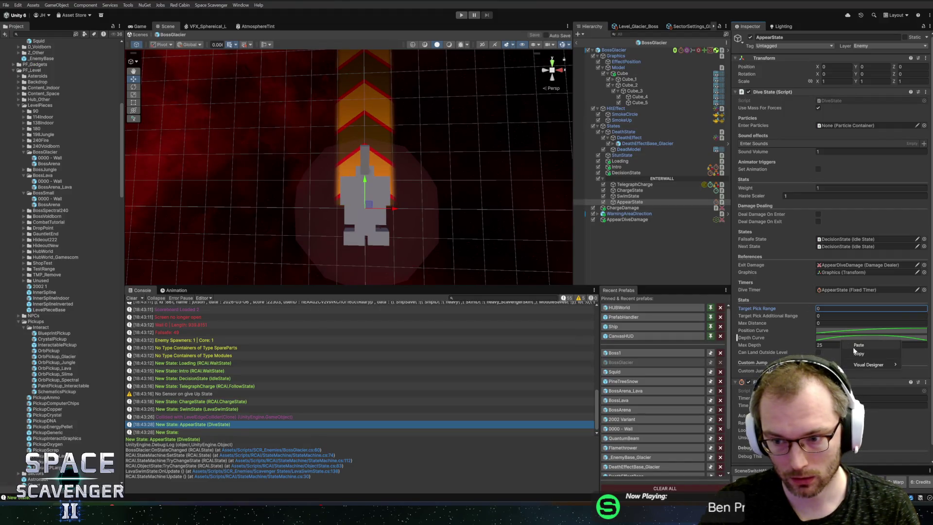
# Step: Exit BossGlacier Prefab Mode, answer the unsaved-changes prompt, and playtest the boss fight maximized
pyautogui.hotkey('alt', 'Tab')
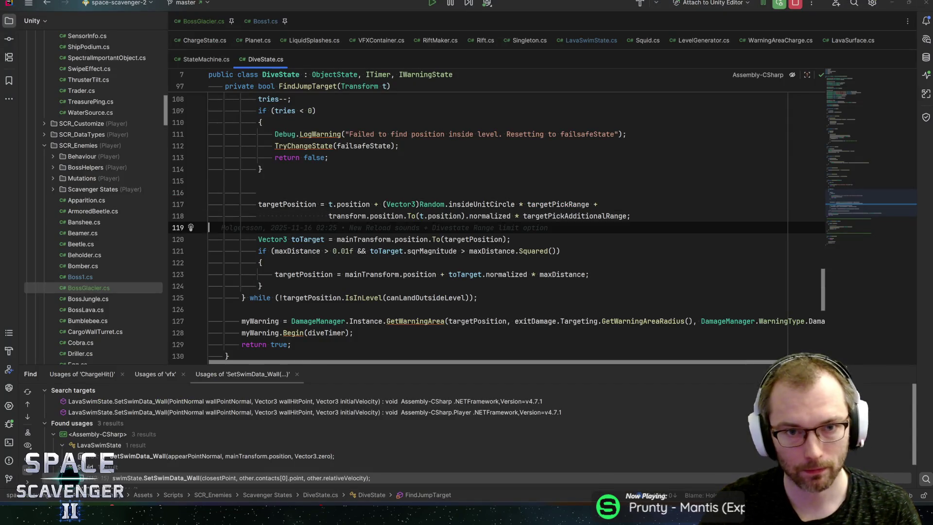
pyautogui.hotkey('alt', 'Tab')
pyautogui.click(578, 44)
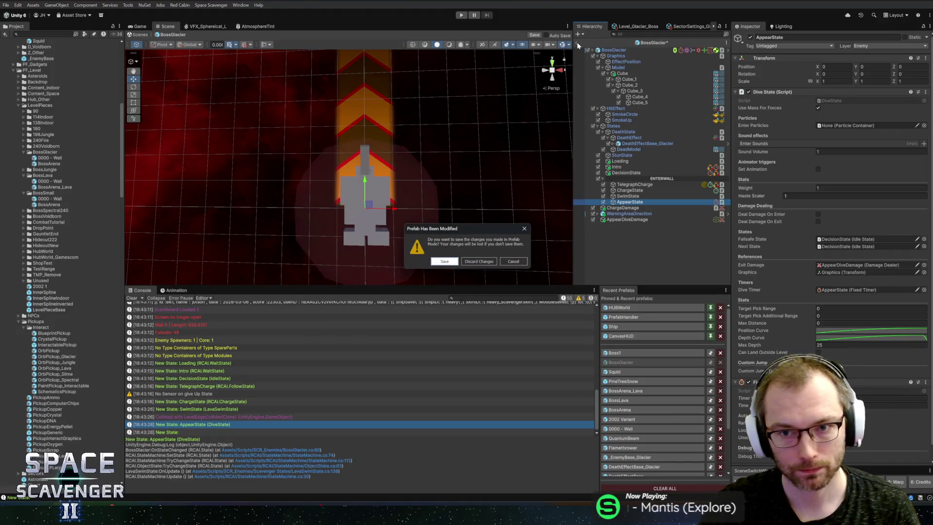
pyautogui.click(488, 261)
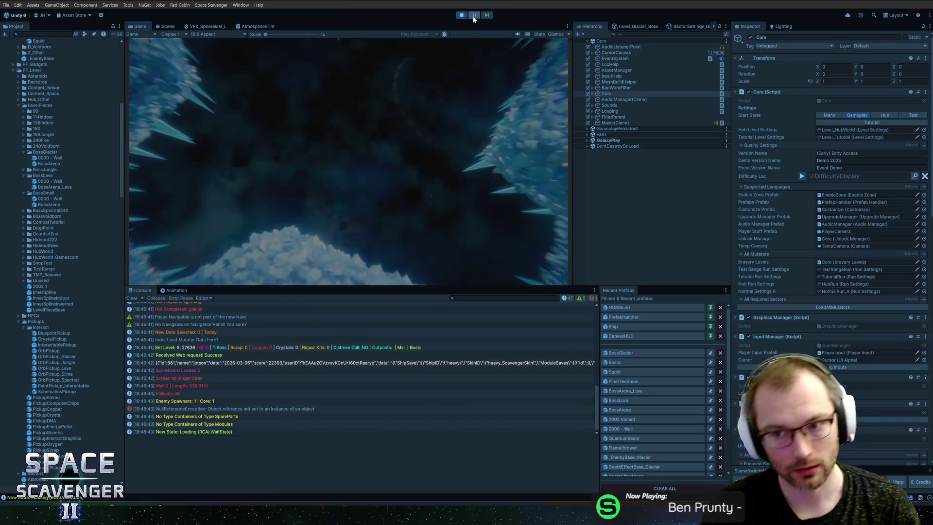
pyautogui.hotkey('shift', 'space')
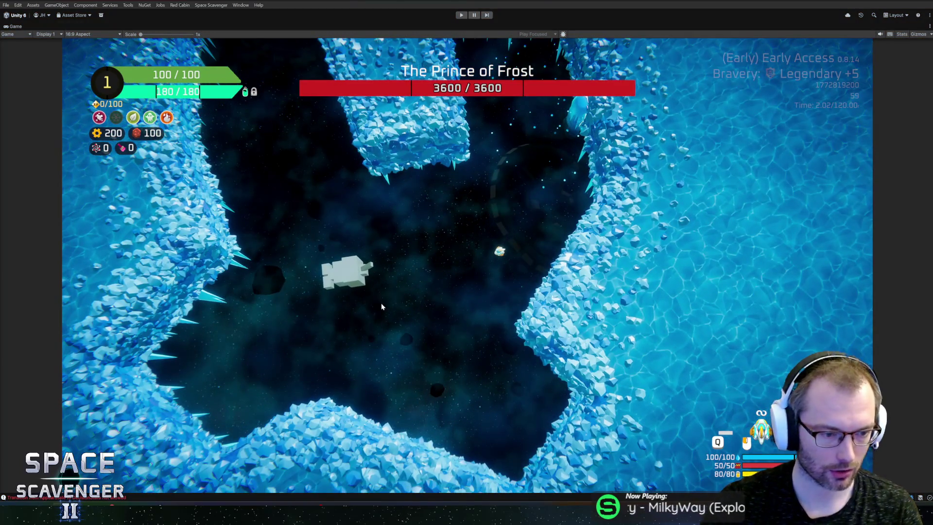
pyautogui.hotkey('alt', 'Tab')
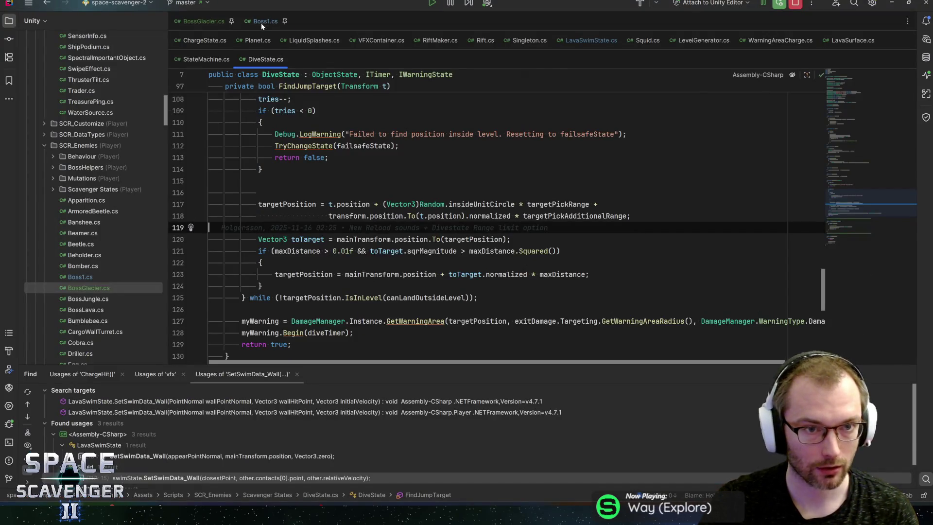
# Step: Bring up BossGlacier.cs in Rider and scroll to the SetupTransitions code
pyautogui.click(261, 23)
pyautogui.scroll(5, 486, 224)
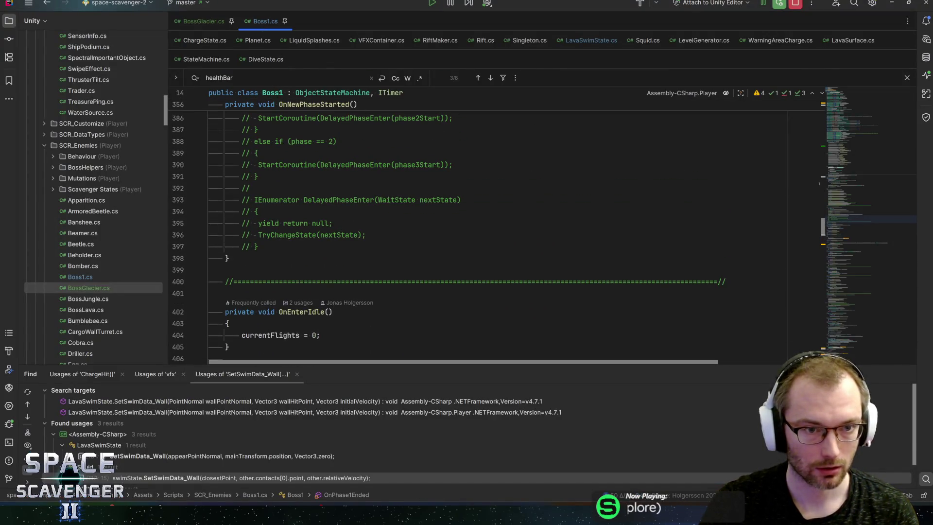
pyautogui.click(194, 22)
pyautogui.scroll(-2, 486, 219)
pyautogui.scroll(10, 486, 219)
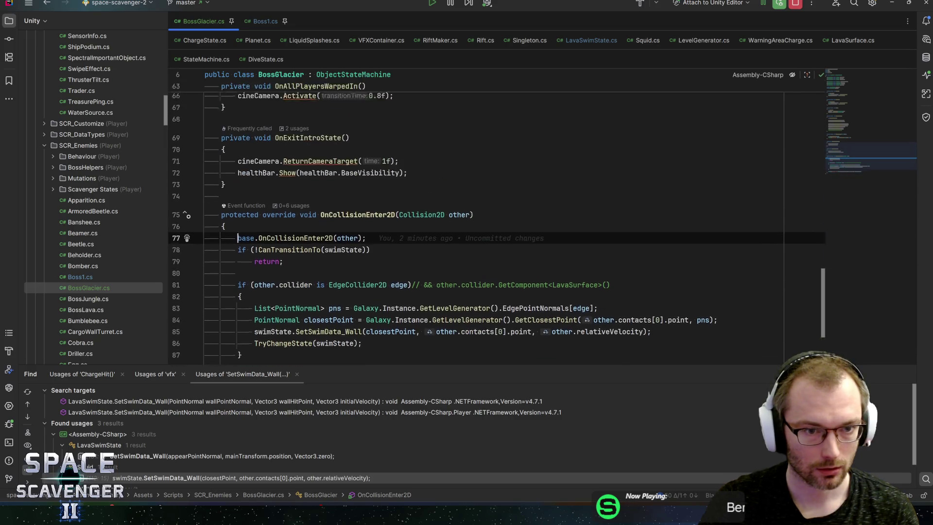
# Step: Add appearState.AddStateTransition(decisionState); below the swimState transition line
pyautogui.click(412, 237)
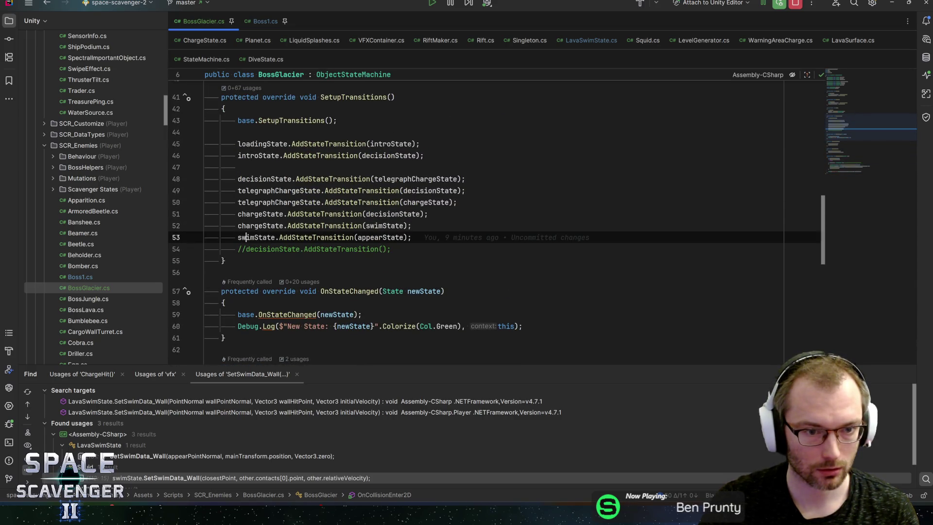
pyautogui.press('Return')
pyautogui.write('appea')
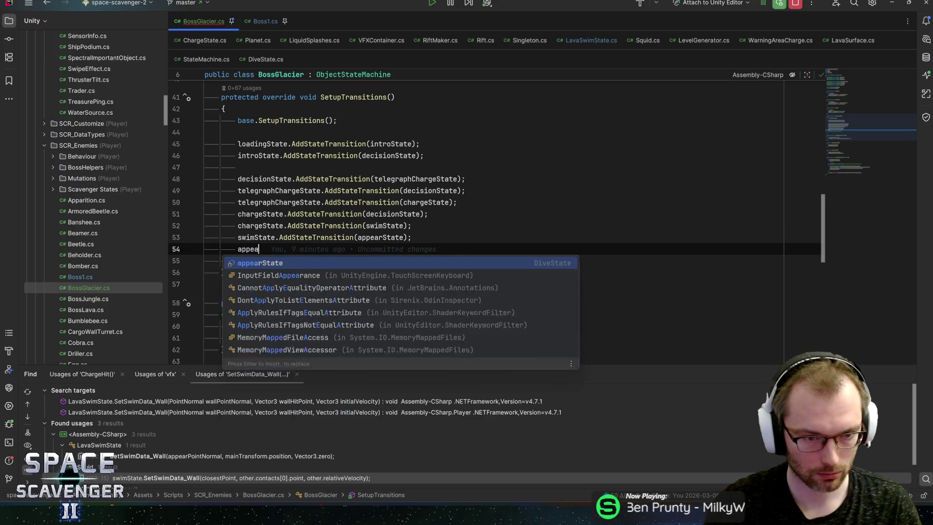
pyautogui.write('rState.addstd')
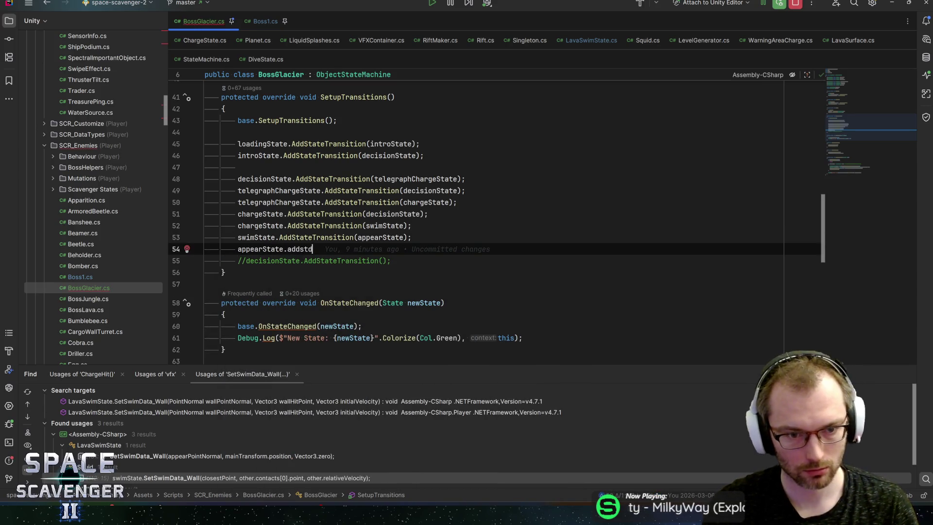
pyautogui.press('Return')
pyautogui.write('ddStateTransition(de);')
pyautogui.press('Return')
# Step: Insert a new line above the transitions for the Dive into Wall comment, then return to Unity to recompile
pyautogui.press('Up')
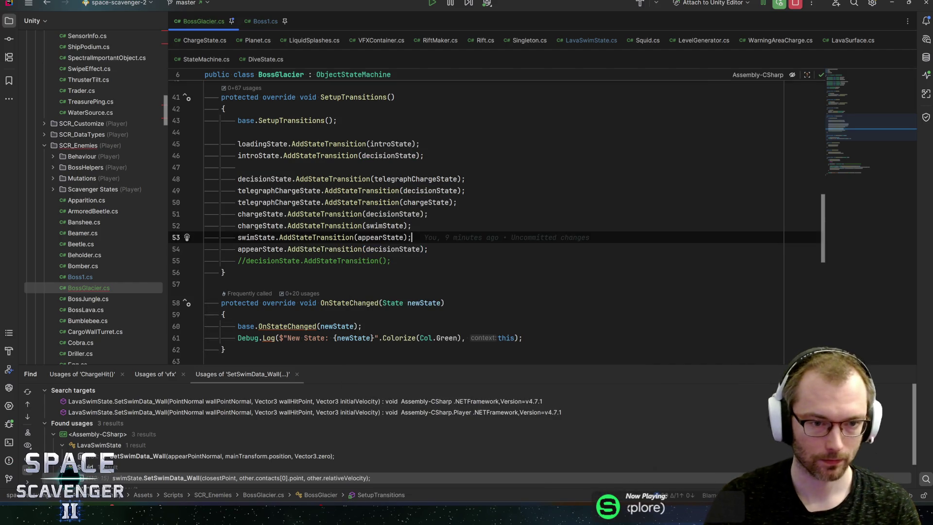
pyautogui.press('Up')
pyautogui.press('Up')
pyautogui.press('Up')
pyautogui.press('Return')
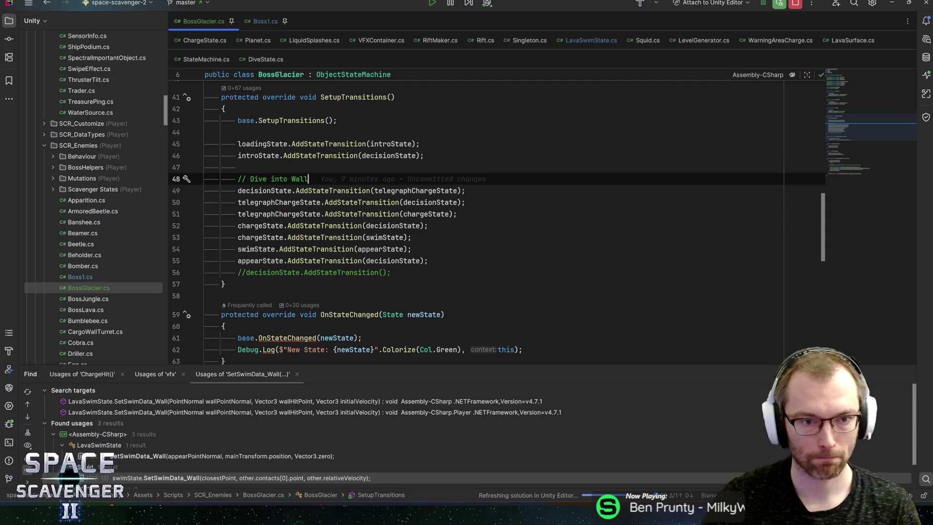
pyautogui.hotkey('alt', 'Tab')
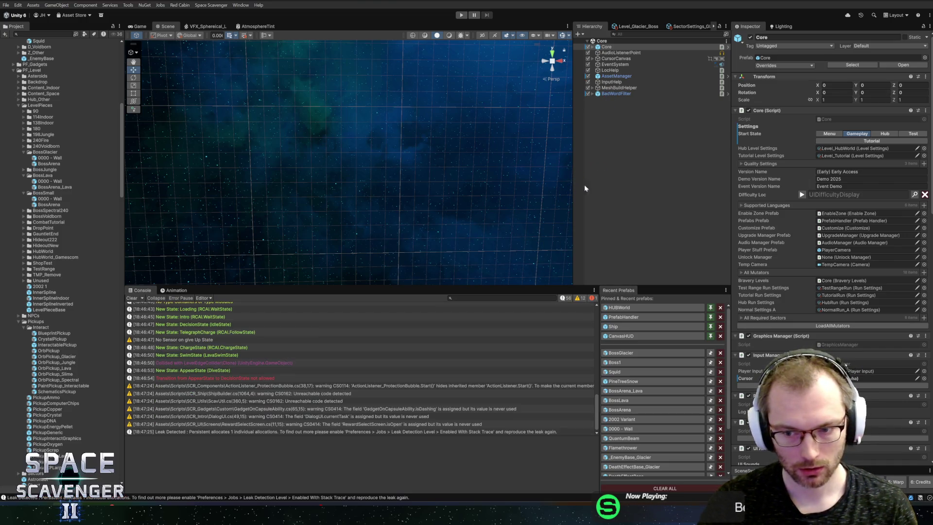
# Step: Change the BossGlacier prefab SwimState's Rotation Speed, then leave the prefab for the Core scene
pyautogui.click(624, 353)
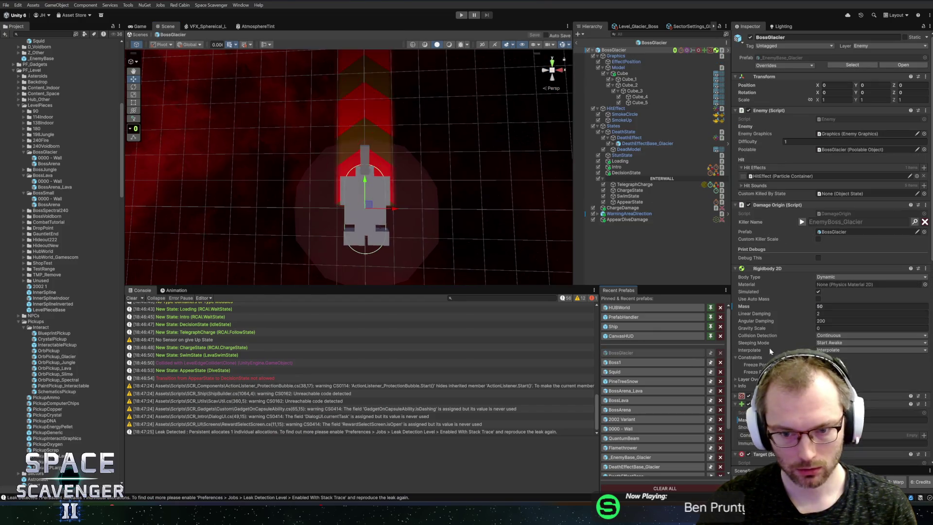
pyautogui.click(632, 202)
pyautogui.click(627, 197)
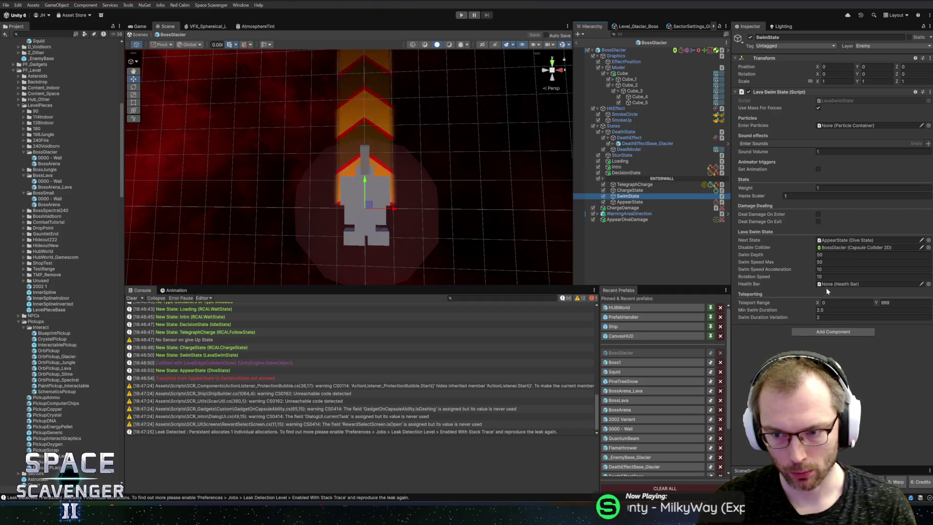
pyautogui.click(826, 276)
pyautogui.write('80')
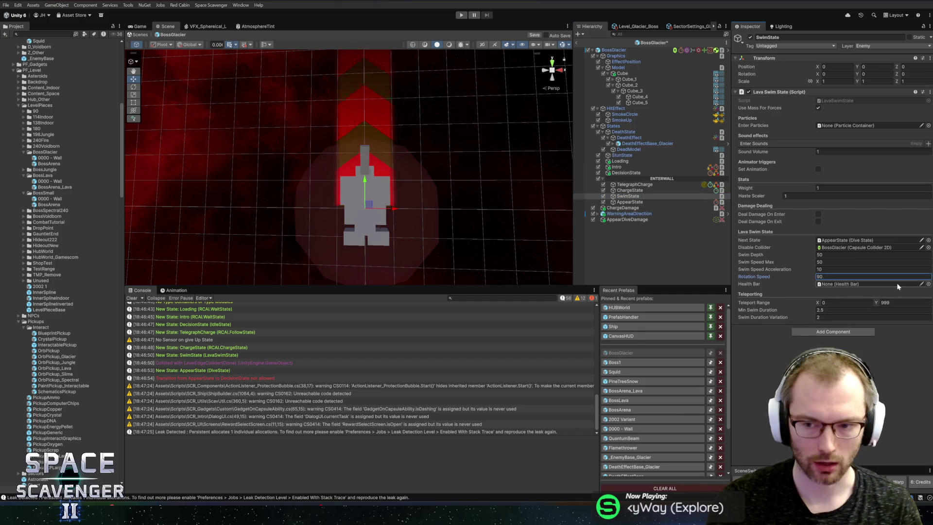
pyautogui.click(461, 15)
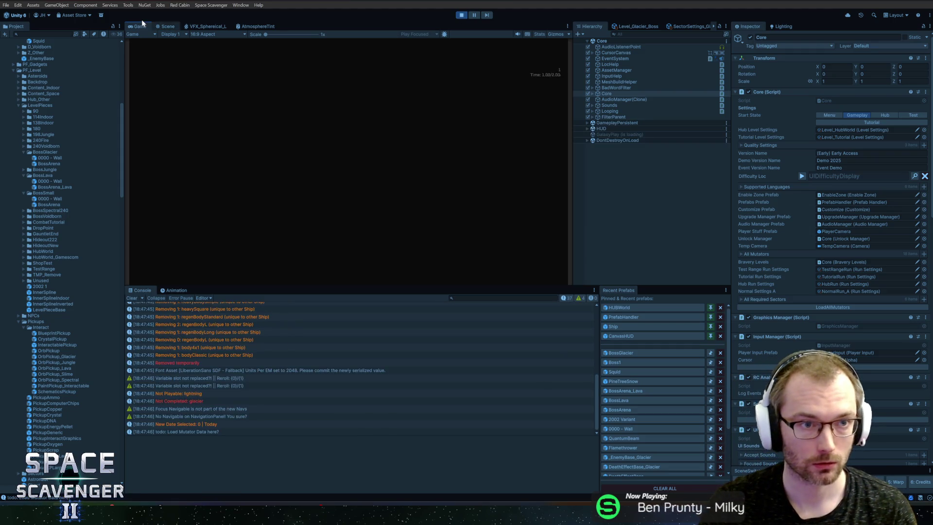
# Step: Maximise the game view, fly the ship around the Prince of Frost's ice cave with WASD, then exit Play mode
pyautogui.hotkey('shift', 'space')
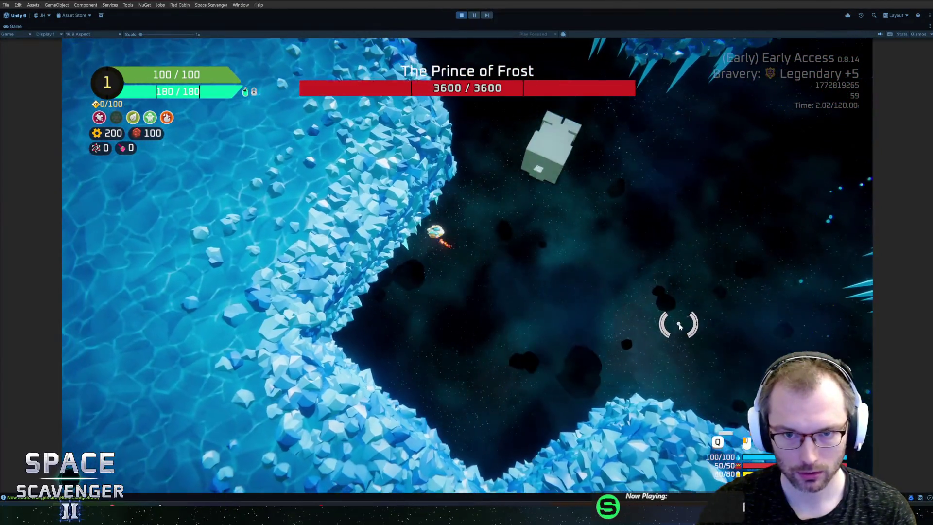
pyautogui.press('w')
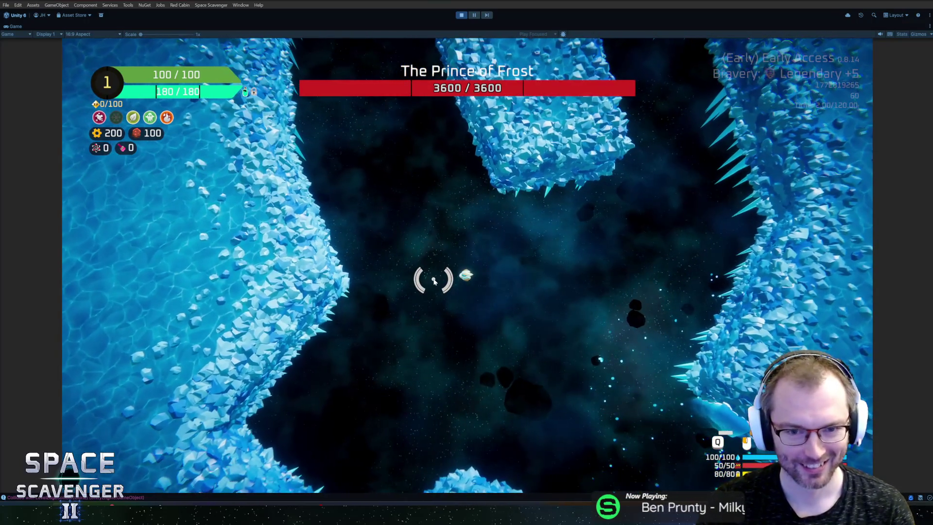
pyautogui.press('d')
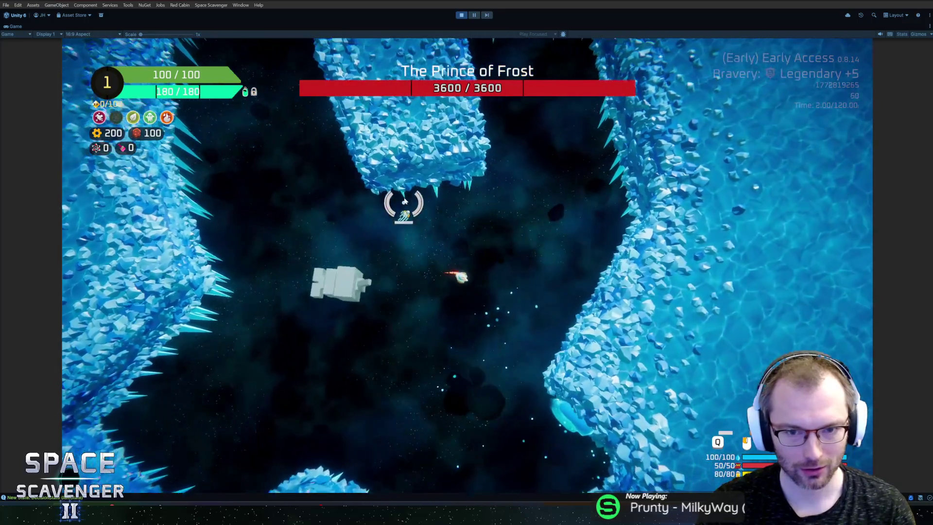
pyautogui.press('s')
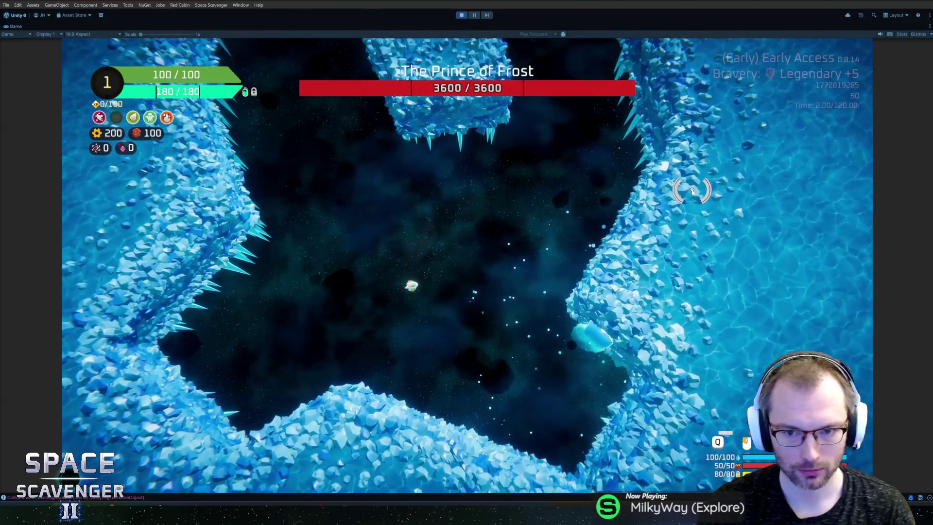
pyautogui.press('w')
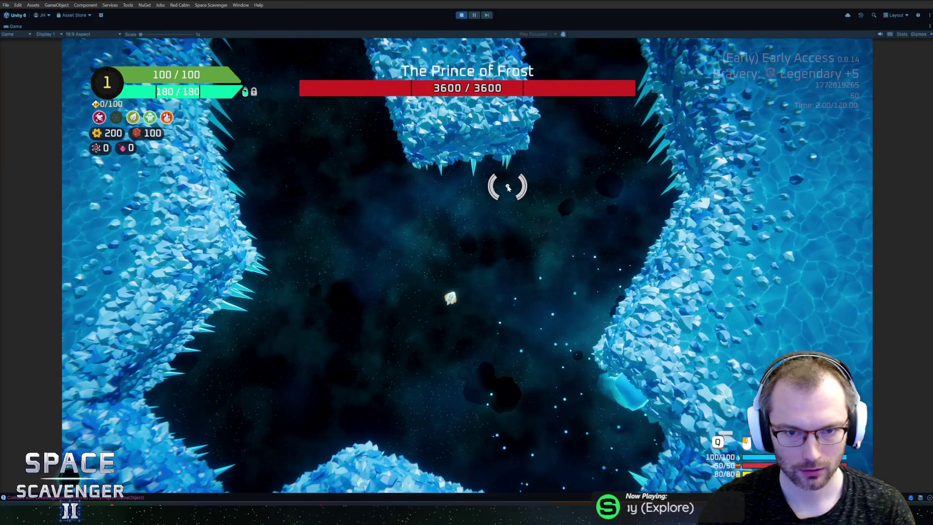
pyautogui.press('s')
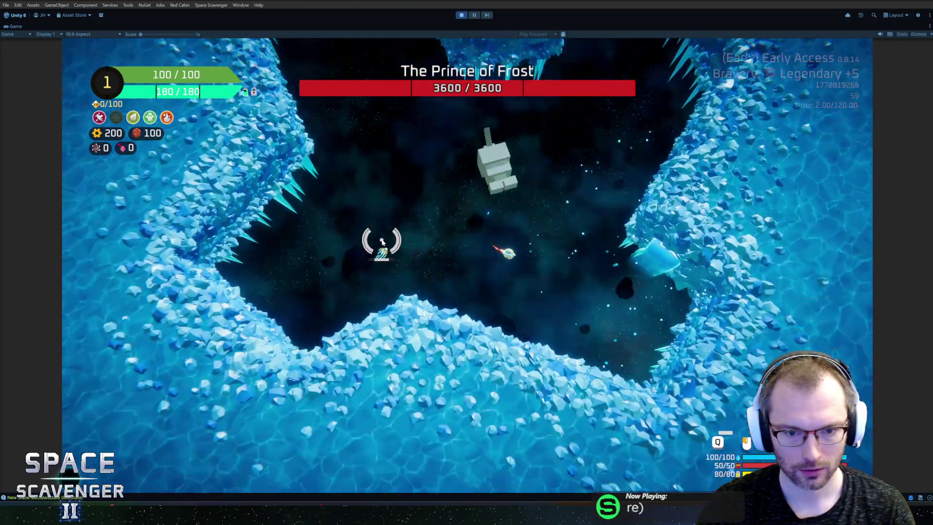
pyautogui.press('s')
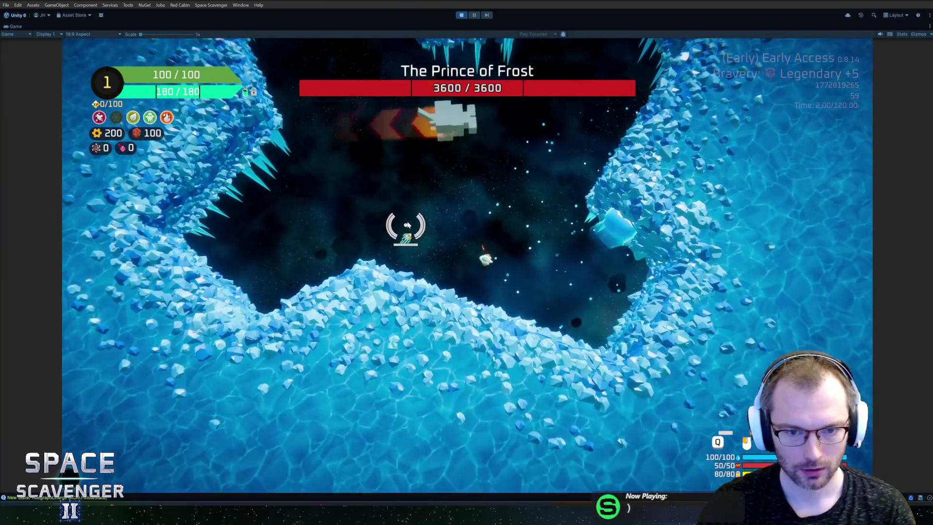
pyautogui.press('w')
pyautogui.press('a')
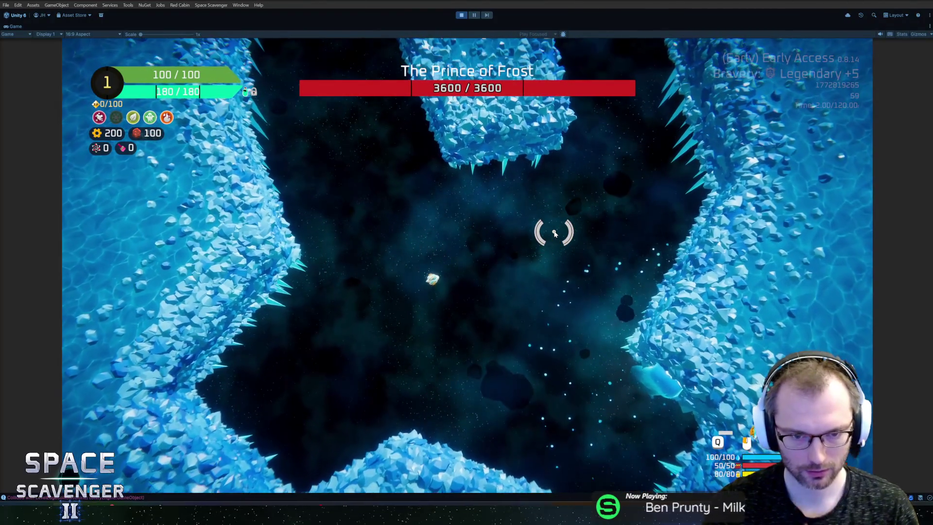
pyautogui.press('w')
pyautogui.press('d')
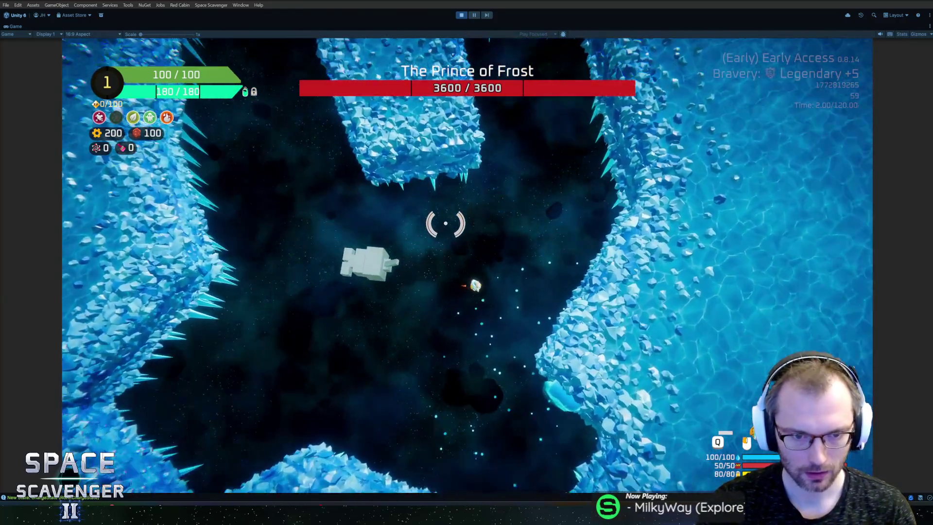
pyautogui.press('s')
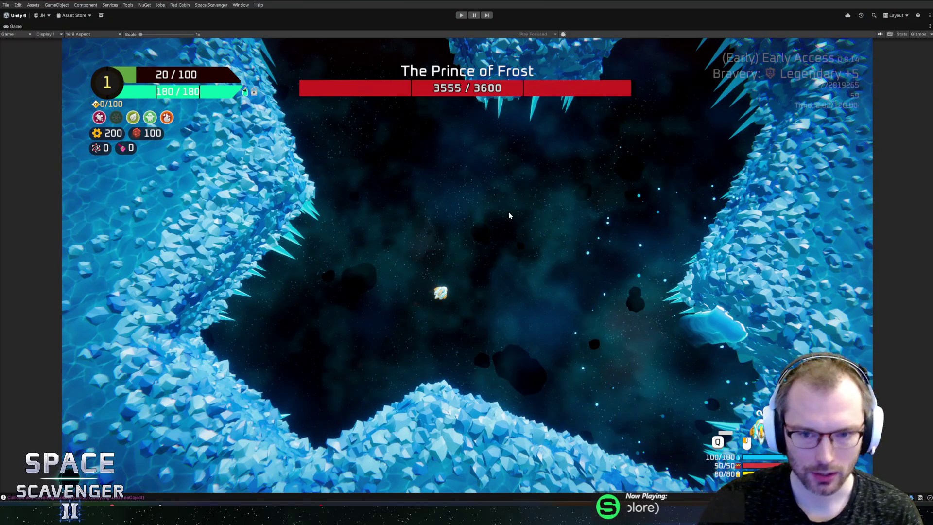
pyautogui.hotkey('ctrl', 'p')
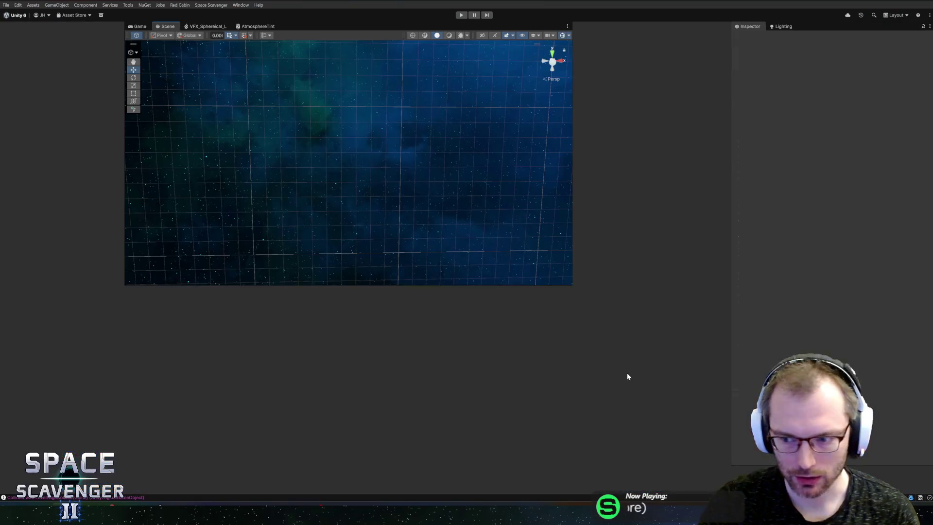
# Step: Set Swim Depth to 12 on the BossGlacier prefab's SwimState and start Play mode
pyautogui.click(617, 353)
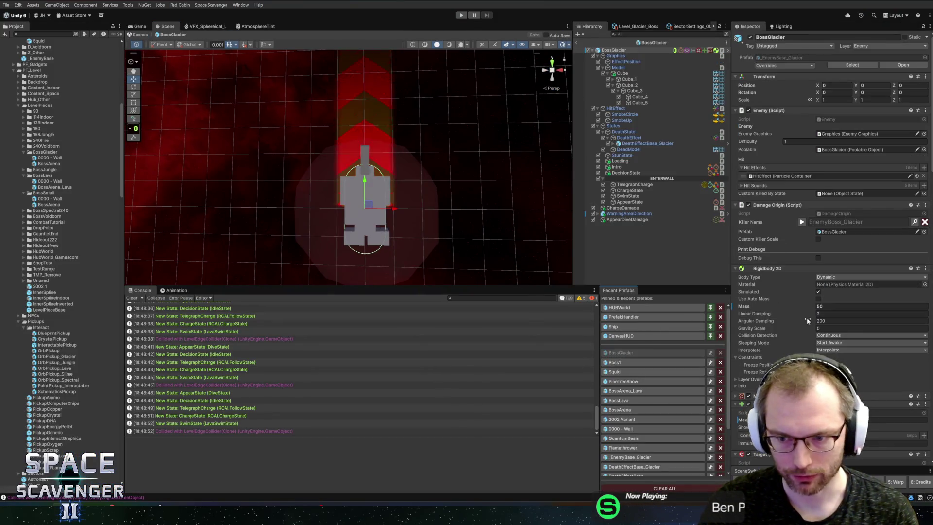
pyautogui.click(628, 195)
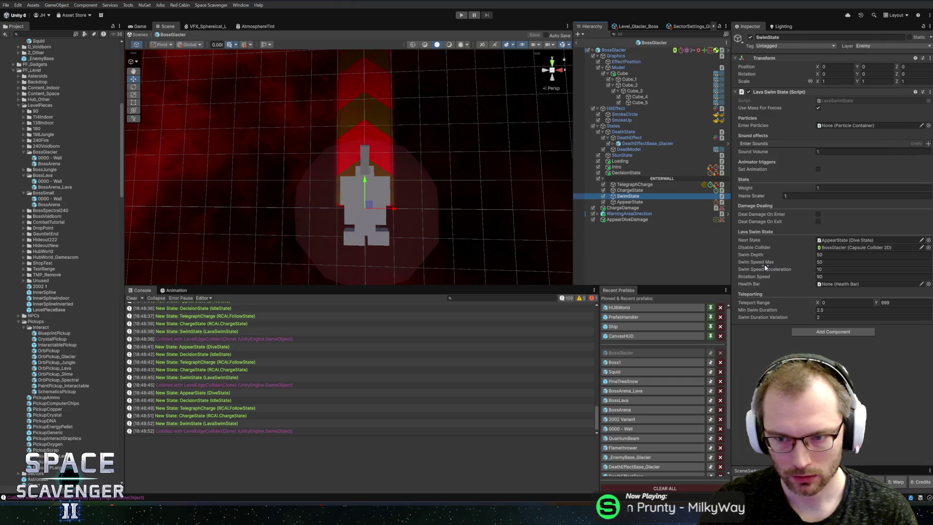
pyautogui.write('12')
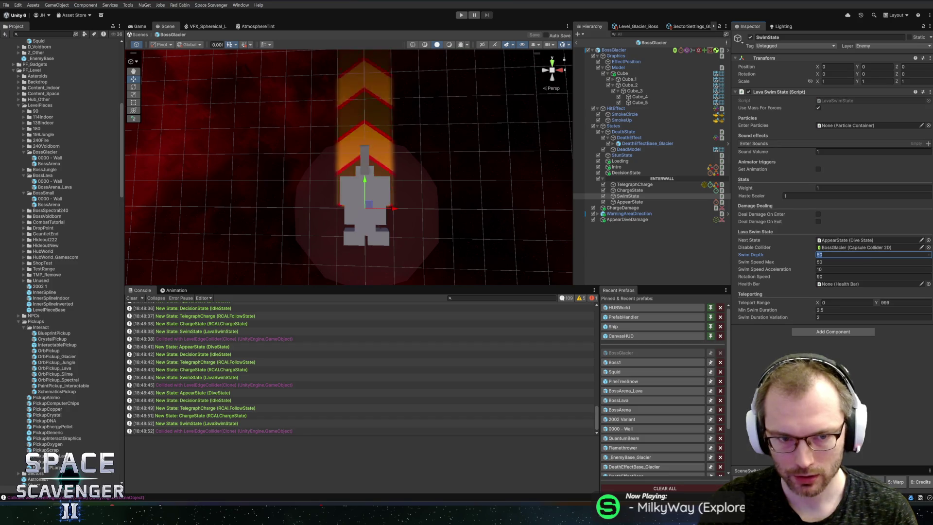
pyautogui.press('Return')
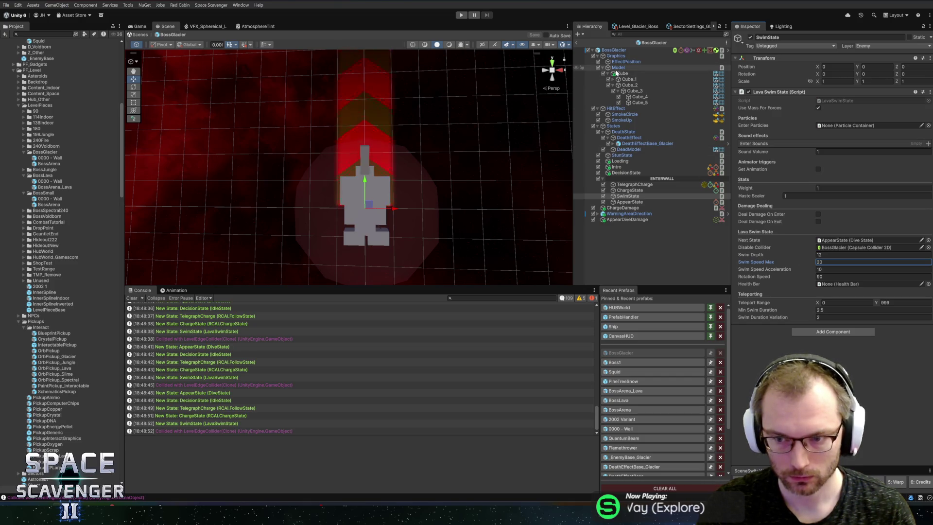
pyautogui.click(461, 15)
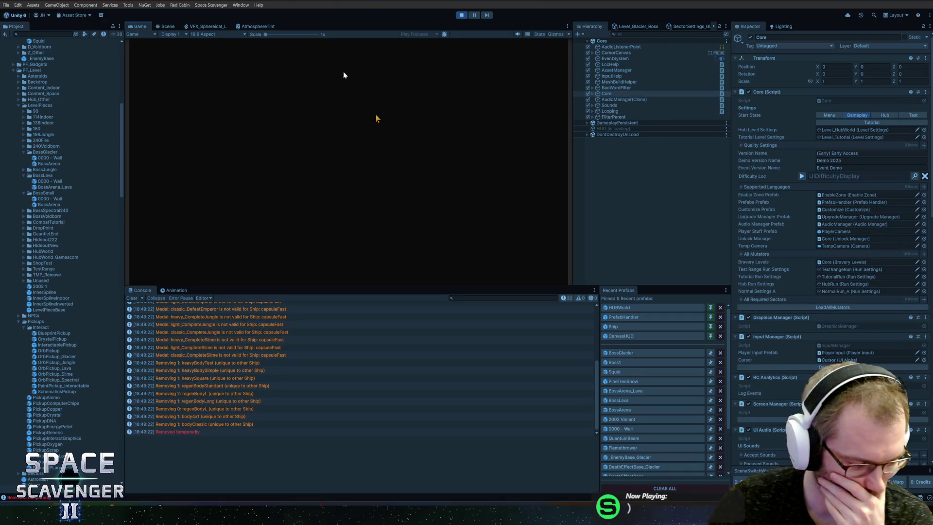
# Step: Playtest the revised Prince of Frost fight in a maximised Game view, then stop playing
pyautogui.doubleClick(132, 25)
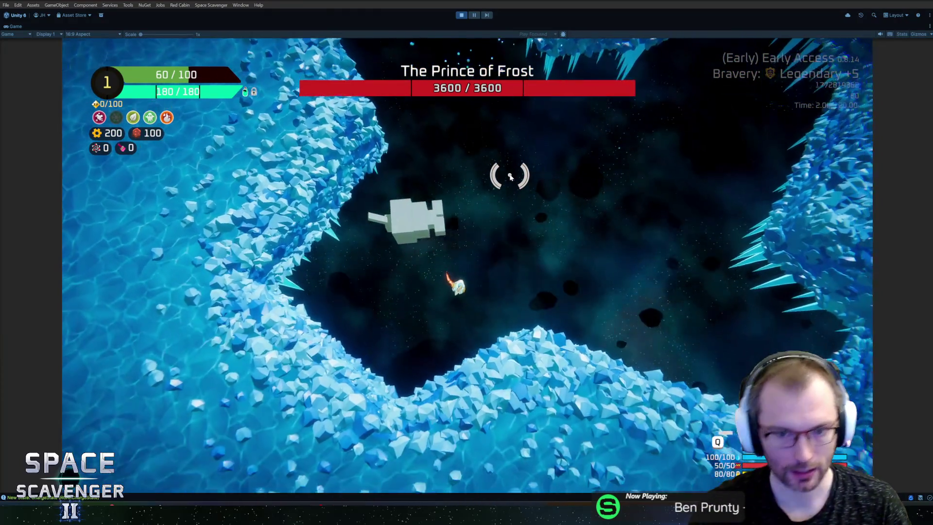
pyautogui.click(465, 16)
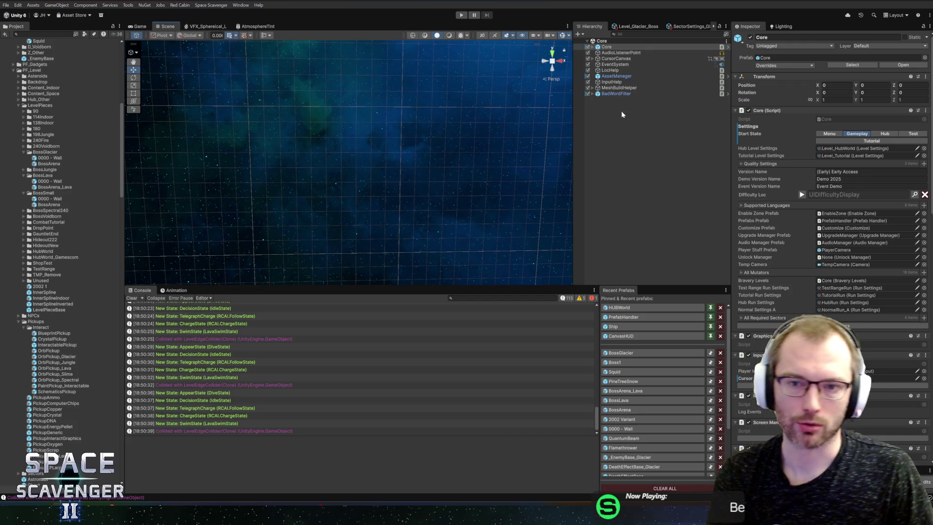
# Step: Widen the Scene view slightly while the boss states log, then switch over to Figma
pyautogui.moveTo(574, 139)
pyautogui.mouseDown()
pyautogui.moveTo(587, 144)
pyautogui.moveTo(592, 174)
pyautogui.mouseUp()
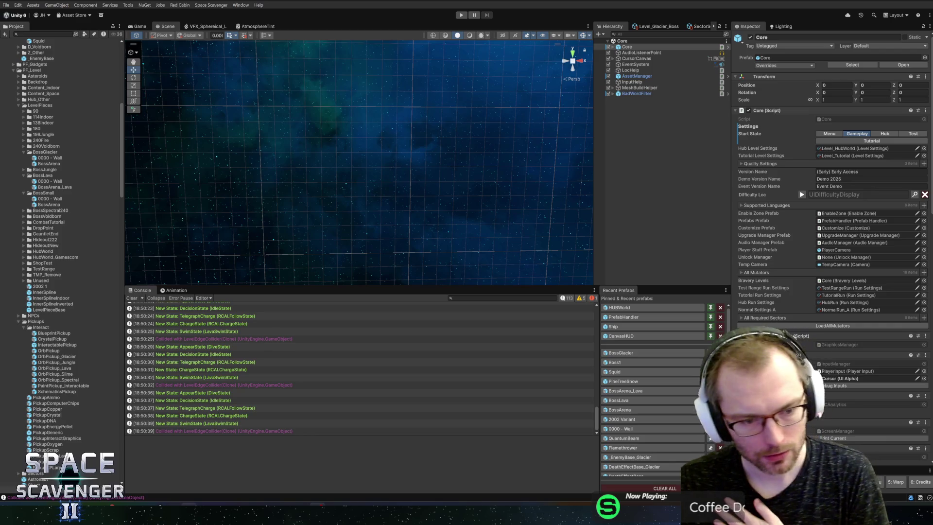
pyautogui.hotkey('alt', 'Tab')
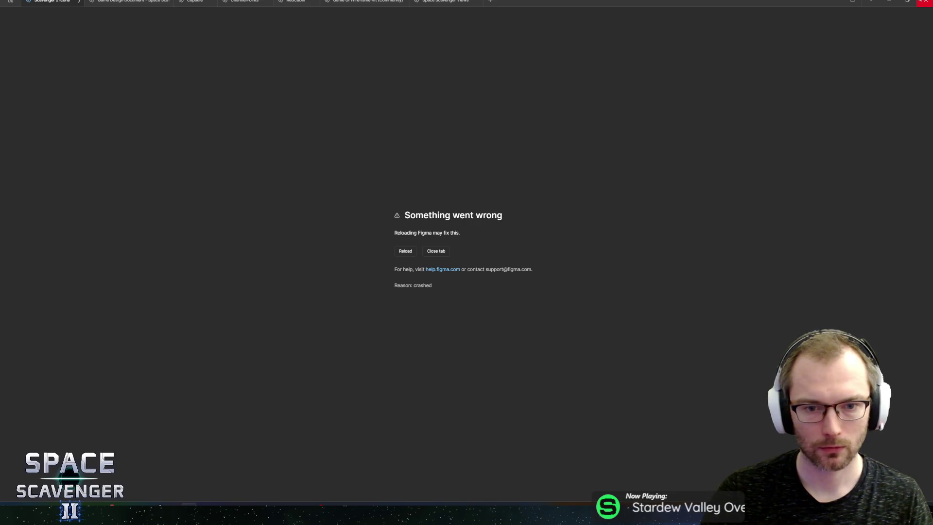
# Step: Close the crashed Figma tab, switch to the Game Design Document, and open the Design Sketching page
pyautogui.click(923, 2)
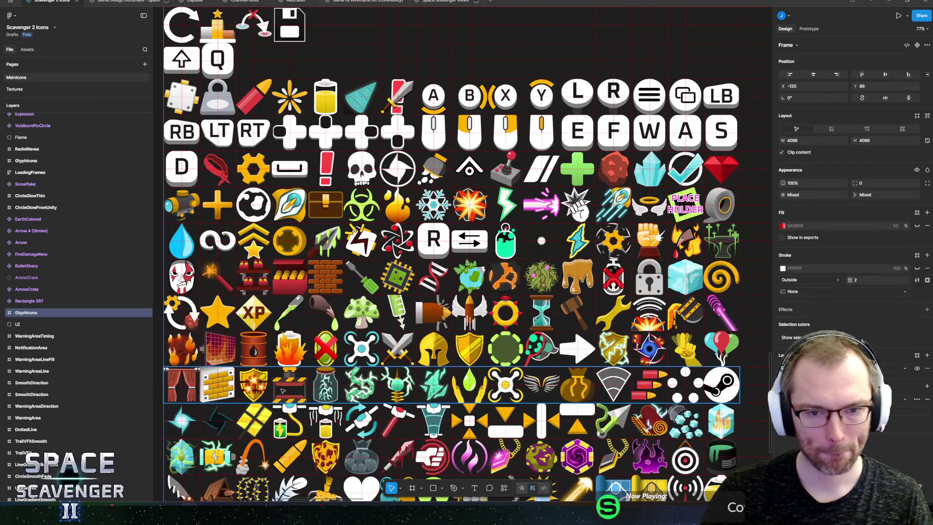
pyautogui.click(129, 2)
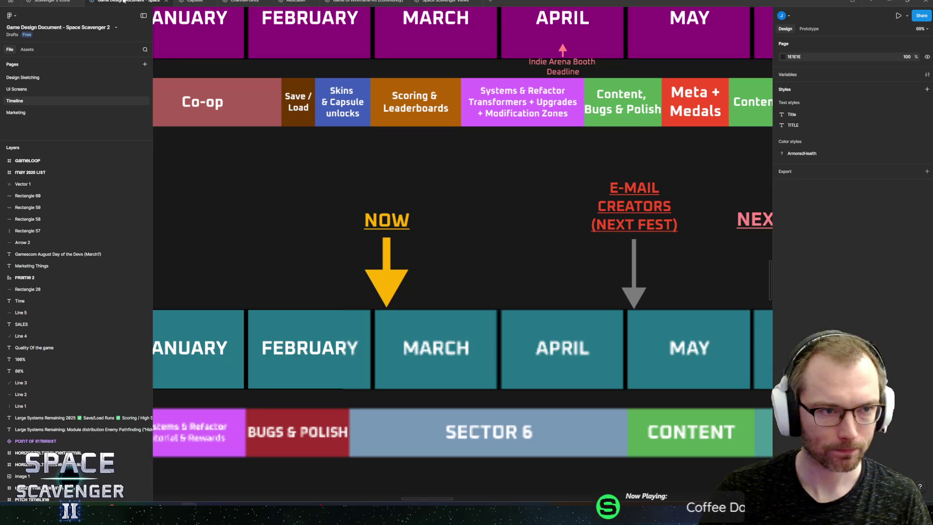
pyautogui.click(31, 80)
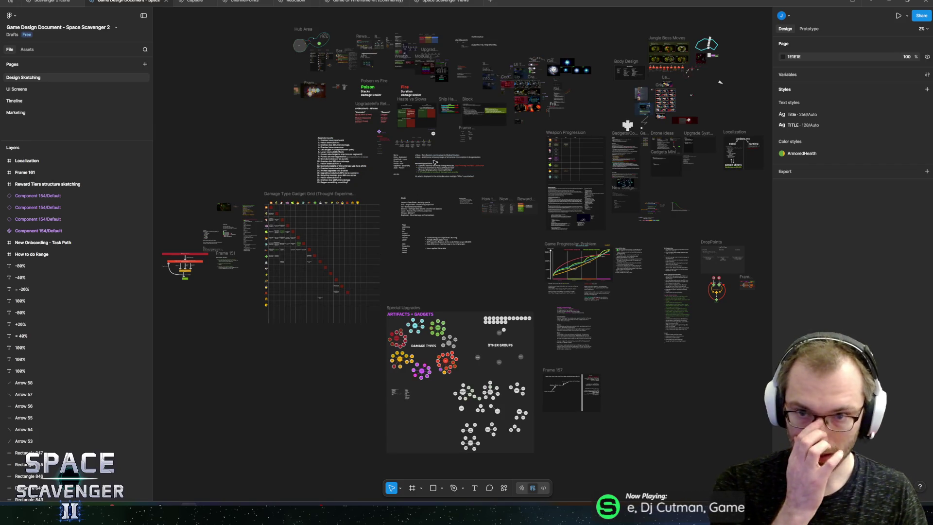
# Step: Move the Layout test frame to the right of the Grid on the Design Sketching canvas
pyautogui.scroll(10, 690, 62)
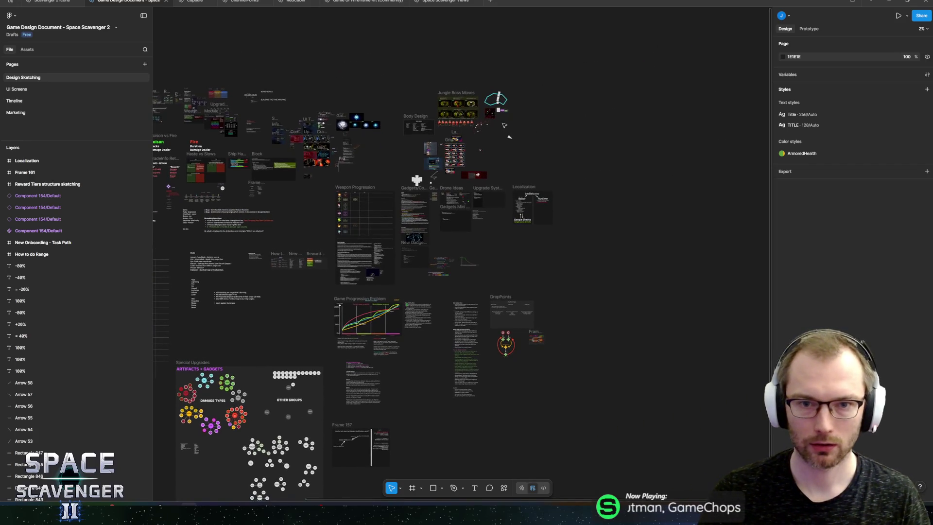
pyautogui.scroll(4, 487, 92)
pyautogui.hscroll(-9, 488, 92)
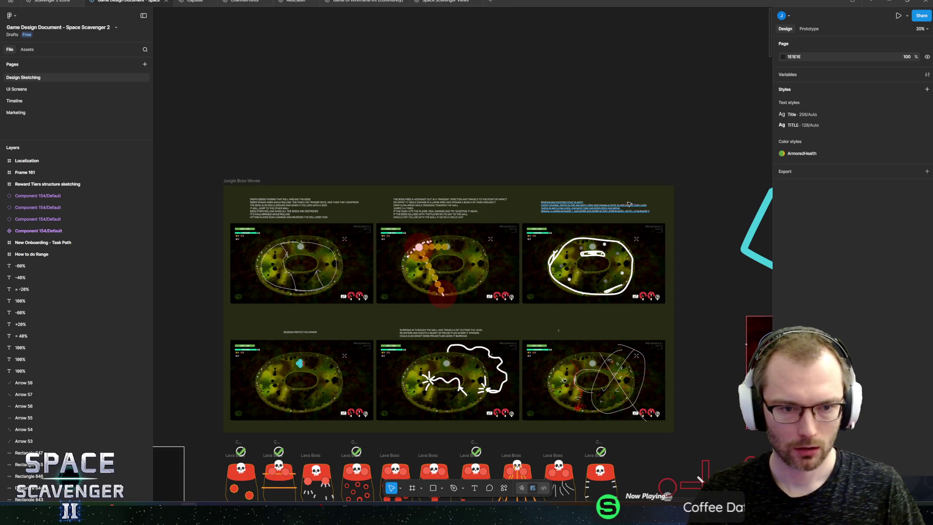
pyautogui.scroll(-5, 629, 204)
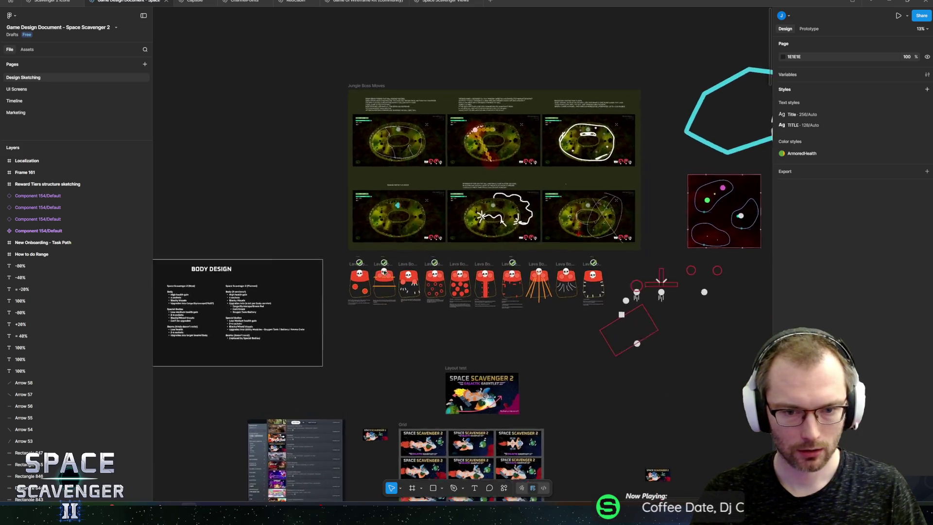
pyautogui.scroll(5, 389, 268)
pyautogui.scroll(-4, 390, 268)
pyautogui.hscroll(3, 437, 243)
pyautogui.scroll(-2, 464, 200)
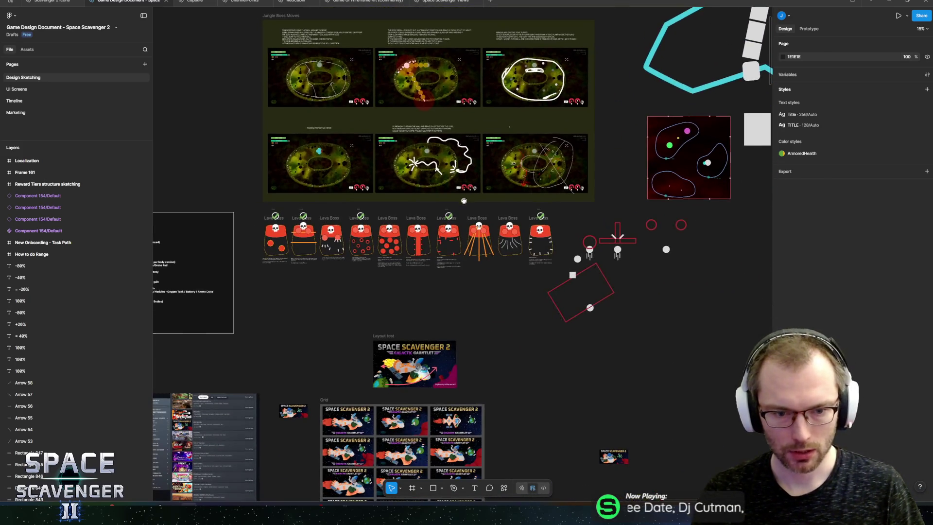
pyautogui.scroll(-4, 464, 201)
pyautogui.hscroll(-3, 464, 201)
pyautogui.moveTo(452, 245)
pyautogui.mouseDown()
pyautogui.moveTo(608, 298)
pyautogui.moveTo(568, 314)
pyautogui.mouseUp()
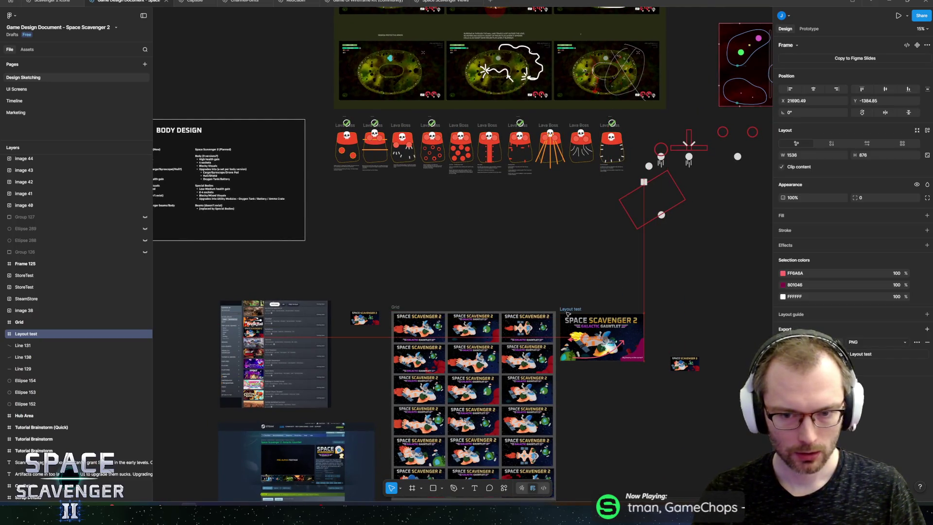
# Step: Select the cyan Ice Boss? group and wrap a copy of it in a new frame
pyautogui.scroll(5, 534, 291)
pyautogui.hscroll(4, 535, 292)
pyautogui.scroll(4, 496, 261)
pyautogui.hscroll(3, 496, 261)
pyautogui.click(608, 104)
pyautogui.hscroll(8, 435, 188)
pyautogui.scroll(4, 435, 188)
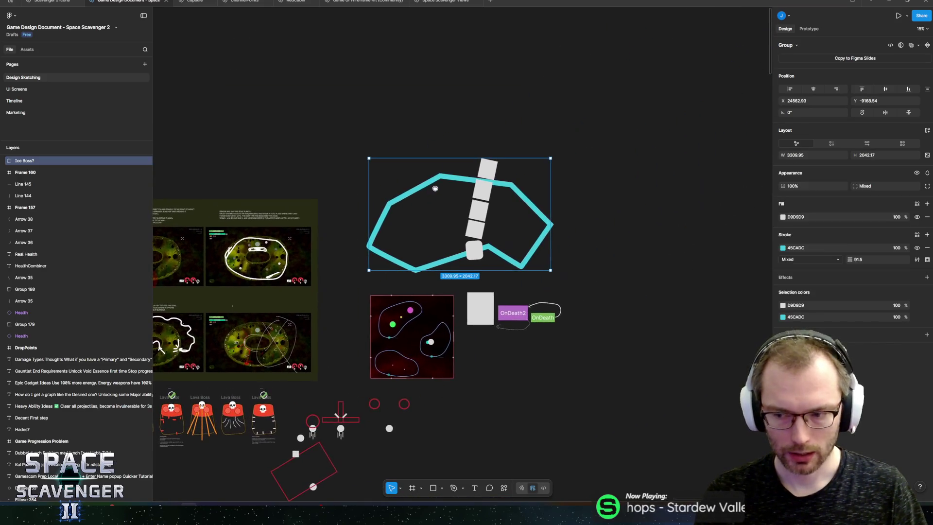
pyautogui.moveTo(435, 189); pyautogui.dragTo(507, 174)
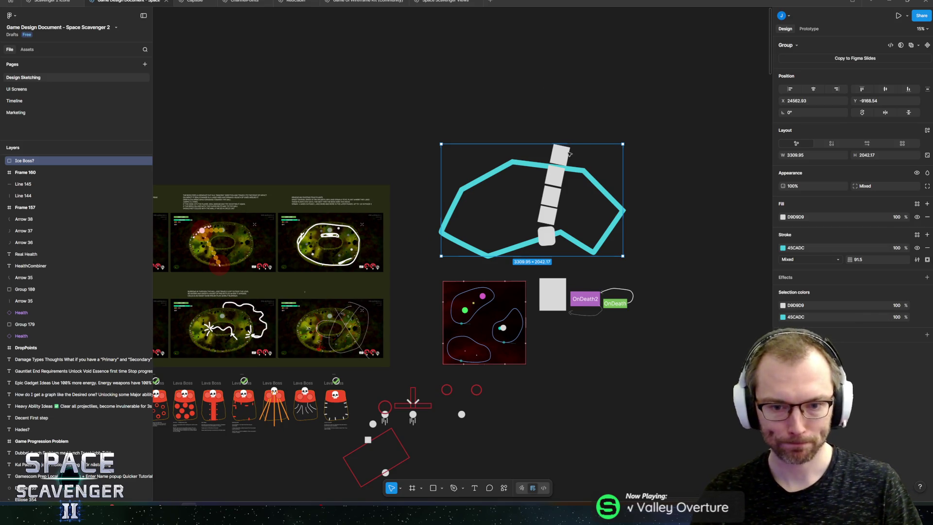
pyautogui.hotkey('ctrl', 'alt', 'g')
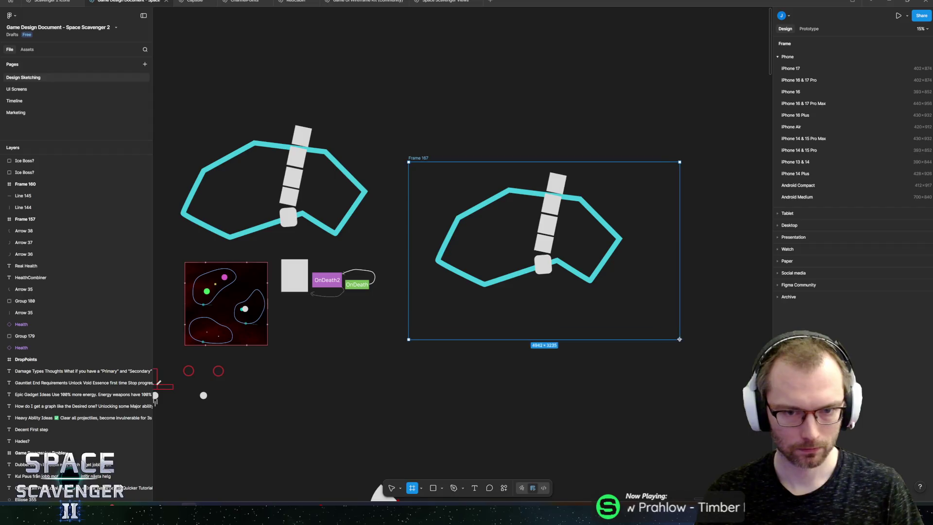
# Step: Rename the new frame 'Glacier Boss Moves' and drag its right edge much wider
pyautogui.doubleClick(418, 158)
pyautogui.write('Glacier Boss Moves')
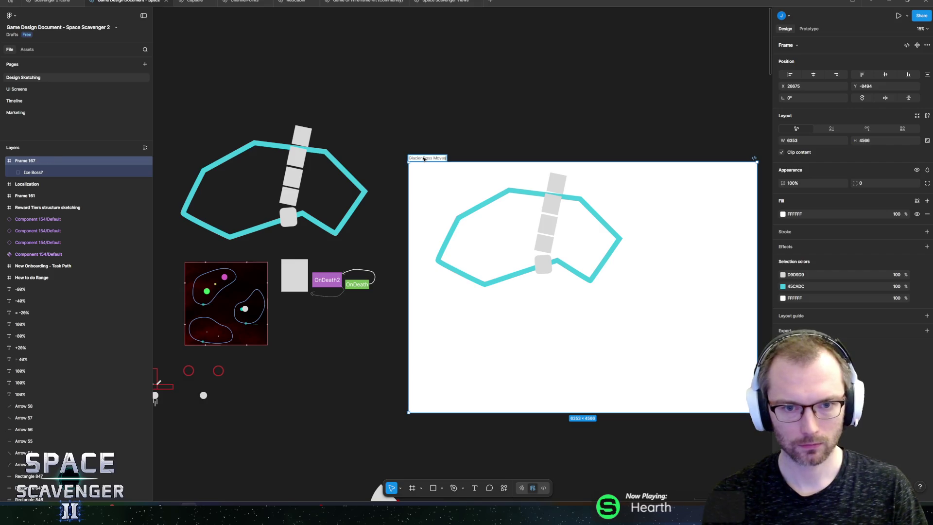
pyautogui.press('Return')
pyautogui.hscroll(3, 455, 196)
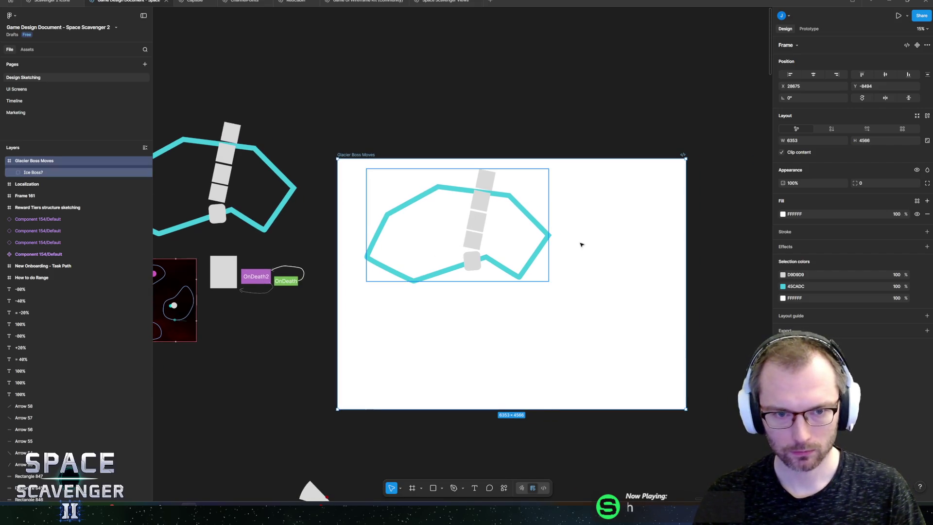
pyautogui.moveTo(708, 306); pyautogui.dragTo(770, 306)
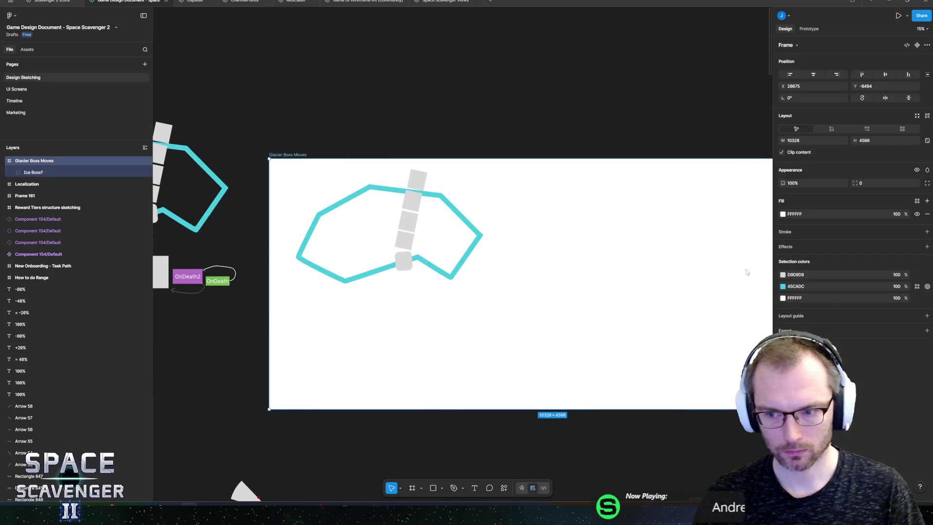
# Step: Darken the frame's background fill to near-black 1A1A1A and select the copied Ice Boss group
pyautogui.click(782, 214)
pyautogui.moveTo(691, 244); pyautogui.dragTo(686, 304)
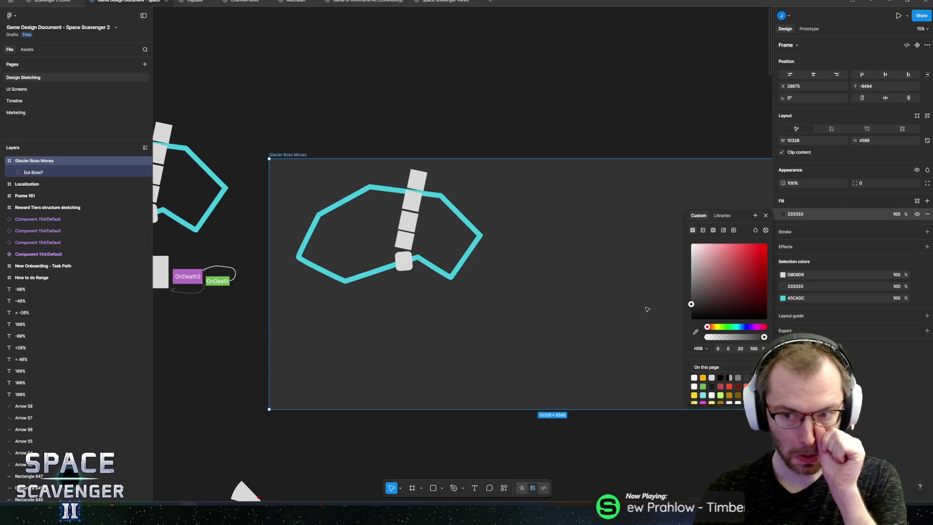
pyautogui.moveTo(691, 303); pyautogui.dragTo(691, 311)
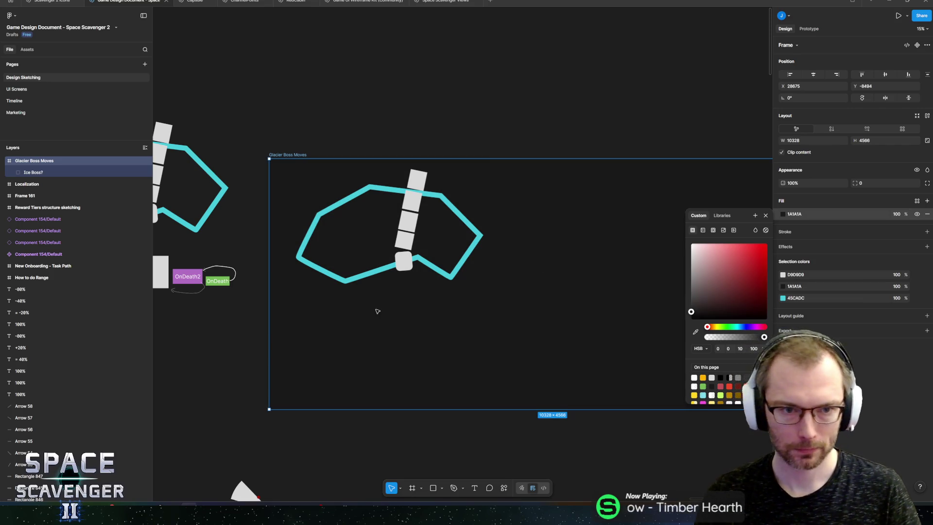
pyautogui.hscroll(-3, 381, 310)
pyautogui.scroll(-3, 405, 234)
pyautogui.hscroll(3, 406, 234)
pyautogui.scroll(5, 485, 195)
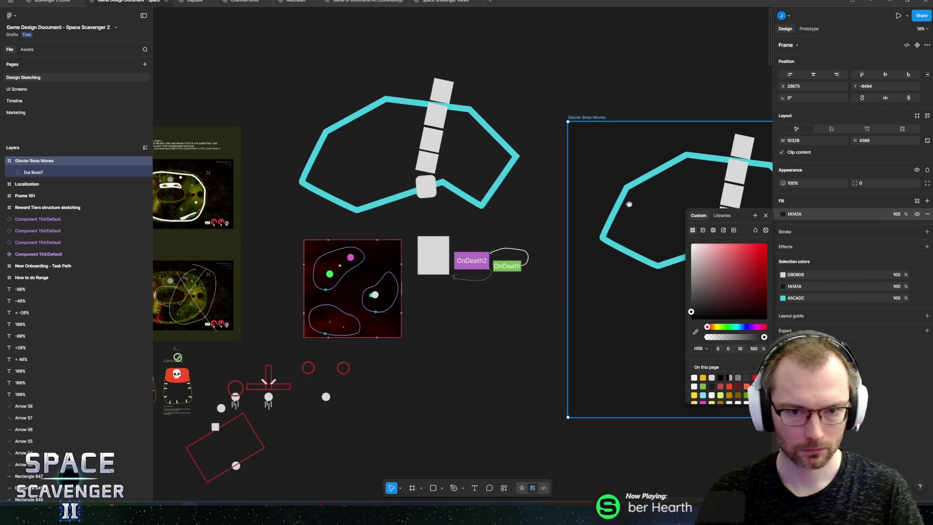
pyautogui.click(509, 183)
pyautogui.hscroll(-2, 509, 183)
pyautogui.click(414, 186)
# Step: Scale the copied Ice Boss group down to 0.58x and move it up and left in the frame
pyautogui.press('k')
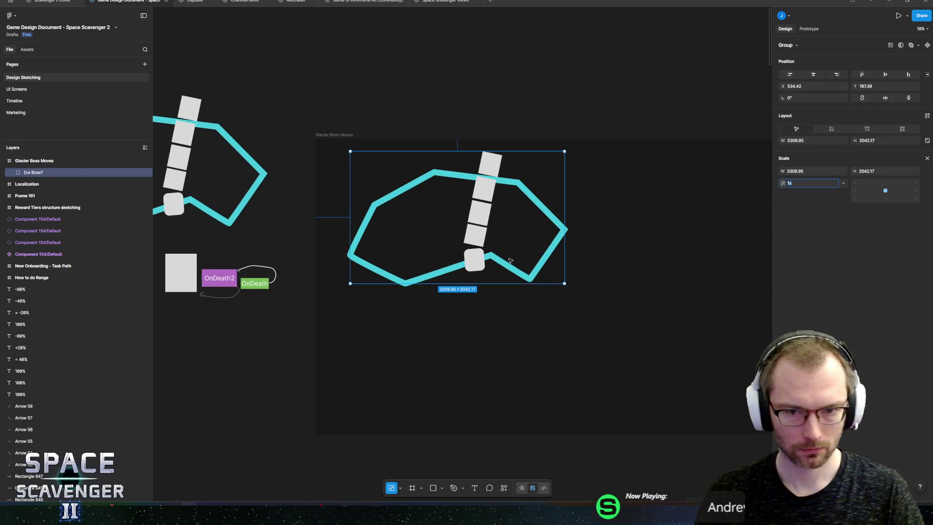
pyautogui.moveTo(566, 285); pyautogui.dragTo(481, 229)
pyautogui.scroll(5, 489, 272)
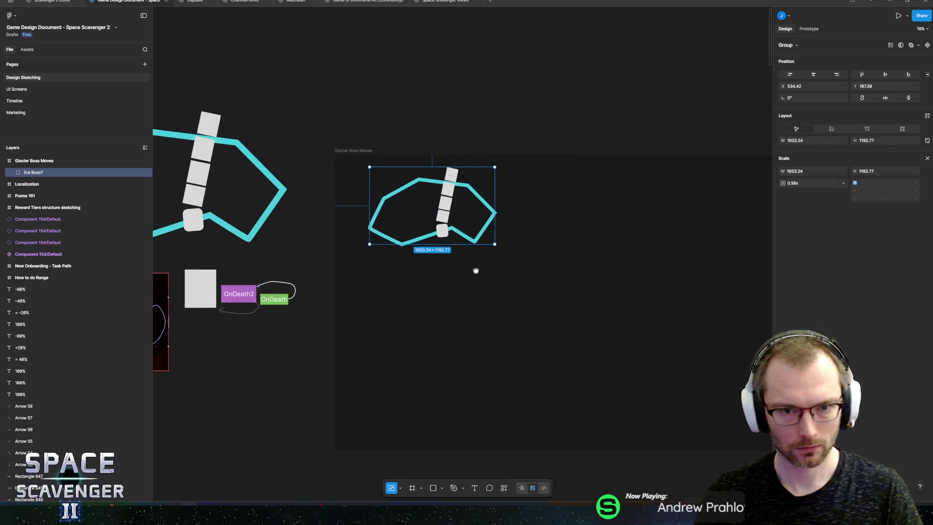
pyautogui.moveTo(456, 194)
pyautogui.mouseDown()
pyautogui.moveTo(439, 209)
pyautogui.moveTo(432, 188)
pyautogui.moveTo(421, 197)
pyautogui.mouseUp()
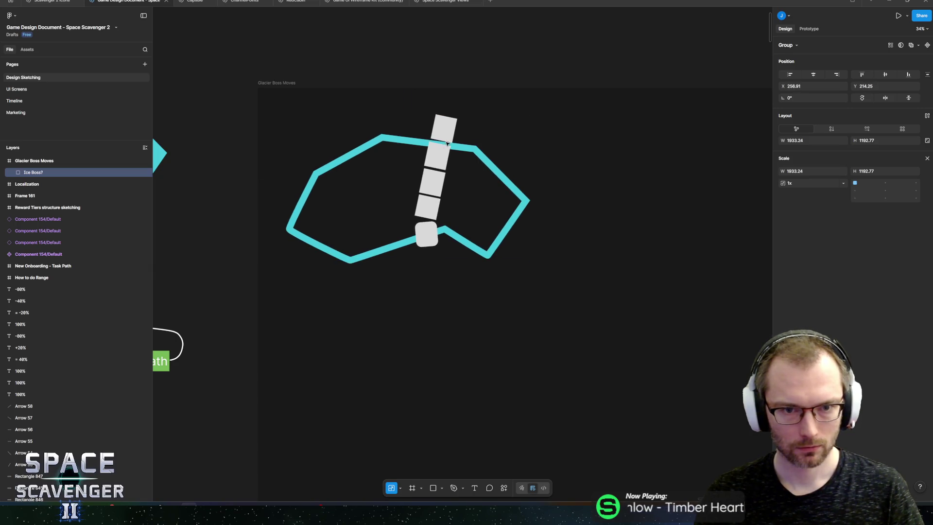
# Step: Delete four of the grey blocks inside the copied arena
pyautogui.doubleClick(430, 181)
pyautogui.hscroll(3, 423, 180)
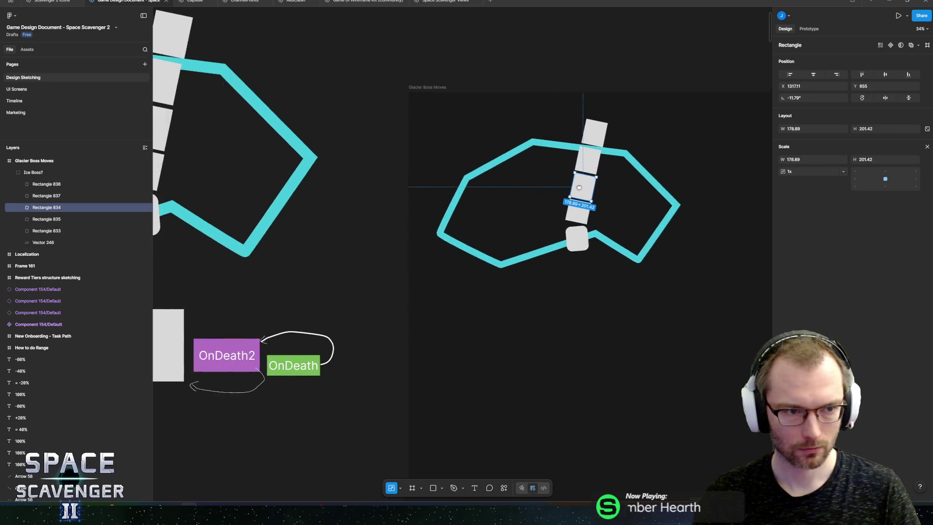
pyautogui.scroll(5, 353, 180)
pyautogui.keyDown('shift'); pyautogui.click(374, 221); pyautogui.keyUp('shift')
pyautogui.keyDown('shift'); pyautogui.click(389, 119); pyautogui.keyUp('shift')
pyautogui.keyDown('shift'); pyautogui.click(418, 74); pyautogui.keyUp('shift')
pyautogui.press('Delete')
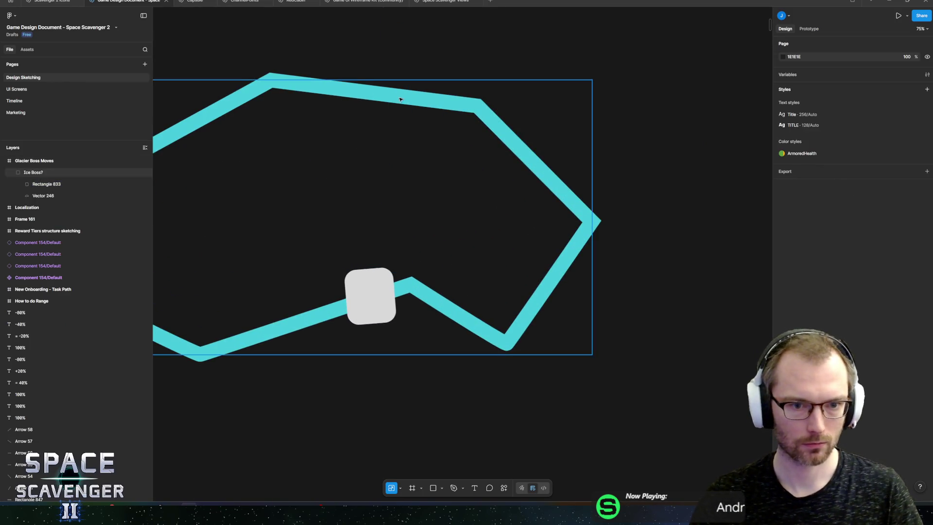
# Step: Move the remaining grey block, Rectangle 833, into the middle of the cyan outline
pyautogui.click(49, 184)
pyautogui.hscroll(-4, 476, 316)
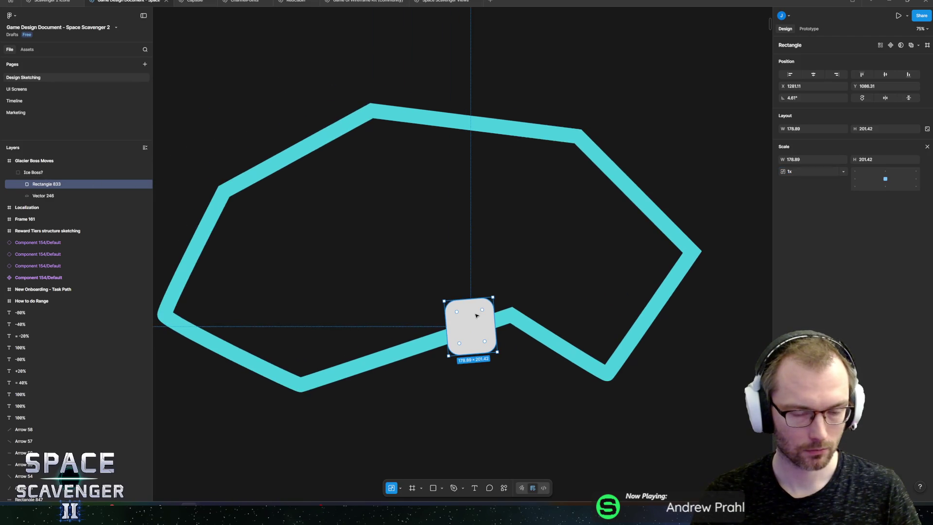
pyautogui.moveTo(470, 299); pyautogui.dragTo(411, 205)
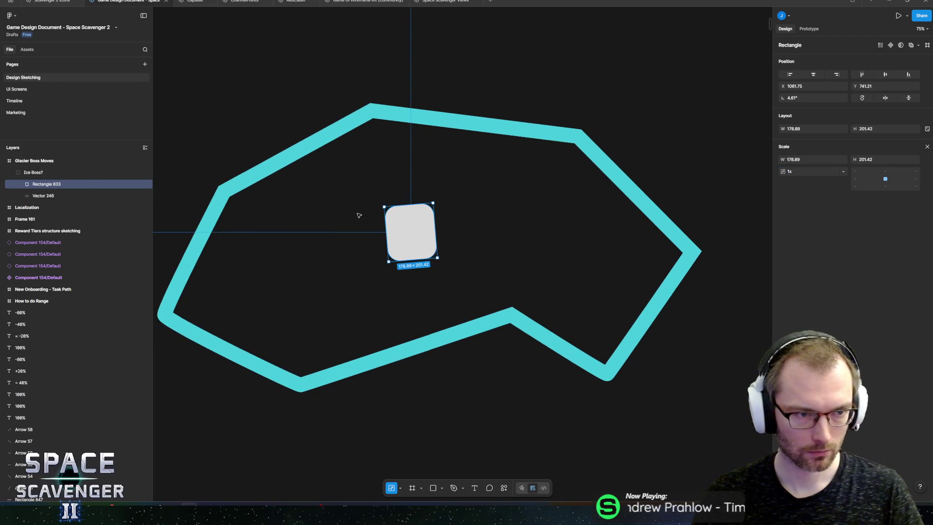
pyautogui.click(101, 196)
pyautogui.click(37, 188)
pyautogui.click(38, 195)
pyautogui.scroll(-5, 396, 196)
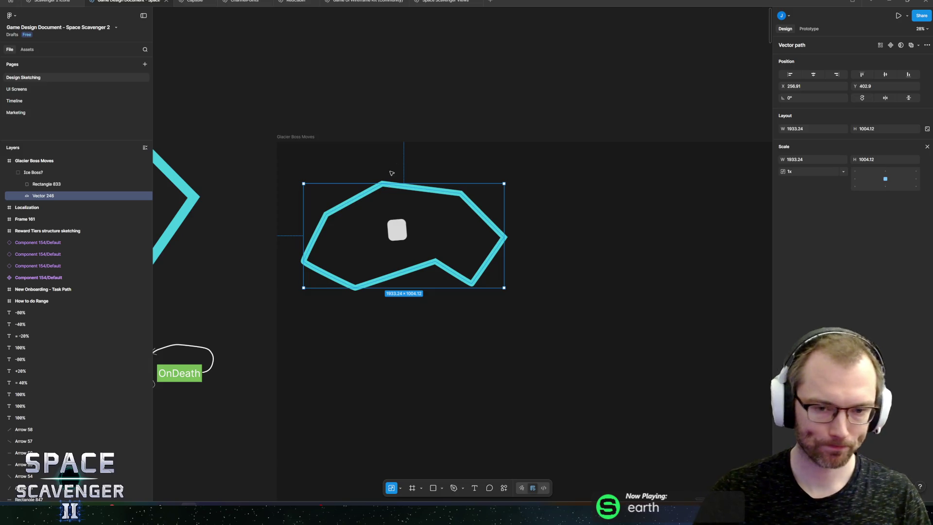
# Step: Edit the cyan outline's points, raising the top corners and stretching the lower corners far down
pyautogui.moveTo(413, 204)
pyautogui.mouseDown()
pyautogui.moveTo(662, 163)
pyautogui.moveTo(481, 211)
pyautogui.moveTo(453, 214)
pyautogui.moveTo(446, 205)
pyautogui.mouseUp()
pyautogui.scroll(3, 409, 201)
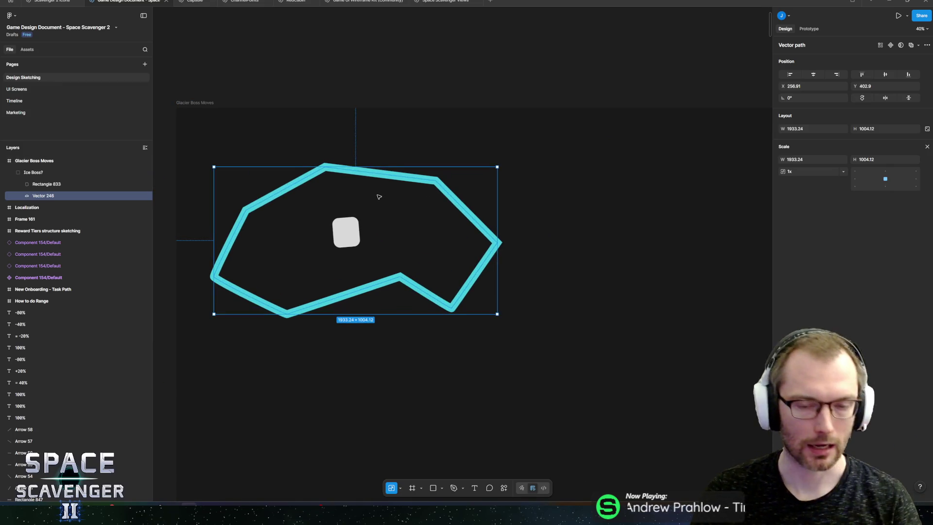
pyautogui.doubleClick(396, 176)
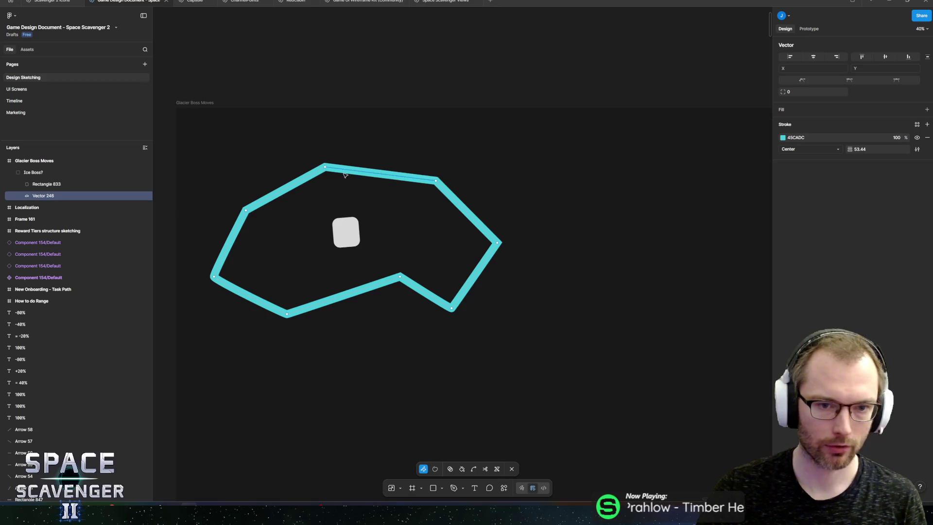
pyautogui.moveTo(325, 167); pyautogui.dragTo(325, 139)
pyautogui.moveTo(440, 183); pyautogui.dragTo(430, 138)
pyautogui.moveTo(247, 210); pyautogui.dragTo(295, 214)
pyautogui.moveTo(289, 316)
pyautogui.mouseDown()
pyautogui.moveTo(347, 447)
pyautogui.moveTo(349, 481)
pyautogui.mouseUp()
pyautogui.moveTo(369, 287)
pyautogui.mouseDown()
pyautogui.moveTo(400, 275)
pyautogui.moveTo(410, 455)
pyautogui.moveTo(420, 478)
pyautogui.mouseUp()
# Step: Pull the right and left corners inward to straighten the sides into a narrow shaft
pyautogui.scroll(-4, 379, 371)
pyautogui.hscroll(3, 379, 371)
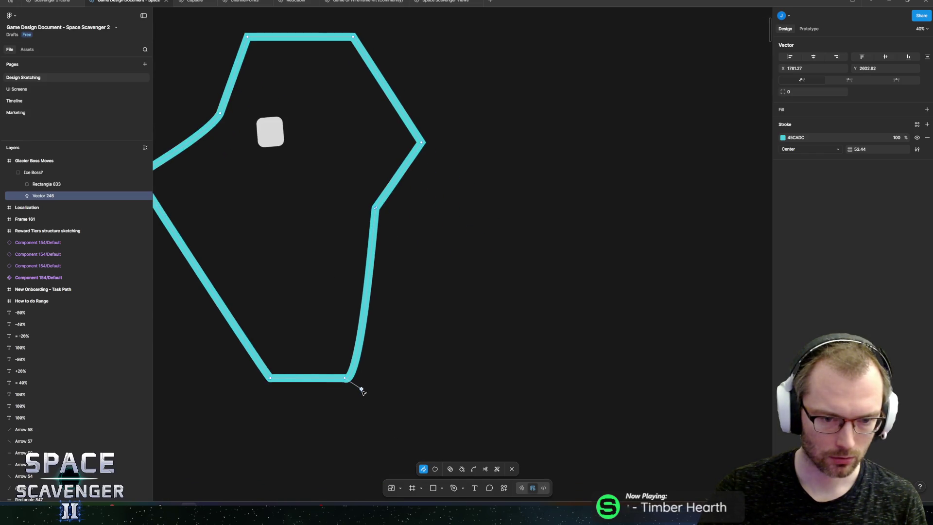
pyautogui.moveTo(361, 388); pyautogui.dragTo(345, 379)
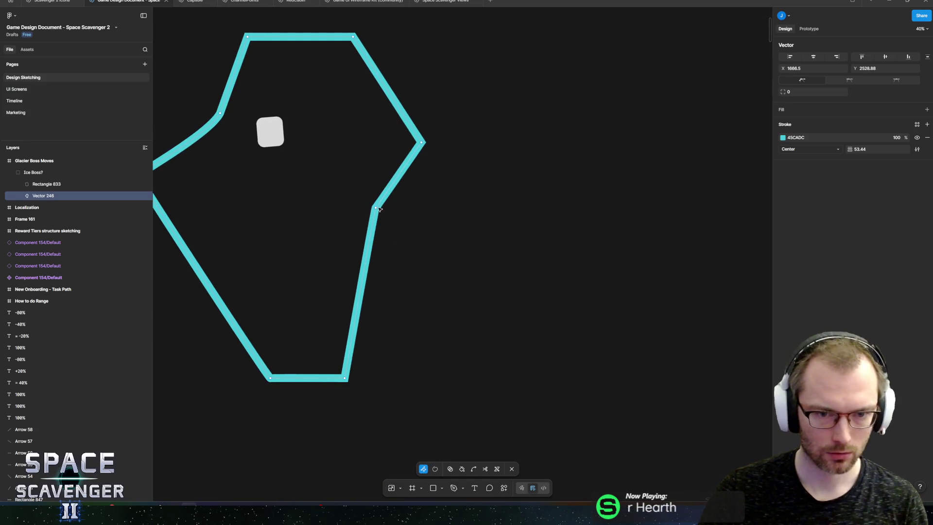
pyautogui.moveTo(375, 208)
pyautogui.mouseDown()
pyautogui.moveTo(399, 235)
pyautogui.moveTo(362, 268)
pyautogui.mouseUp()
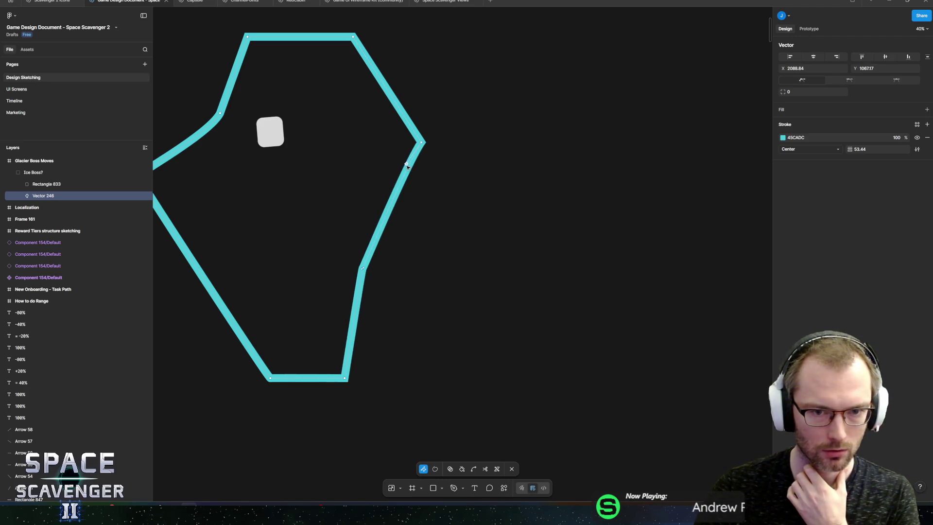
pyautogui.moveTo(422, 143); pyautogui.dragTo(383, 142)
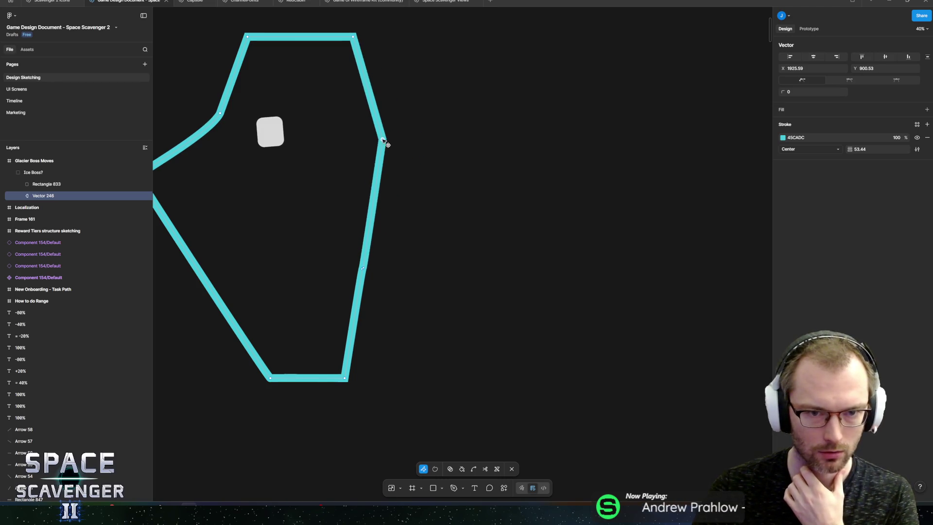
pyautogui.hscroll(-5, 271, 177)
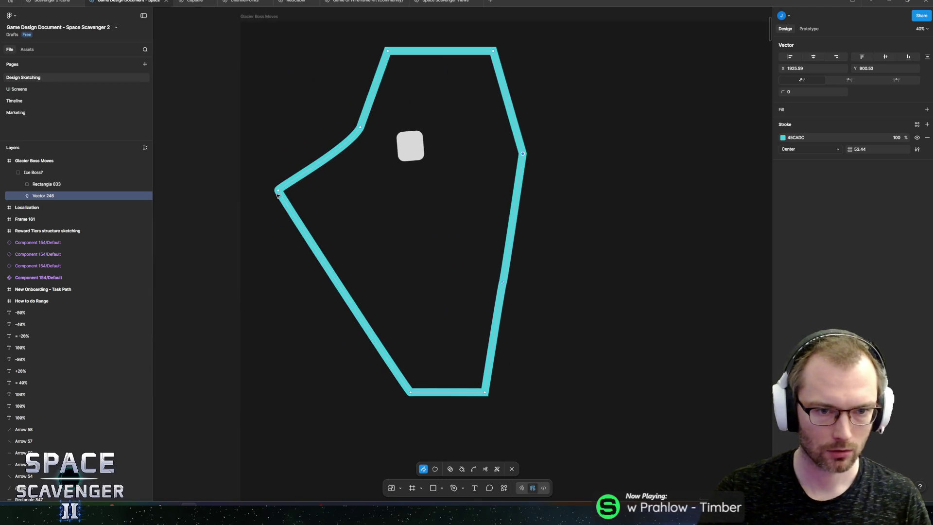
pyautogui.moveTo(277, 190); pyautogui.dragTo(380, 234)
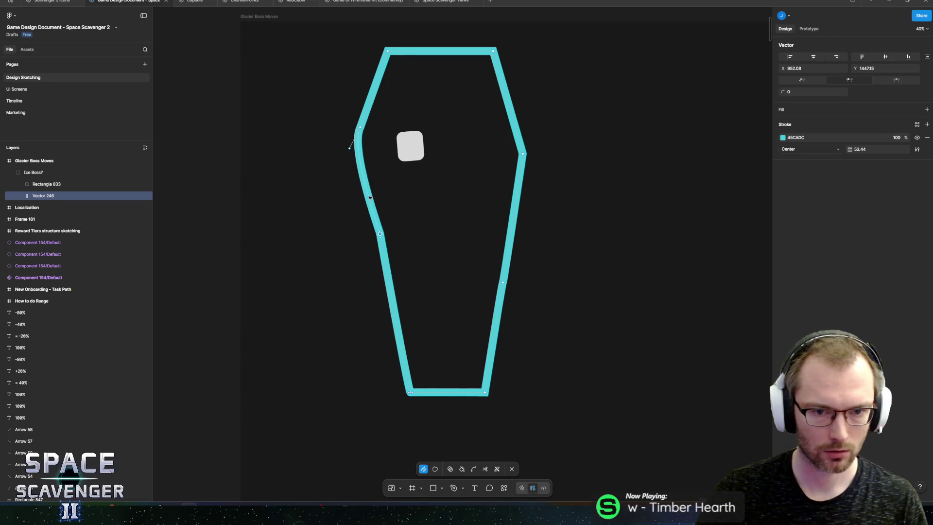
pyautogui.moveTo(349, 149)
pyautogui.mouseDown()
pyautogui.moveTo(360, 129)
pyautogui.moveTo(387, 116)
pyautogui.mouseUp()
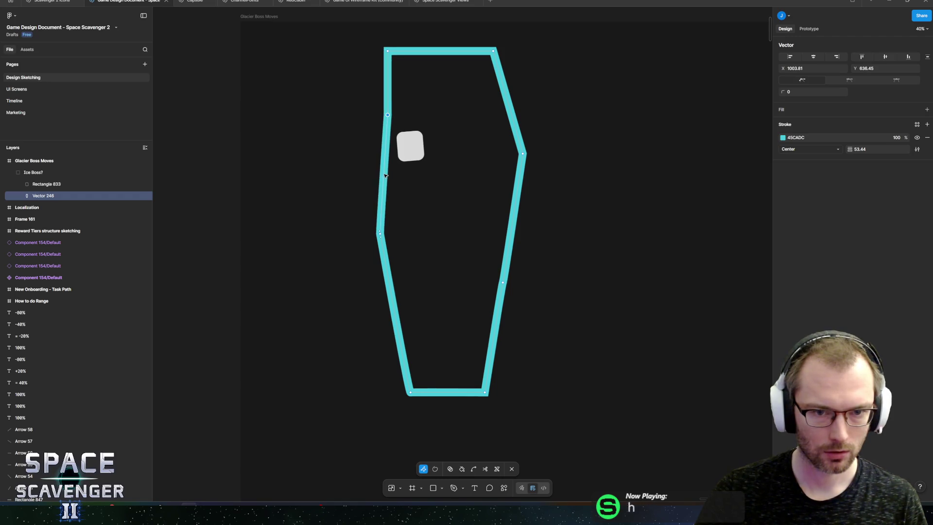
pyautogui.scroll(5, 385, 165)
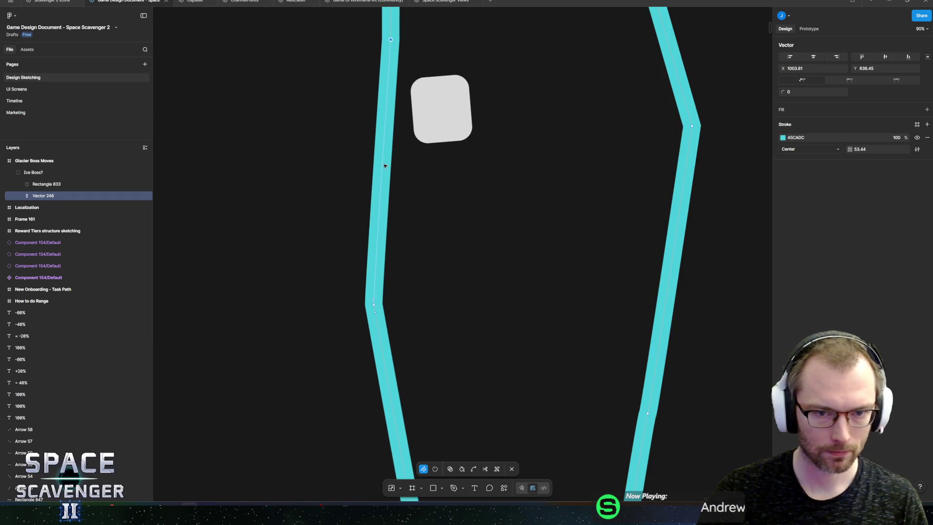
# Step: Cancel an unfinished new path and return to point editing on the arena outline
pyautogui.press('Escape')
pyautogui.press('Return')
pyautogui.press('p')
pyautogui.press('Escape')
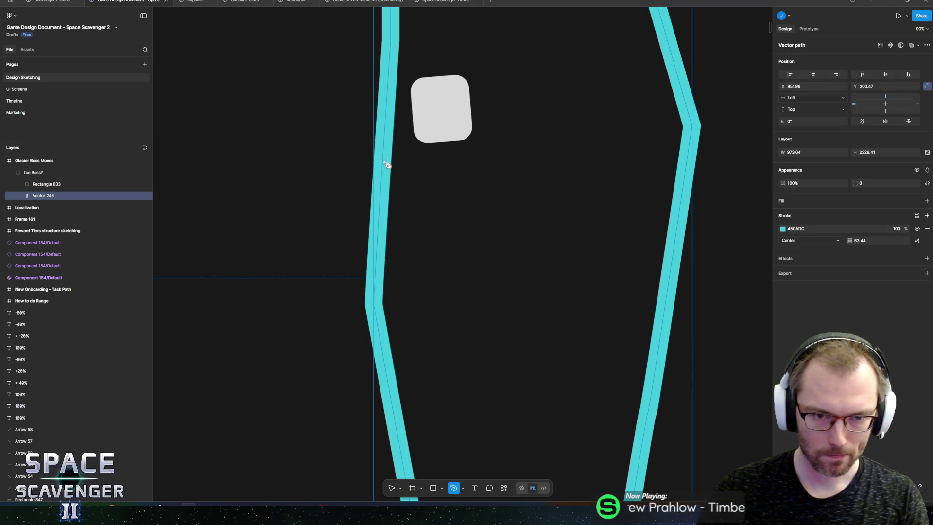
pyautogui.click(462, 243)
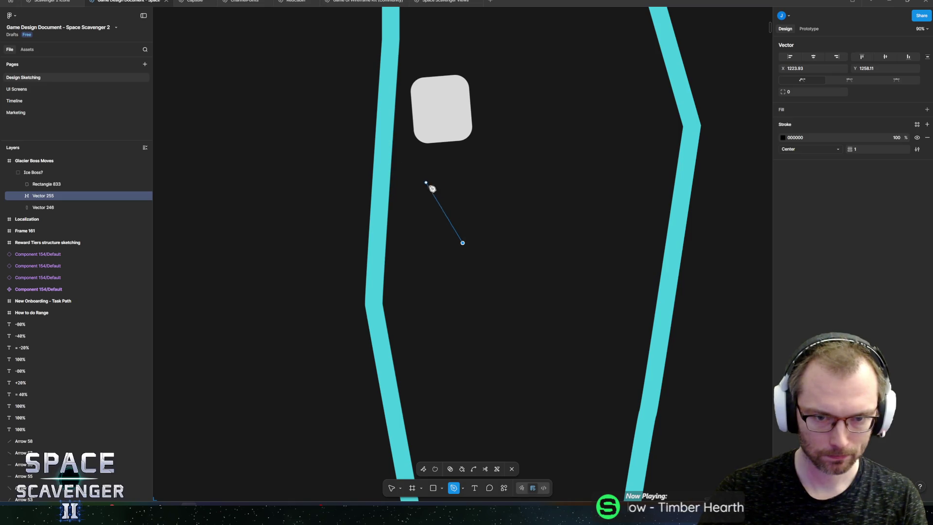
pyautogui.press('Escape')
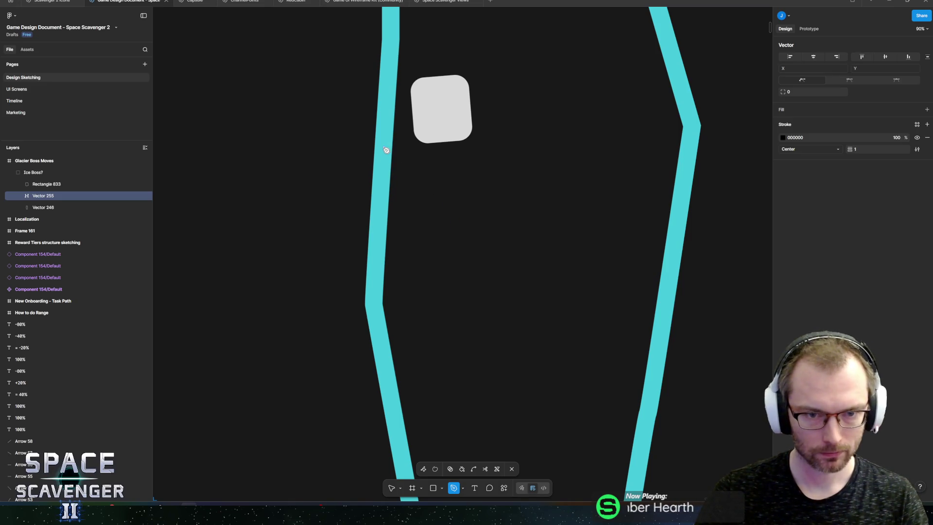
pyautogui.press('Escape')
pyautogui.hotkey('ctrl', 'a')
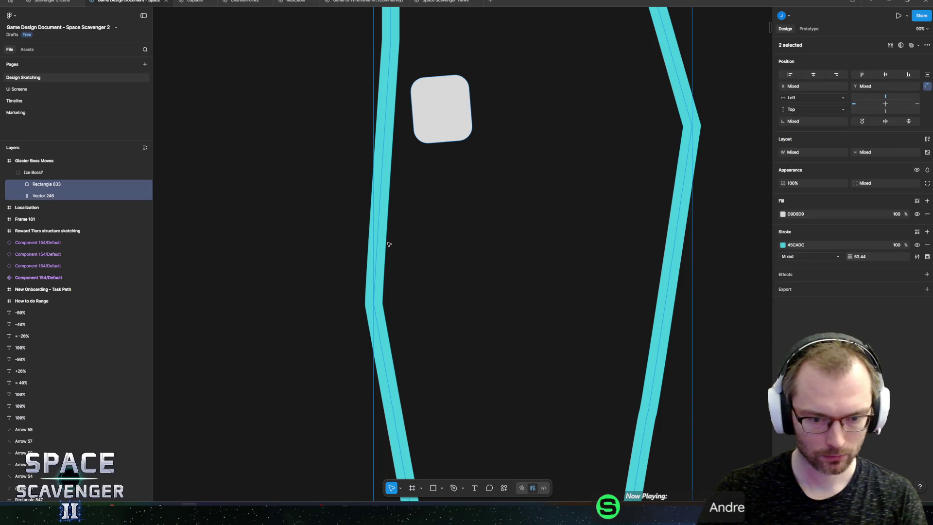
pyautogui.scroll(-5, 388, 246)
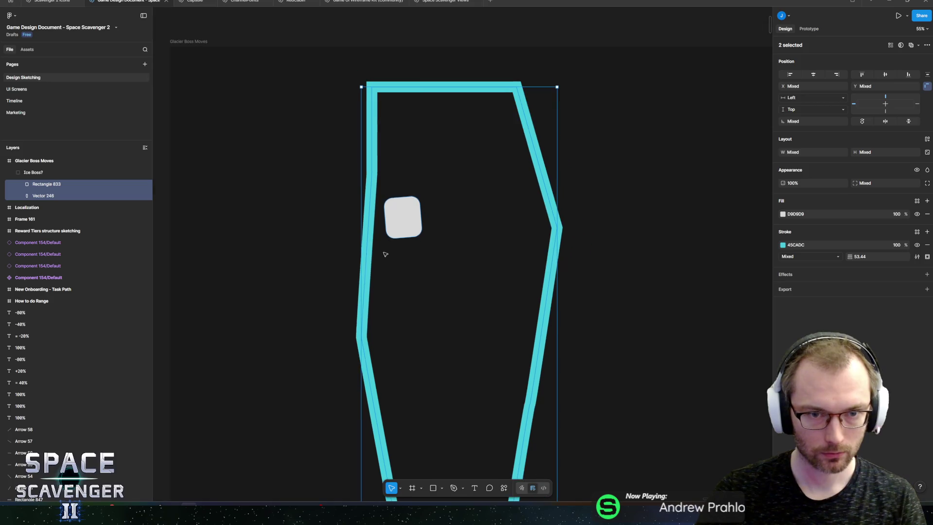
pyautogui.scroll(-2, 384, 255)
pyautogui.press('Return')
# Step: Add, cut and bend points on the left wall to form a sharp inward notch
pyautogui.moveTo(363, 196); pyautogui.dragTo(355, 197)
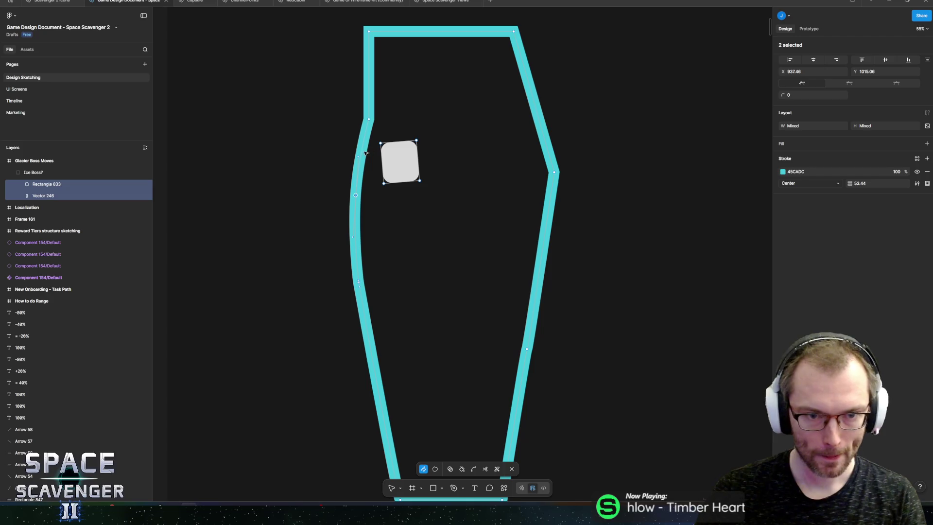
pyautogui.moveTo(356, 157)
pyautogui.mouseDown()
pyautogui.moveTo(361, 195)
pyautogui.moveTo(349, 208)
pyautogui.moveTo(370, 207)
pyautogui.moveTo(348, 201)
pyautogui.mouseUp()
pyautogui.press('ctrl')
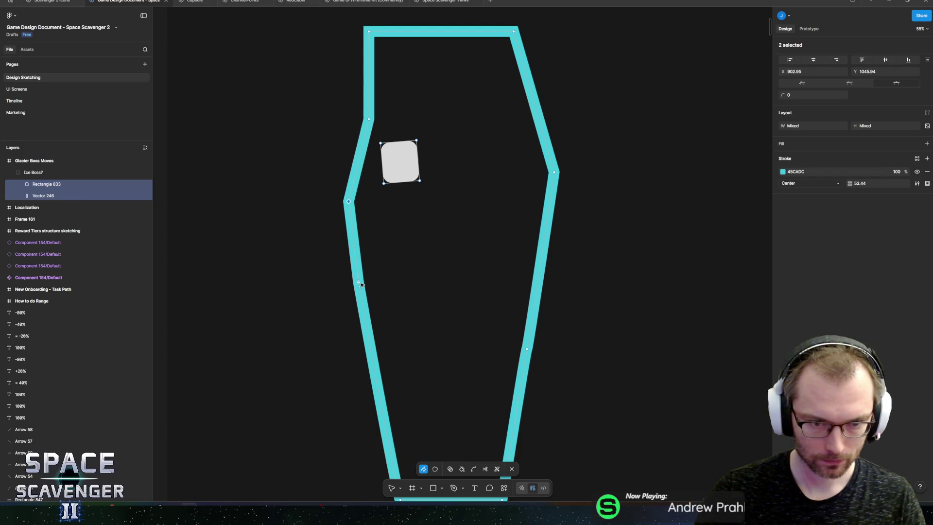
pyautogui.click(358, 283)
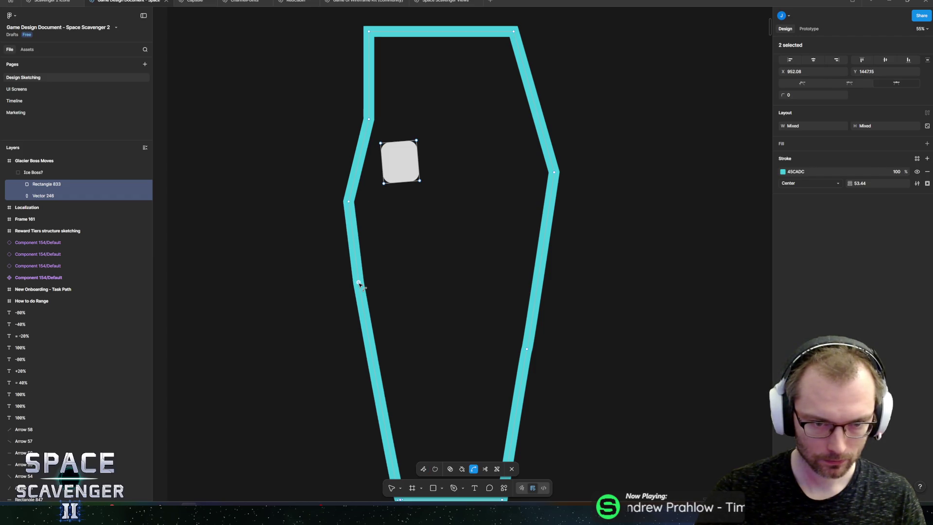
pyautogui.moveTo(358, 282); pyautogui.dragTo(324, 321)
pyautogui.scroll(-3, 340, 291)
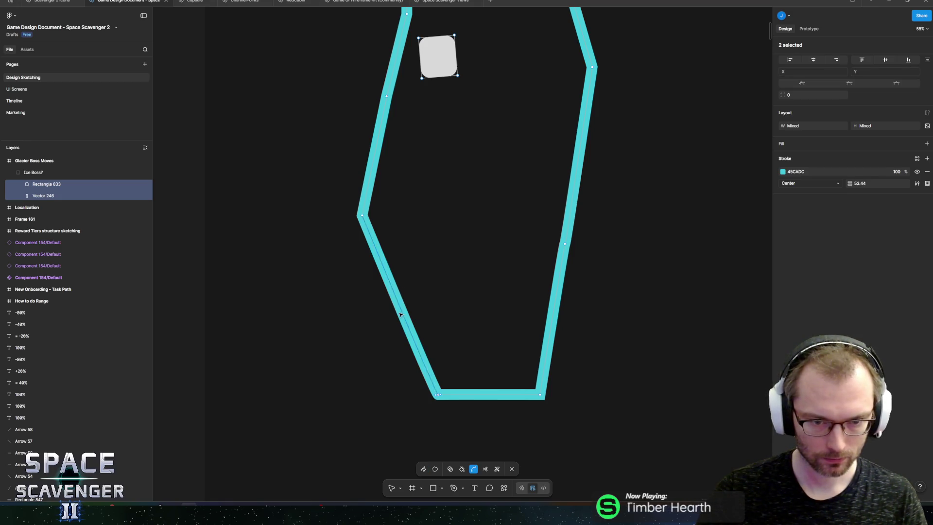
pyautogui.scroll(3, 402, 315)
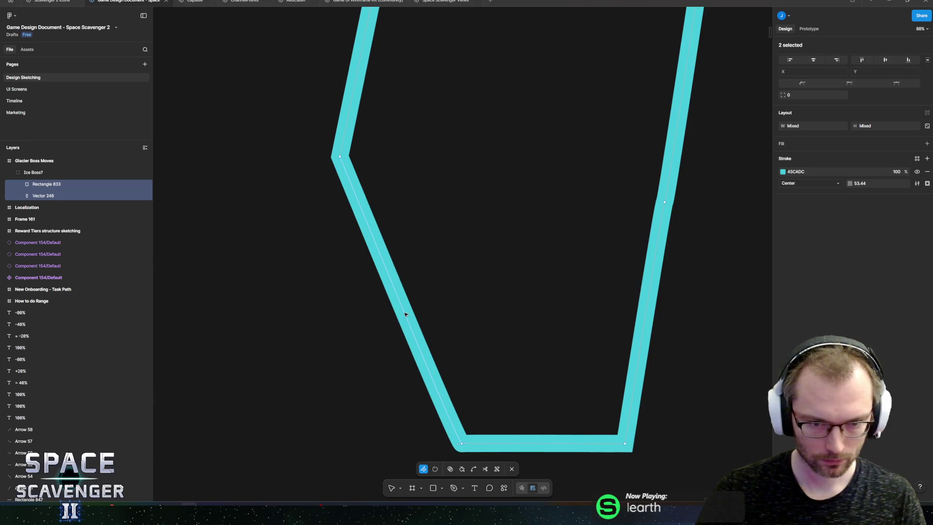
pyautogui.click(405, 314)
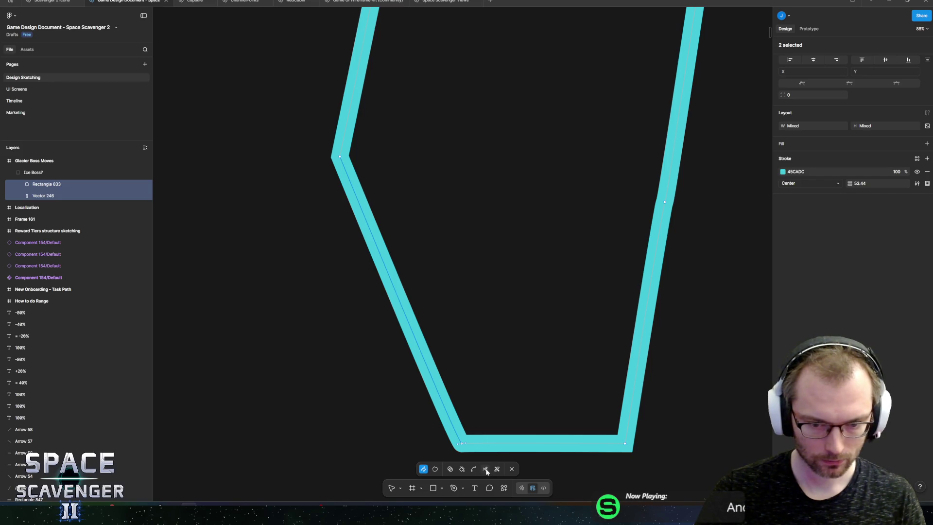
pyautogui.click(485, 469)
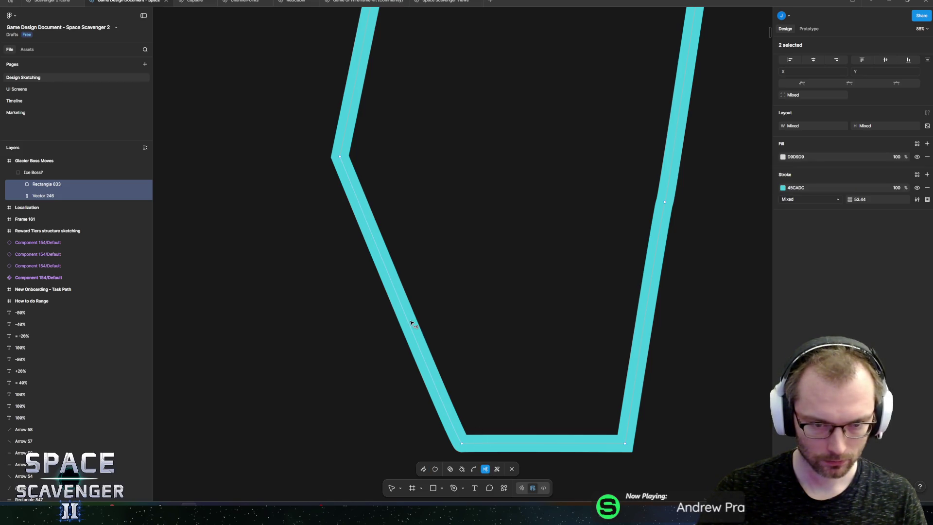
pyautogui.click(408, 321)
pyautogui.moveTo(409, 320)
pyautogui.mouseDown()
pyautogui.moveTo(441, 308)
pyautogui.moveTo(409, 321)
pyautogui.mouseUp()
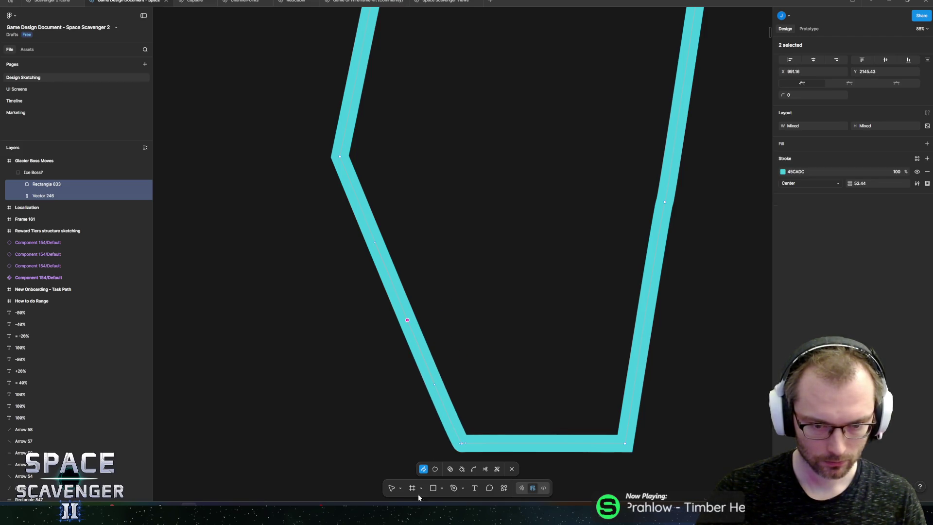
pyautogui.click(431, 327)
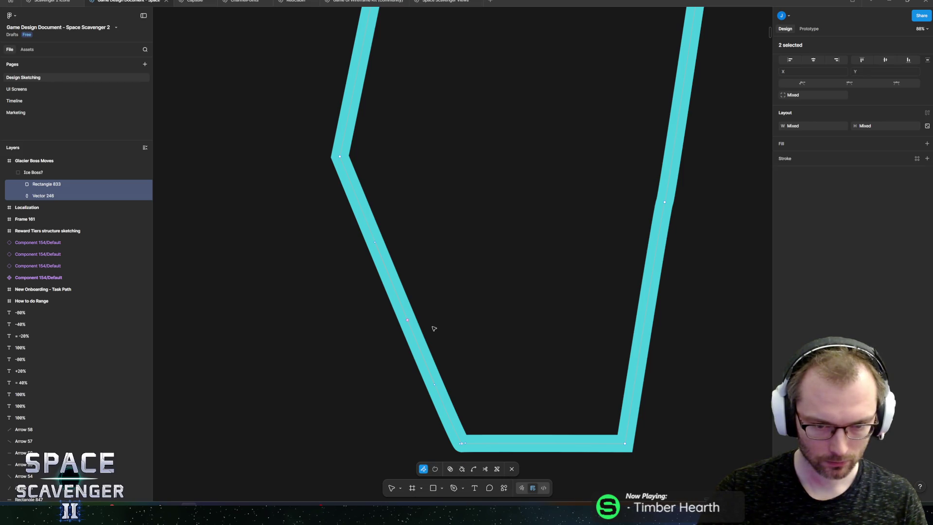
pyautogui.moveTo(414, 320)
pyautogui.mouseDown()
pyautogui.moveTo(483, 371)
pyautogui.moveTo(438, 309)
pyautogui.mouseUp()
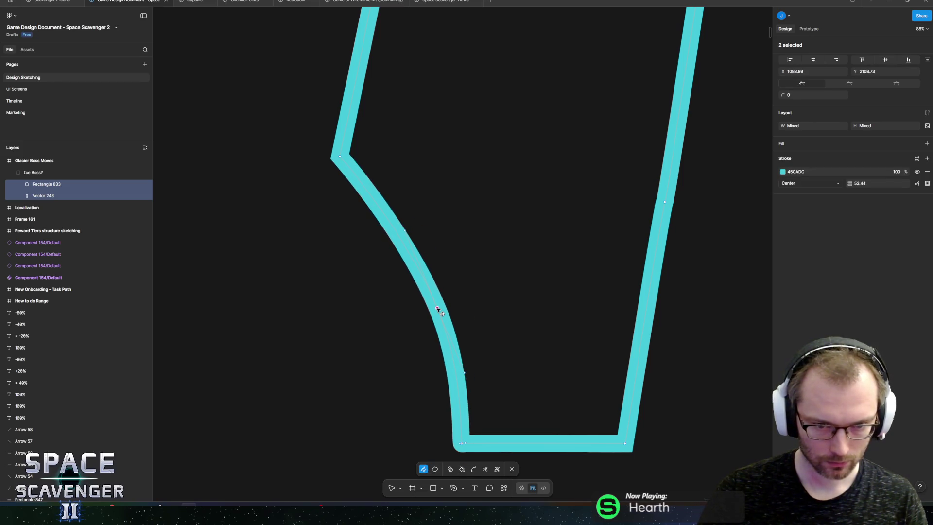
pyautogui.click(437, 309)
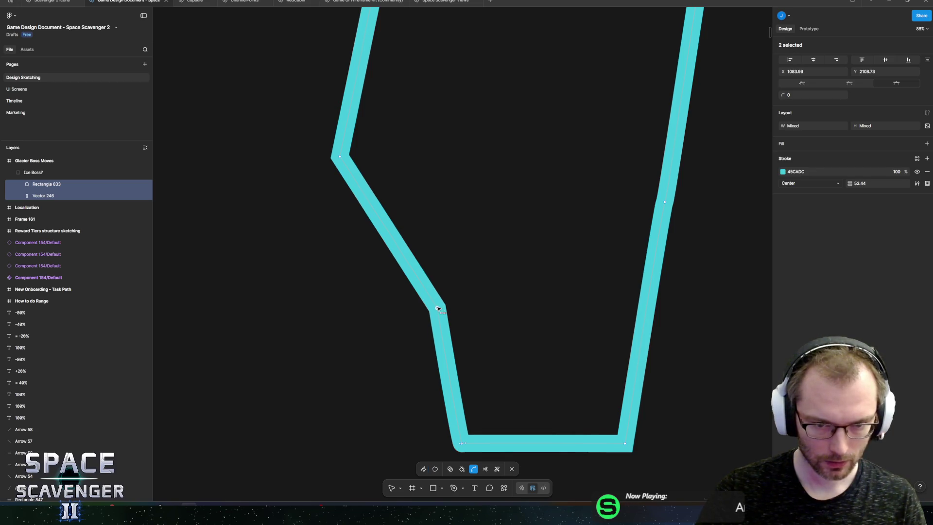
# Step: Bend the right wall into a zigzag with its notch level with the left one
pyautogui.press('v')
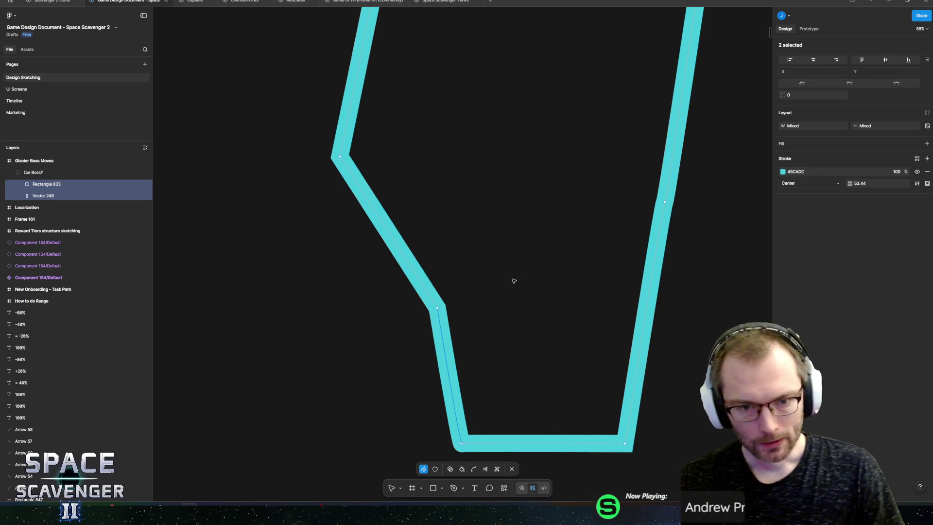
pyautogui.keyDown('ctrl'); pyautogui.scroll(-6, 508, 283); pyautogui.keyUp('ctrl')
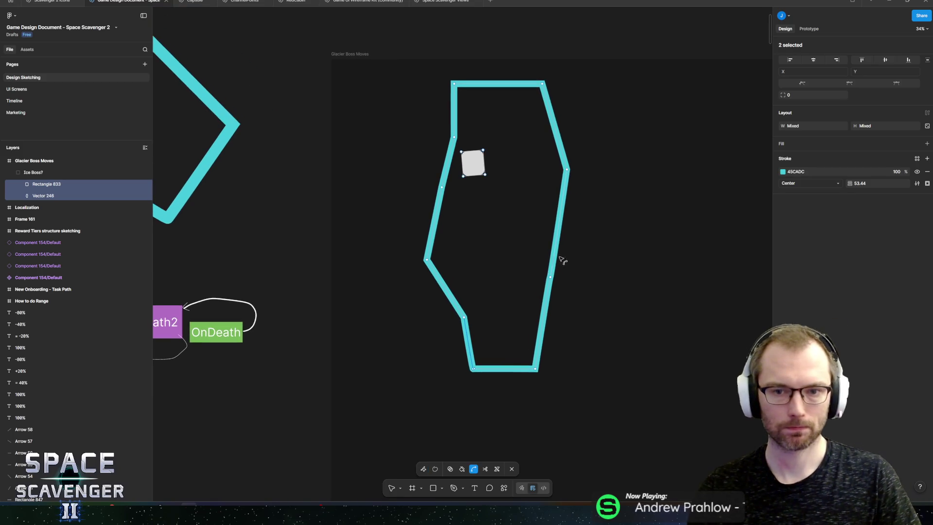
pyautogui.keyDown('ctrl'); pyautogui.scroll(4, 558, 262); pyautogui.keyUp('ctrl')
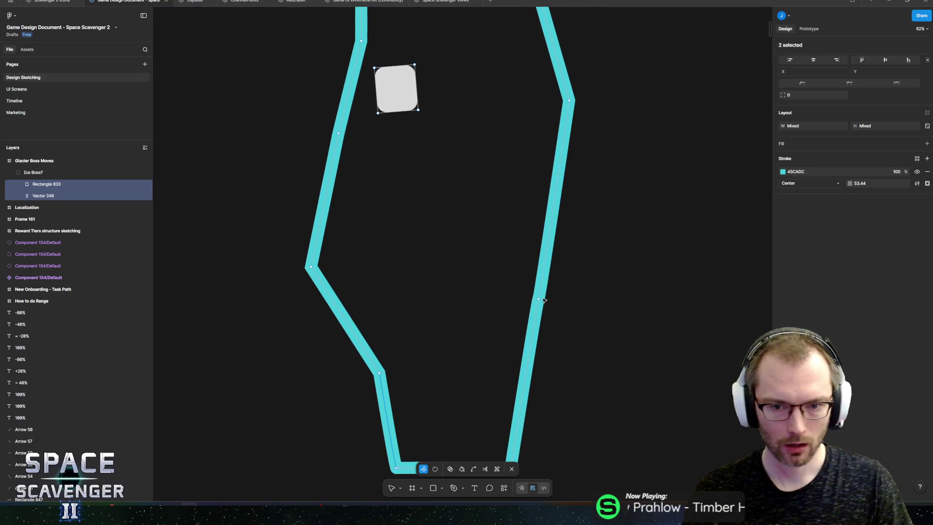
pyautogui.moveTo(539, 301); pyautogui.dragTo(546, 367)
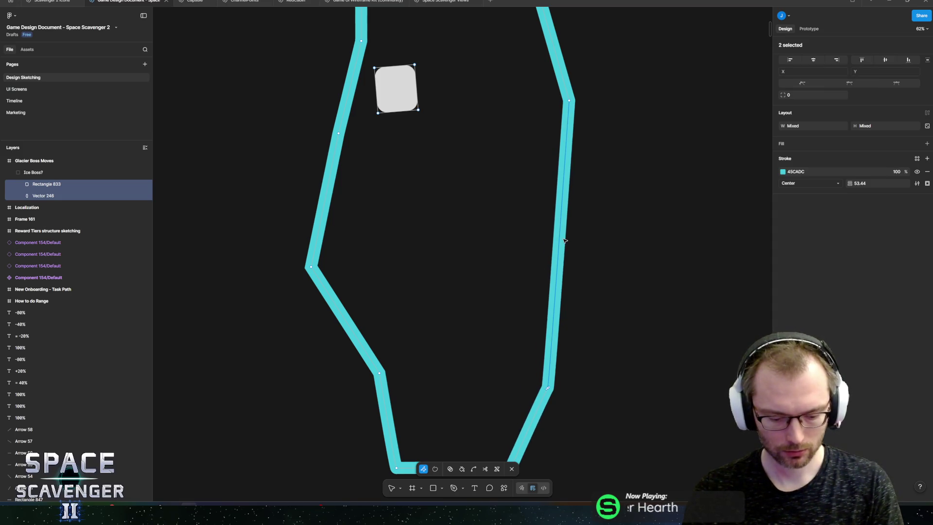
pyautogui.press('p')
pyautogui.press('Escape')
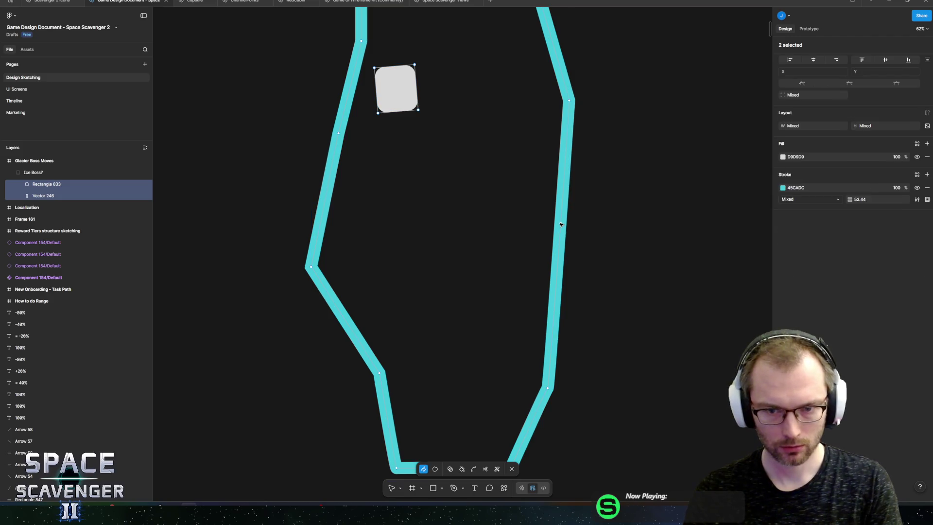
pyautogui.moveTo(560, 224)
pyautogui.mouseDown()
pyautogui.moveTo(541, 217)
pyautogui.moveTo(545, 224)
pyautogui.moveTo(530, 230)
pyautogui.mouseUp()
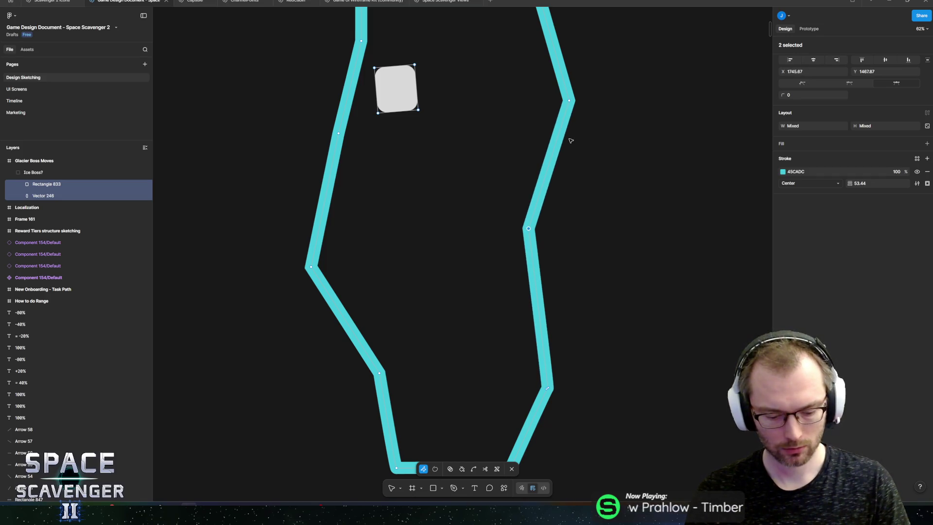
pyautogui.moveTo(552, 167)
pyautogui.mouseDown()
pyautogui.moveTo(541, 162)
pyautogui.moveTo(560, 167)
pyautogui.mouseUp()
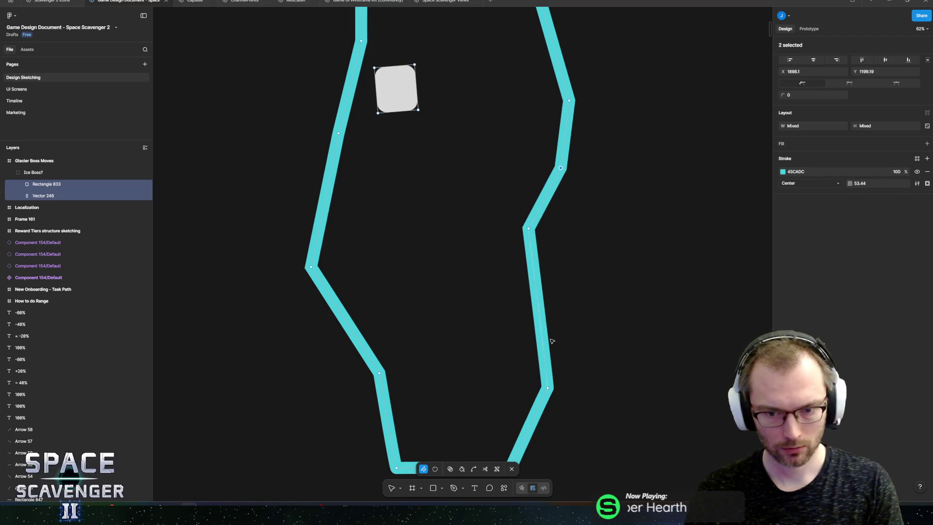
pyautogui.scroll(2, 593, 241)
pyautogui.click(551, 241)
pyautogui.moveTo(537, 274)
pyautogui.mouseDown()
pyautogui.moveTo(564, 379)
pyautogui.moveTo(575, 377)
pyautogui.mouseUp()
pyautogui.moveTo(551, 243); pyautogui.dragTo(546, 313)
pyautogui.scroll(-3, 572, 256)
pyautogui.scroll(-5, 572, 257)
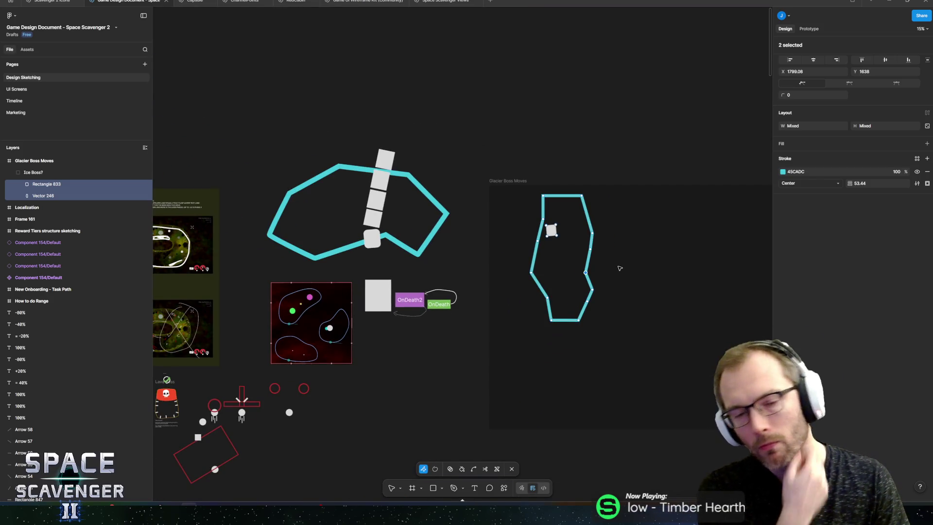
# Step: Leave point editing and review the roughly 1144 × 2328 zigzag-walled shaft
pyautogui.hscroll(2, 593, 306)
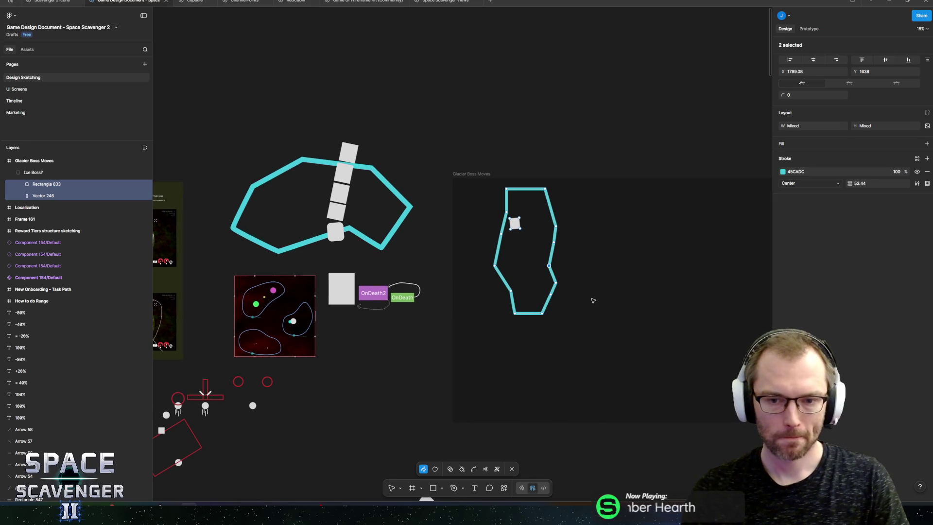
pyautogui.press('Escape')
pyautogui.scroll(3, 611, 301)
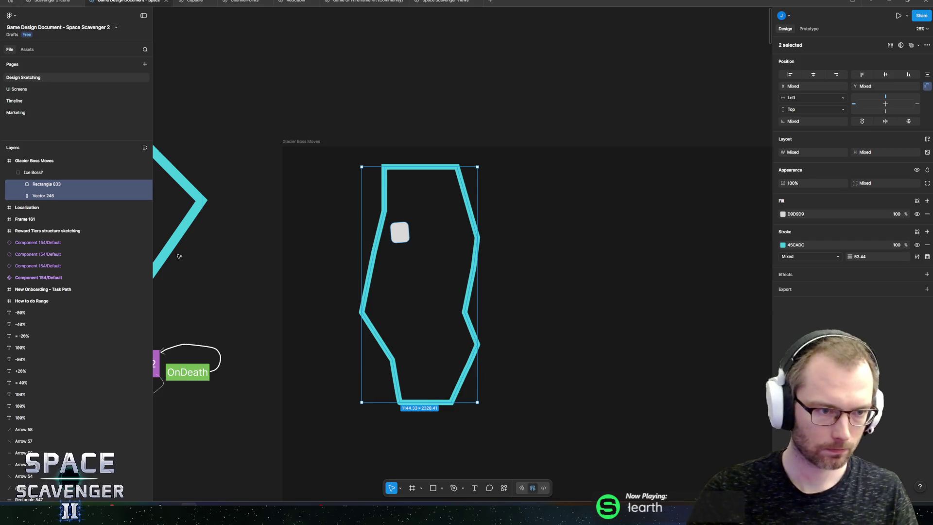
# Step: Scale the Ice Boss? group proportionally down to about 1002 × 2038
pyautogui.hotkey('shift', 'Return')
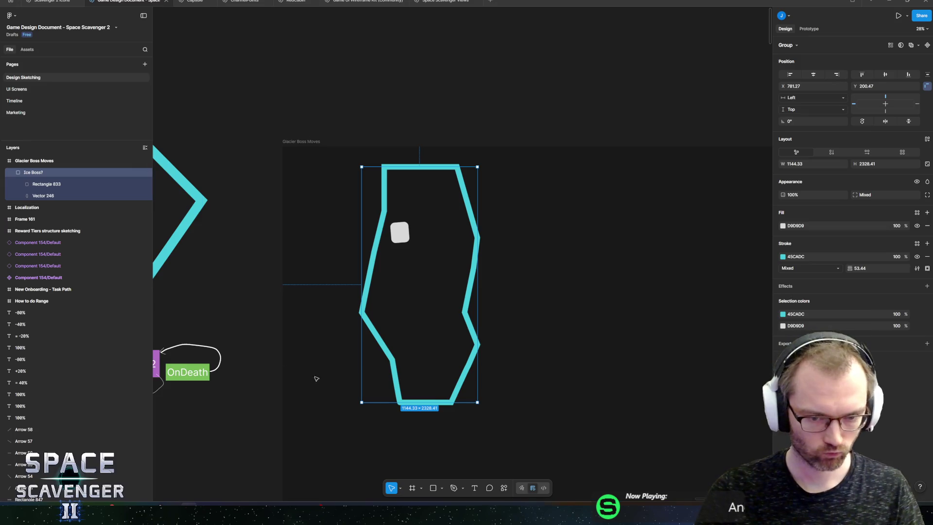
pyautogui.press('k')
pyautogui.moveTo(360, 401); pyautogui.dragTo(406, 343)
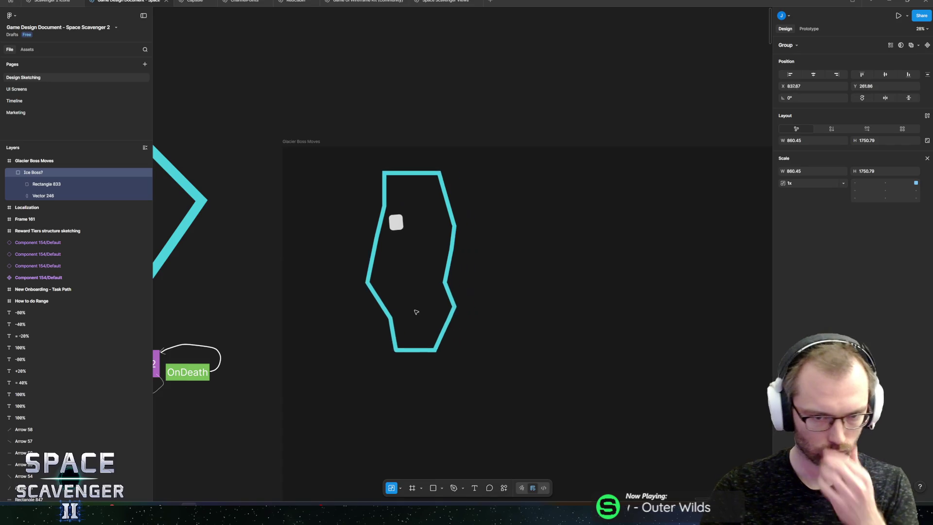
pyautogui.moveTo(420, 311); pyautogui.dragTo(411, 306)
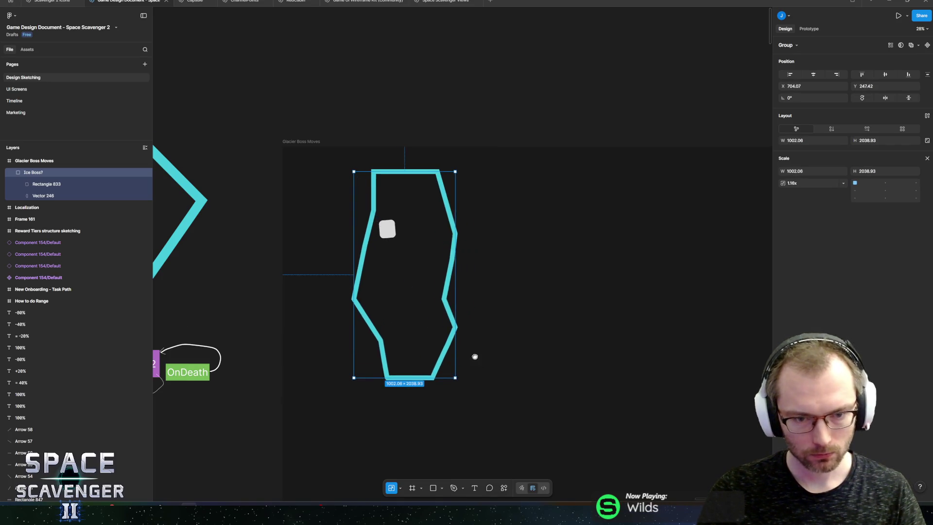
pyautogui.scroll(-5, 477, 366)
pyautogui.click(460, 352)
# Step: Drag the Glacier Boss Moves frame's bottom edge down to a height of 5497
pyautogui.click(458, 380)
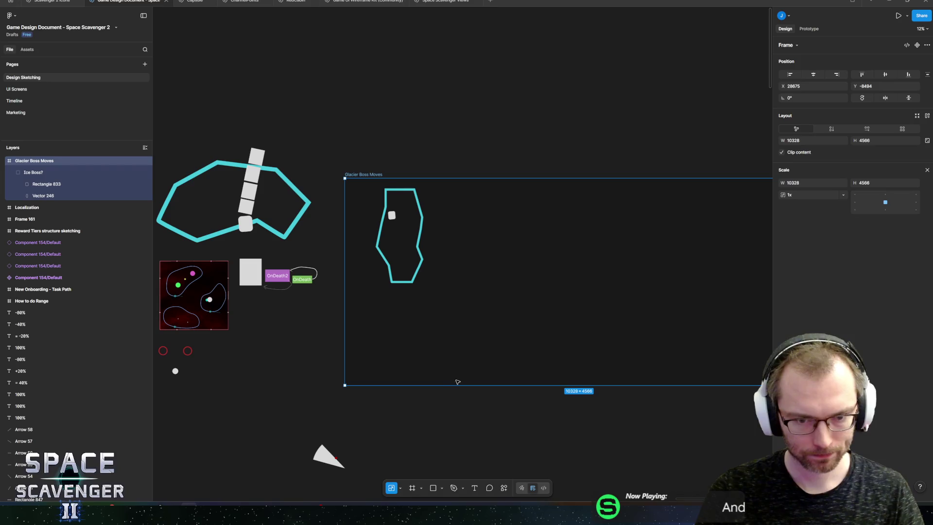
pyautogui.moveTo(458, 385); pyautogui.dragTo(459, 432)
pyautogui.hotkey('ctrl', 'z')
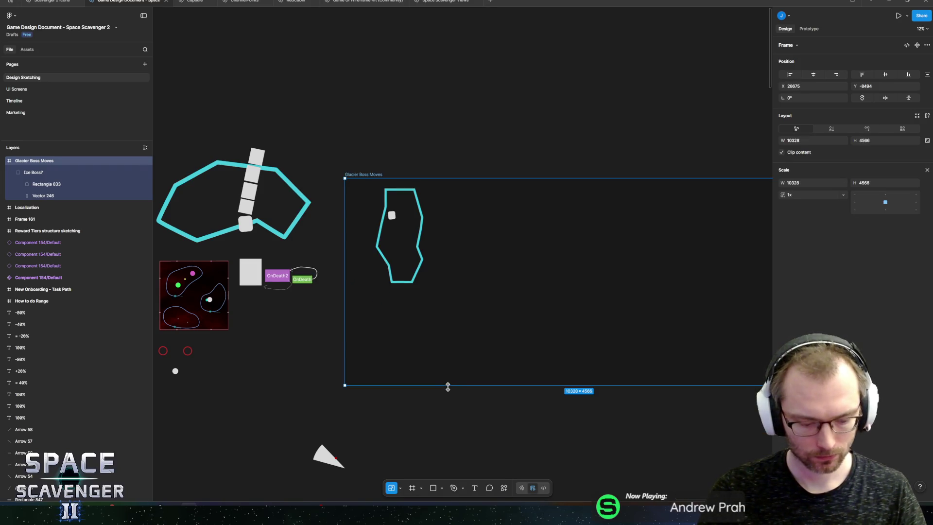
pyautogui.press('v')
pyautogui.moveTo(453, 386); pyautogui.dragTo(459, 428)
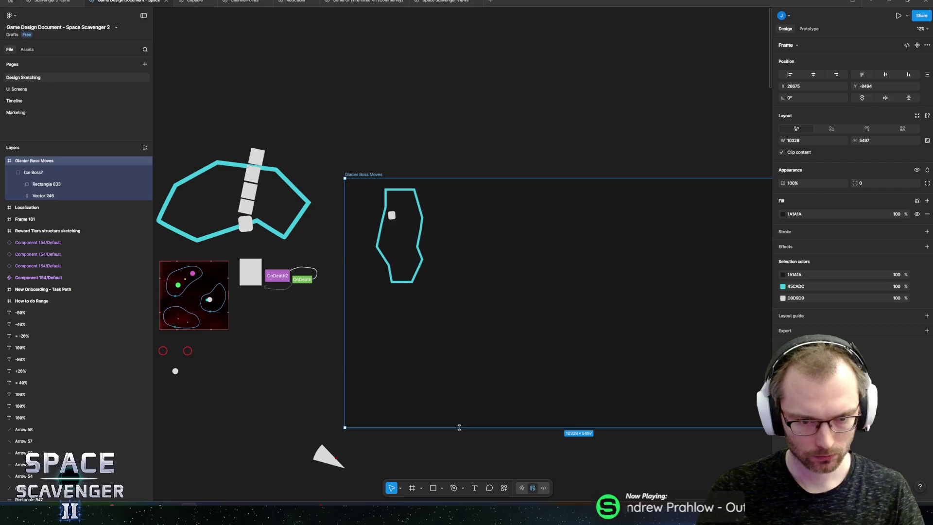
pyautogui.click(374, 451)
pyautogui.scroll(-3, 389, 388)
pyautogui.hscroll(-3, 388, 388)
pyautogui.moveTo(413, 281); pyautogui.dragTo(506, 340)
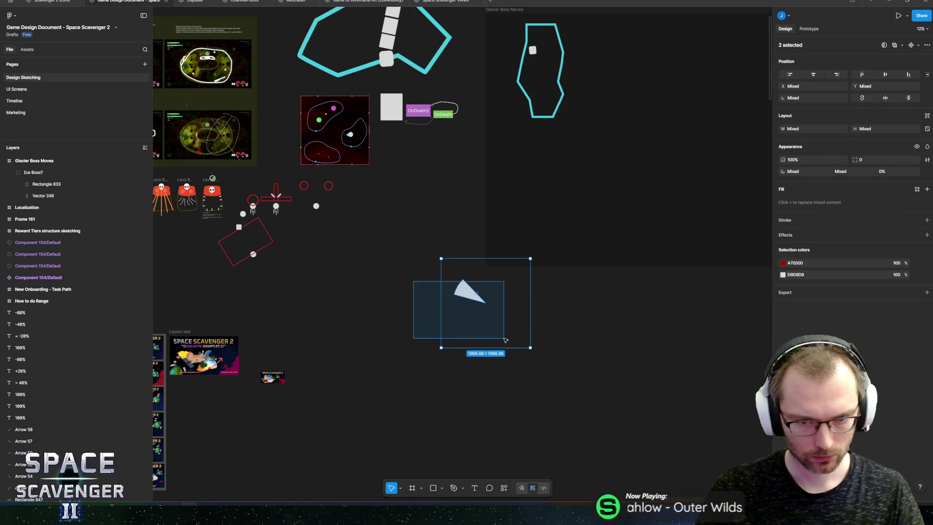
# Step: Move the triangle beside the grey dot, then delete the grey pie wedge and red dot
pyautogui.moveTo(504, 305); pyautogui.dragTo(410, 271)
pyautogui.click(350, 252)
pyautogui.scroll(5, 350, 252)
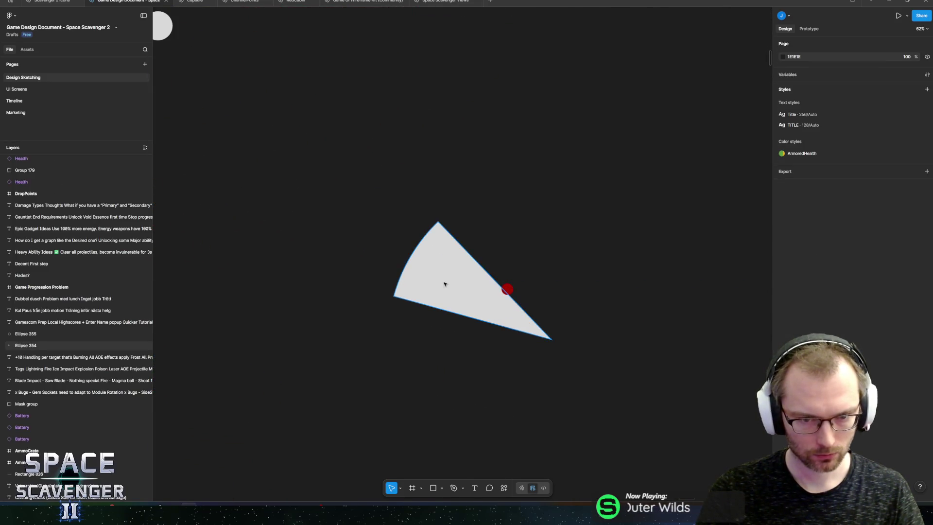
pyautogui.click(438, 281)
pyautogui.click(506, 288)
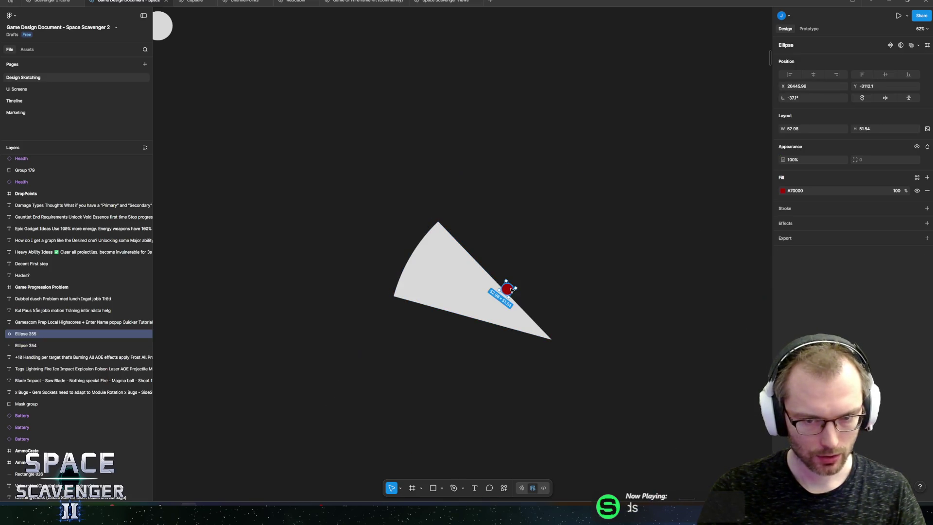
pyautogui.keyDown('shift'); pyautogui.click(474, 288); pyautogui.keyUp('shift')
pyautogui.press('Delete')
# Step: Zoom and pan back to the Glacier Boss Moves frame
pyautogui.scroll(-10, 553, 256)
pyautogui.scroll(10, 328, 445)
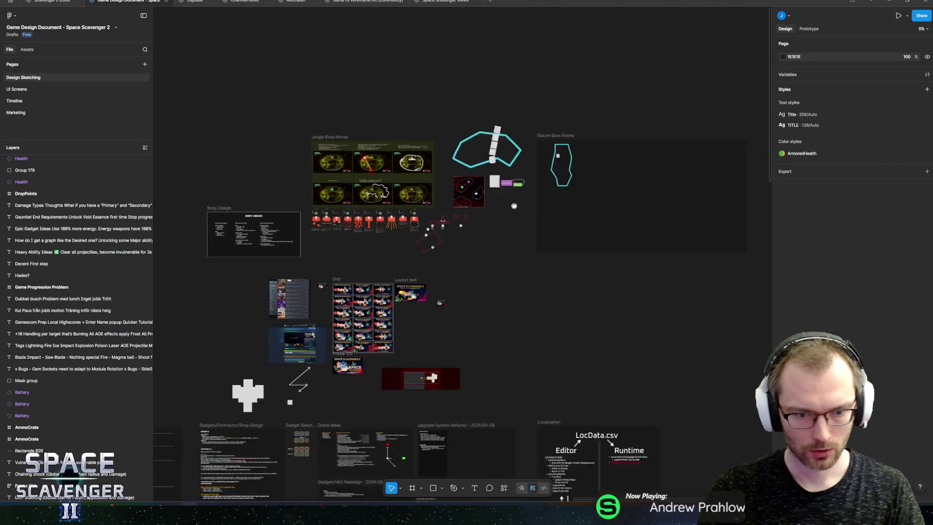
pyautogui.scroll(5, 448, 296)
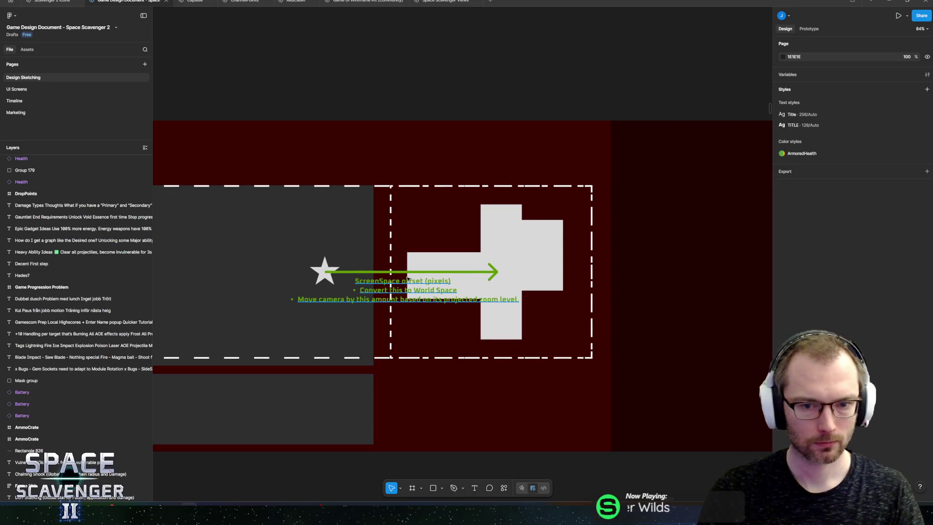
pyautogui.scroll(-10, 407, 278)
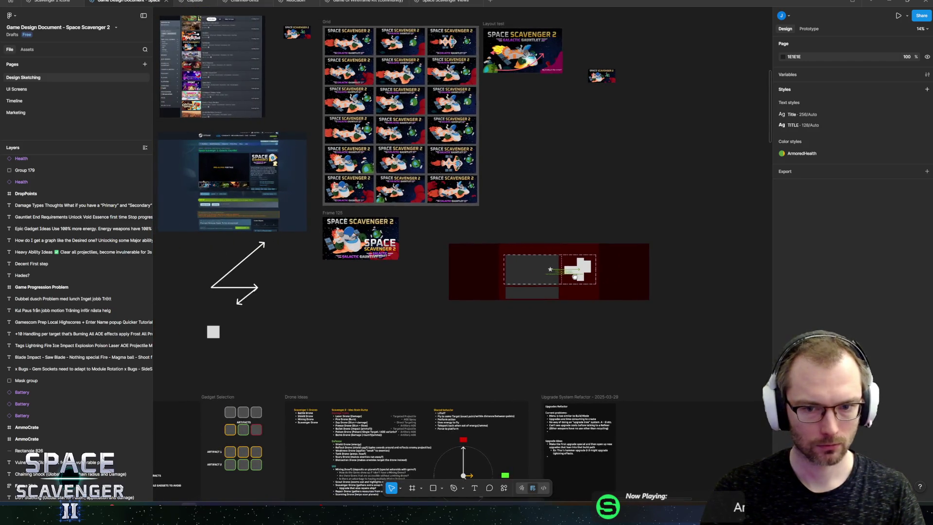
pyautogui.scroll(-5, 575, 276)
pyautogui.scroll(5, 408, 370)
pyautogui.scroll(5, 408, 371)
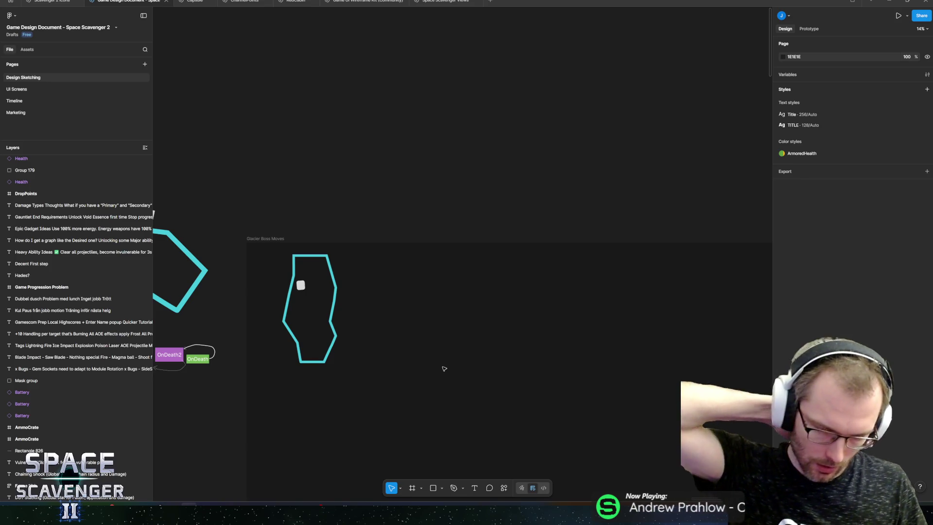
pyautogui.scroll(5, 377, 282)
pyautogui.hscroll(-3, 433, 277)
pyautogui.scroll(1, 427, 306)
pyautogui.scroll(-3, 406, 333)
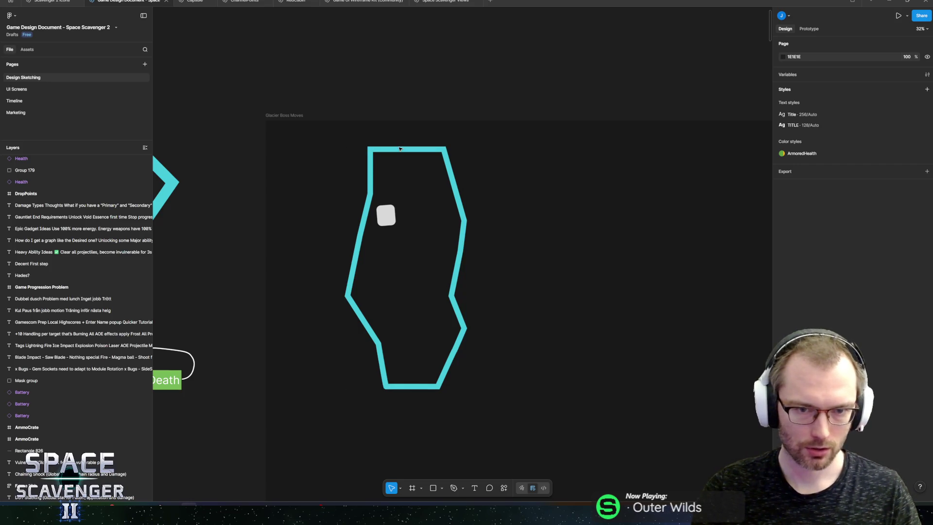
# Step: Nudge the Ice Boss? group lower and add the text 'Charge into Wall' above the arena
pyautogui.moveTo(399, 148); pyautogui.dragTo(406, 164)
pyautogui.press('t')
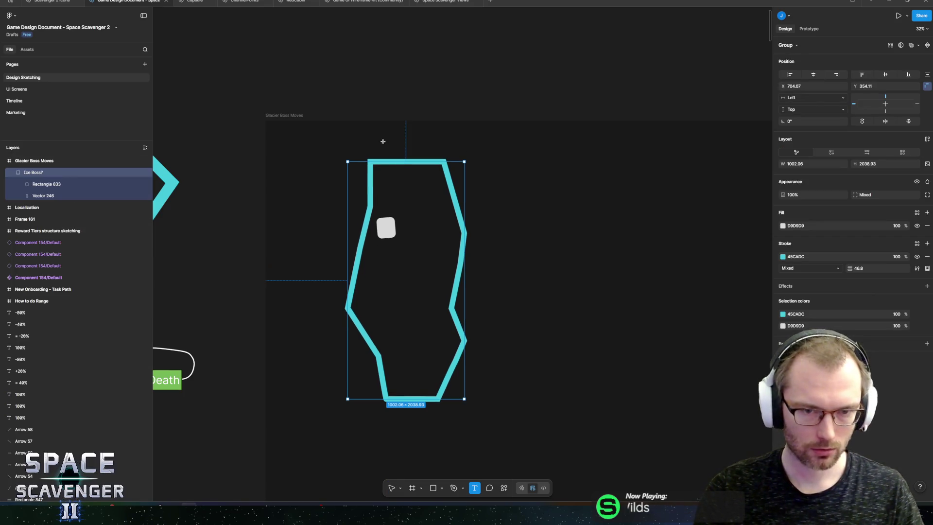
pyautogui.click(386, 139)
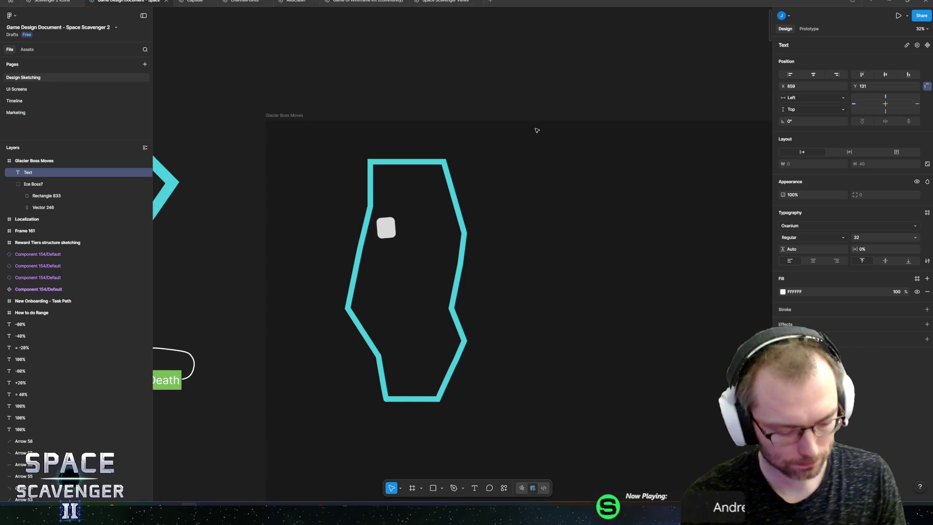
pyautogui.write('Charge int')
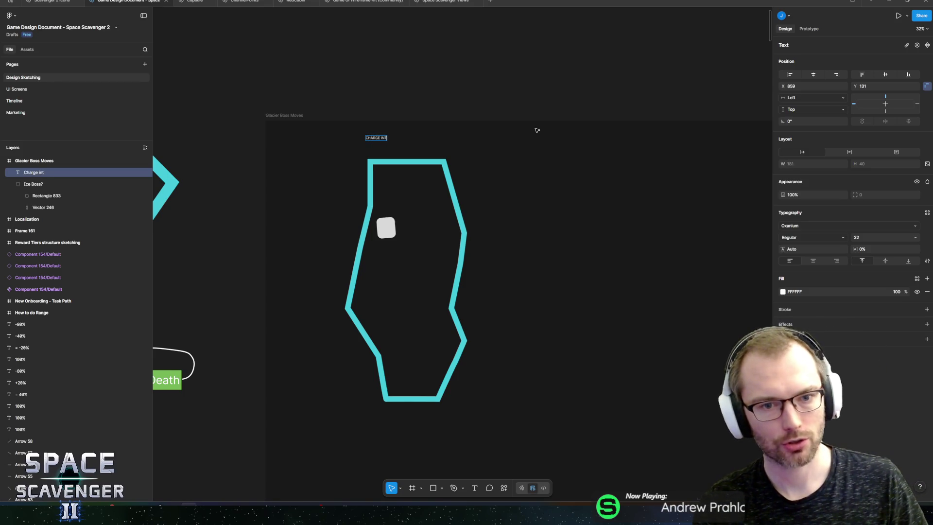
pyautogui.write('o Wall')
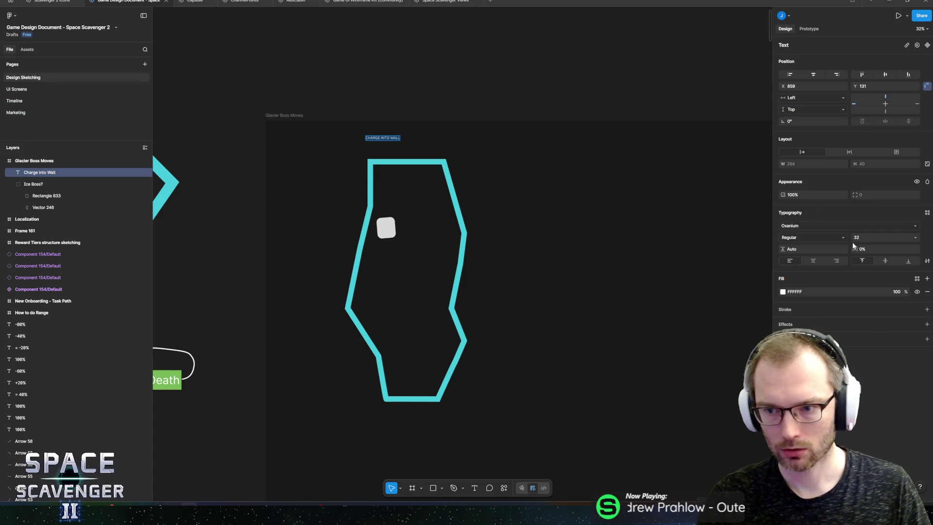
# Step: Set the label to normal case at font size 100 and centre it above the arena
pyautogui.click(928, 261)
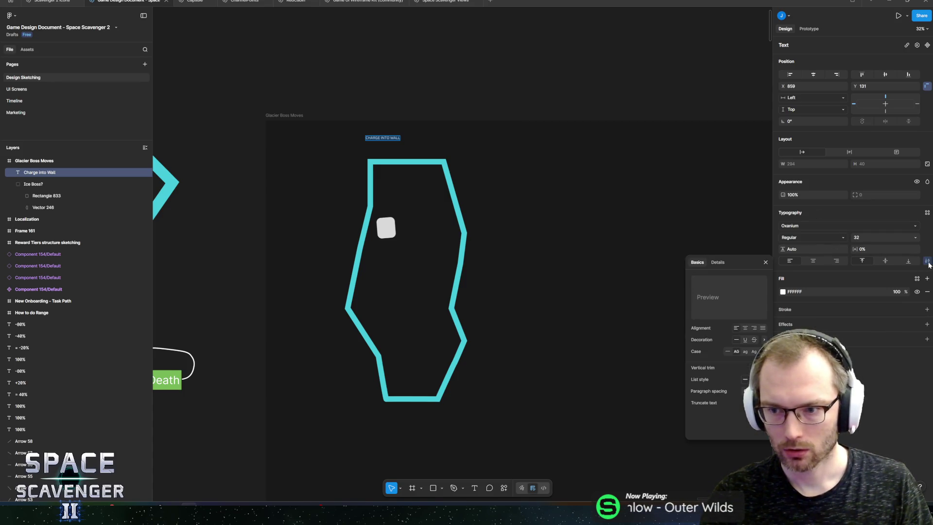
pyautogui.click(728, 351)
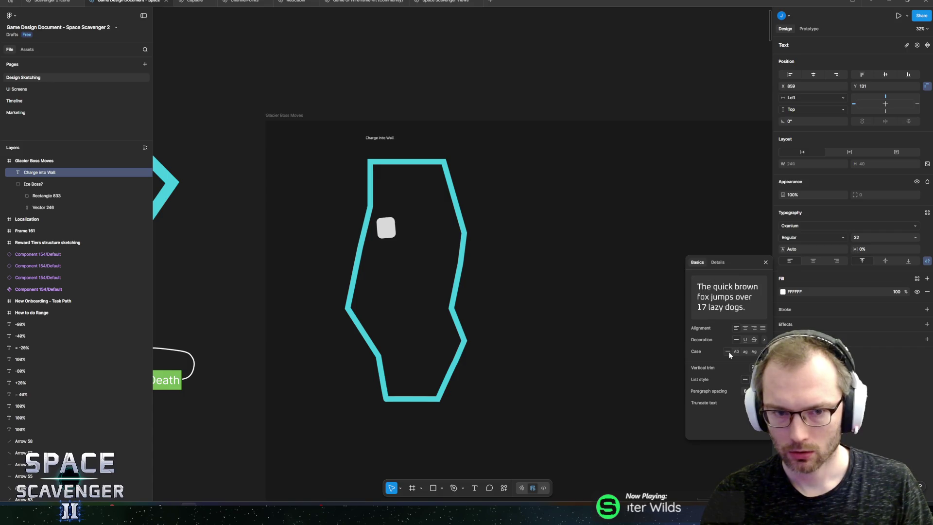
pyautogui.press('Return')
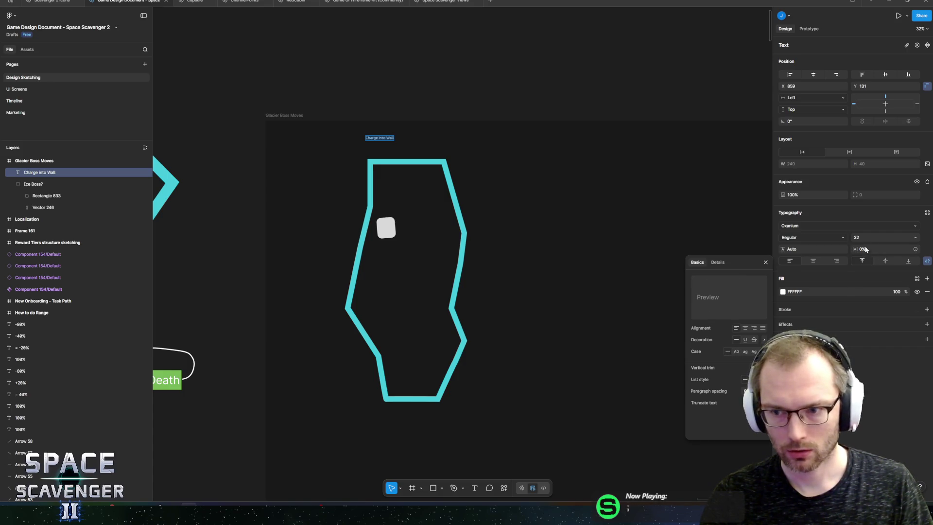
pyautogui.click(854, 238)
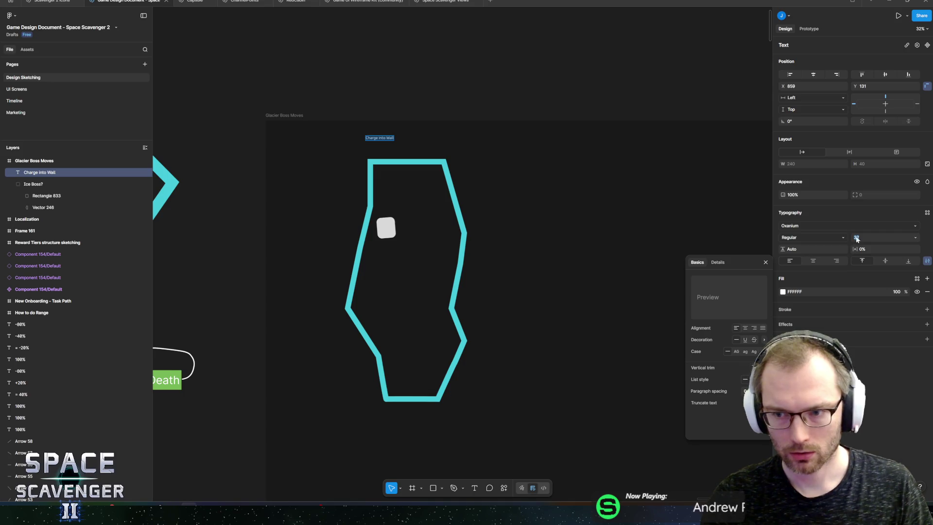
pyautogui.write('100')
pyautogui.press('Return')
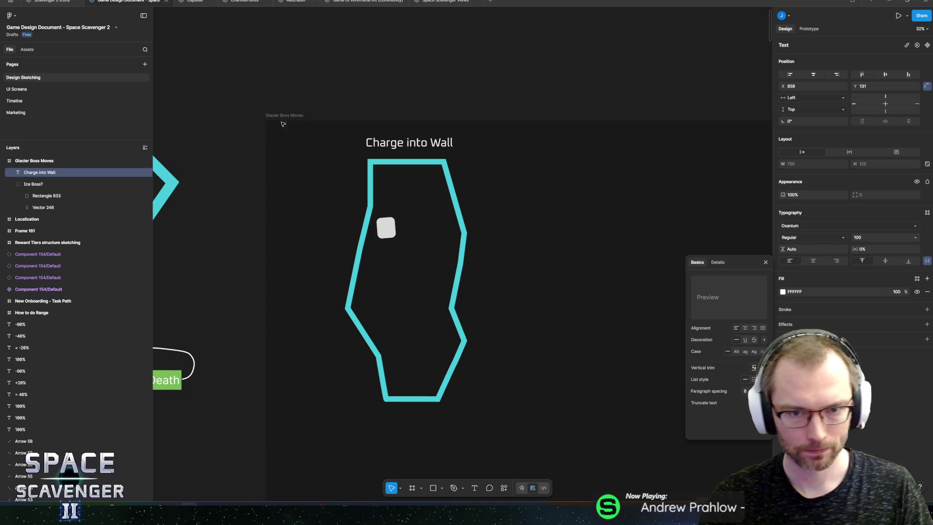
pyautogui.press('Escape')
pyautogui.moveTo(410, 143); pyautogui.dragTo(406, 141)
pyautogui.click(382, 224)
pyautogui.click(382, 223)
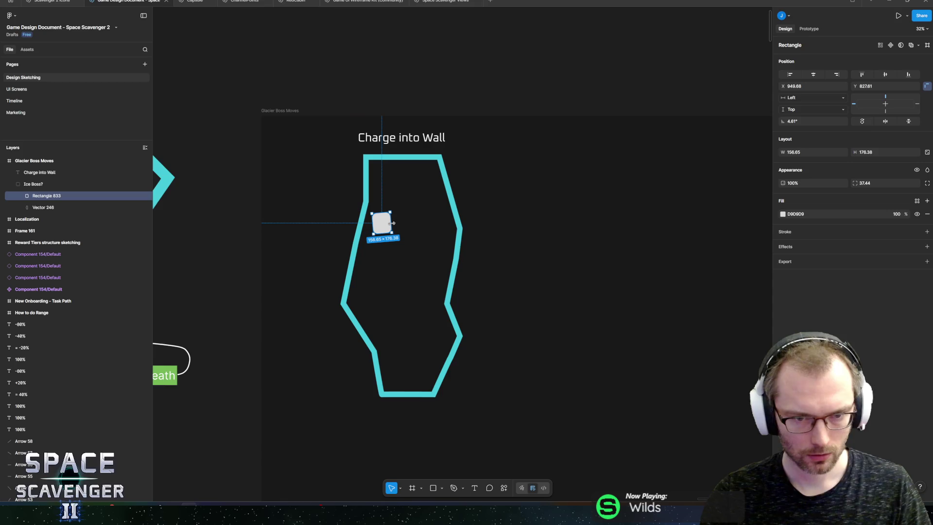
# Step: Move the grey boss square lower in the shaft and set its rotation to 0°
pyautogui.moveTo(383, 231)
pyautogui.mouseDown()
pyautogui.moveTo(389, 249)
pyautogui.moveTo(406, 258)
pyautogui.moveTo(412, 248)
pyautogui.moveTo(418, 271)
pyautogui.mouseUp()
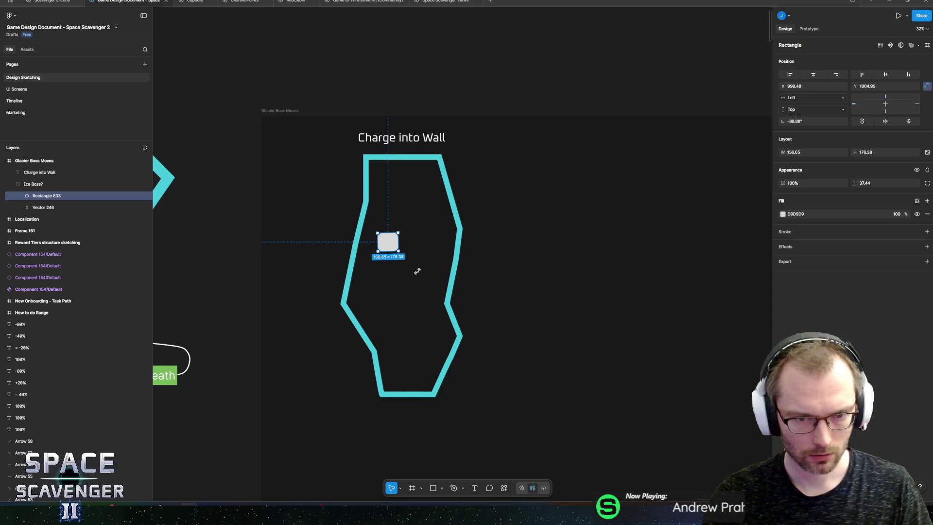
pyautogui.click(839, 122)
pyautogui.write('0')
pyautogui.press('Return')
pyautogui.keyDown('ctrl'); pyautogui.scroll(5, 393, 208); pyautogui.keyUp('ctrl')
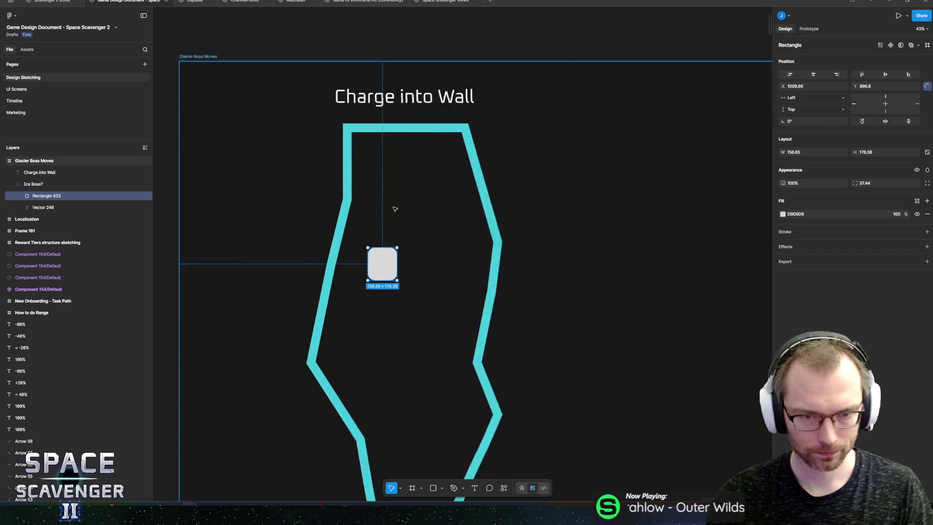
pyautogui.click(441, 489)
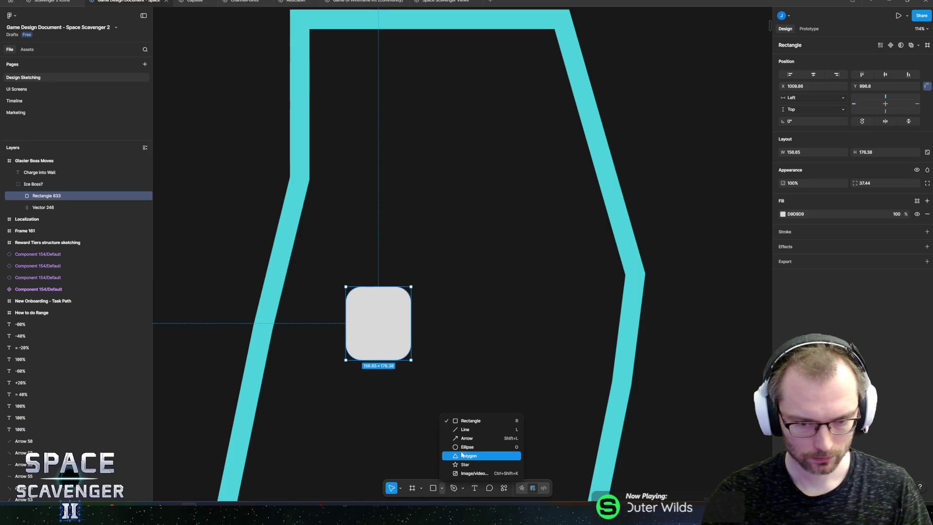
# Step: Draw a narrow triangle atop the boss square and fill both shapes dark red C43336
pyautogui.click(466, 453)
pyautogui.moveTo(370, 250); pyautogui.dragTo(387, 310)
pyautogui.click(397, 327)
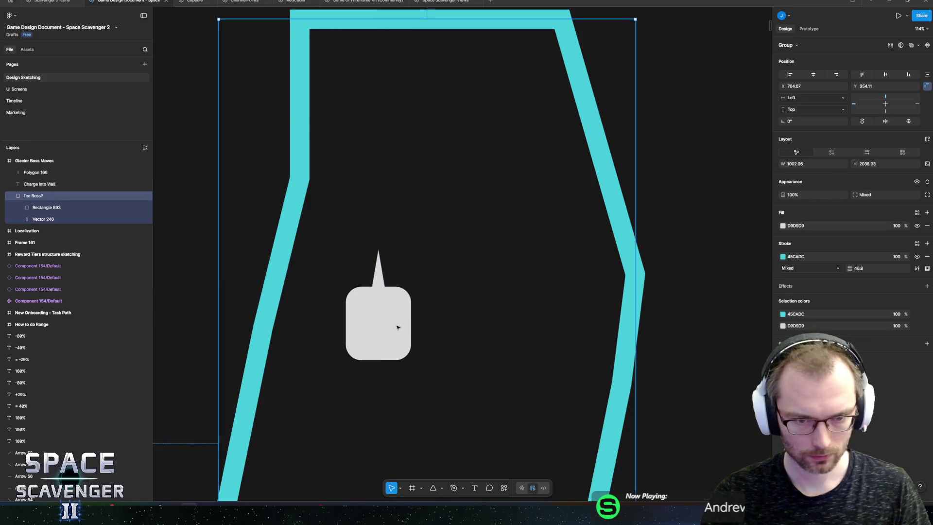
pyautogui.doubleClick(397, 326)
pyautogui.keyDown('shift'); pyautogui.click(378, 272); pyautogui.keyUp('shift')
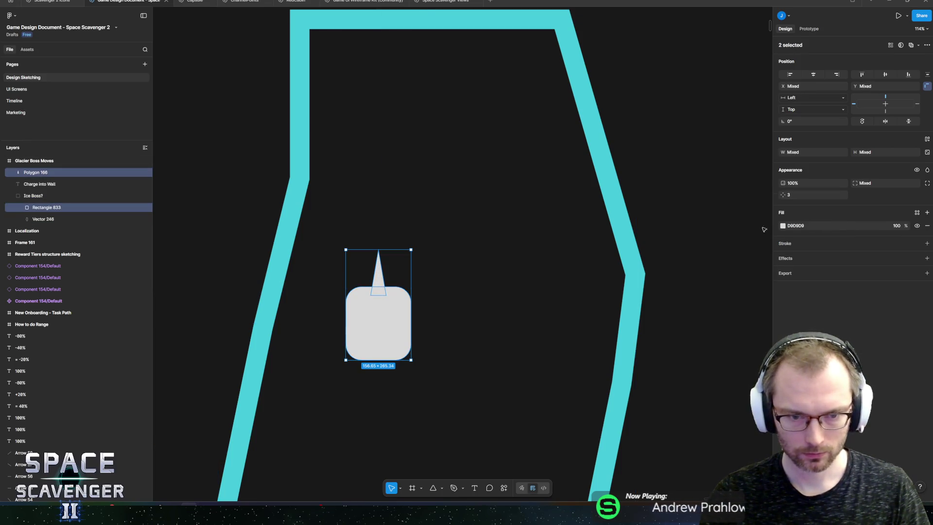
pyautogui.click(783, 226)
pyautogui.moveTo(694, 267); pyautogui.dragTo(665, 235)
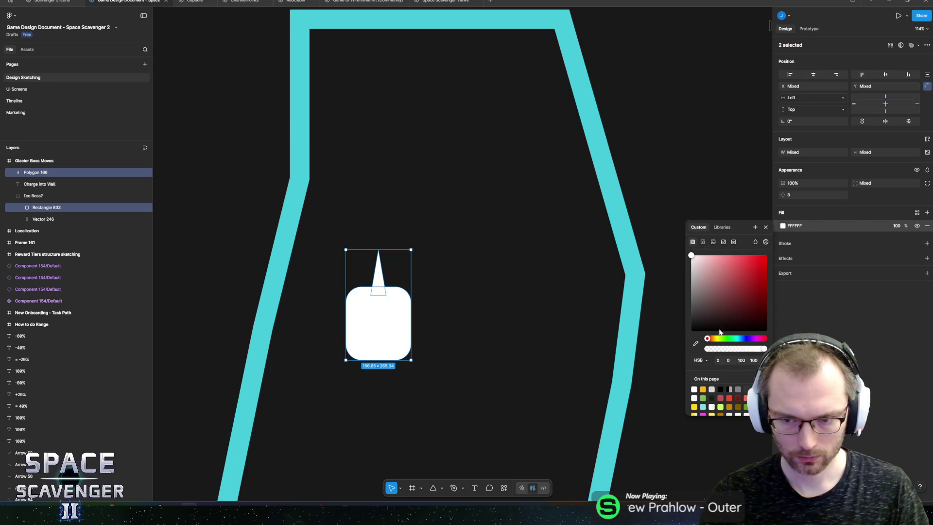
pyautogui.click(729, 398)
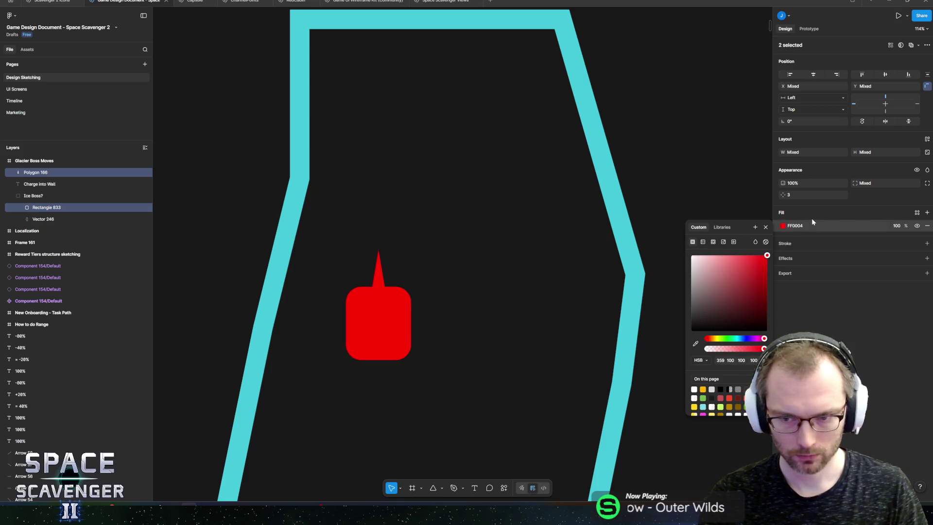
pyautogui.click(811, 218)
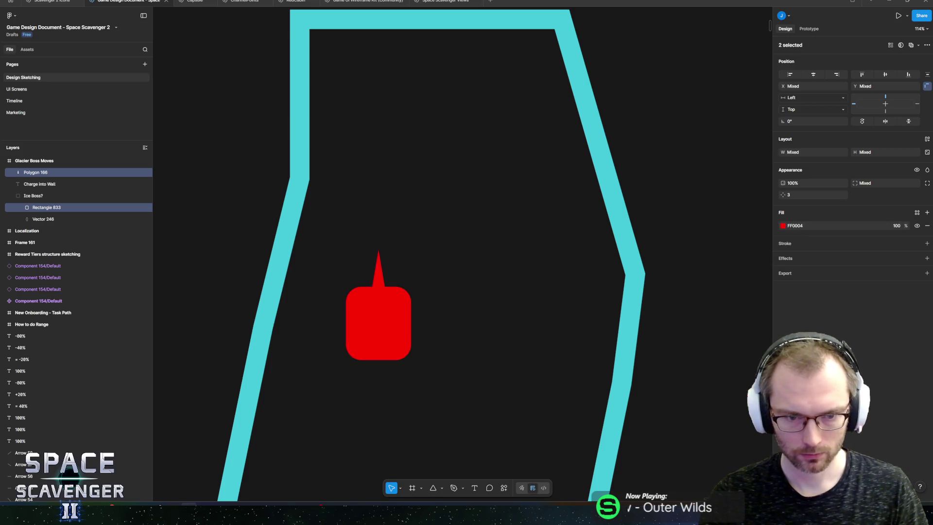
pyautogui.click(783, 226)
pyautogui.click(699, 389)
pyautogui.press('Escape')
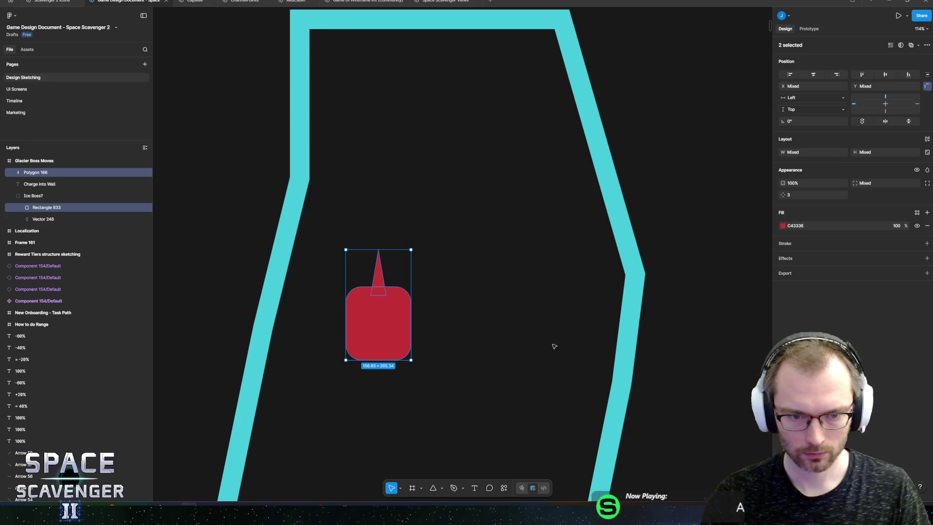
# Step: Move Rectangle 833 out of the Ice Boss? group beside Polygon 166 and select both
pyautogui.scroll(-5, 481, 313)
pyautogui.click(45, 174)
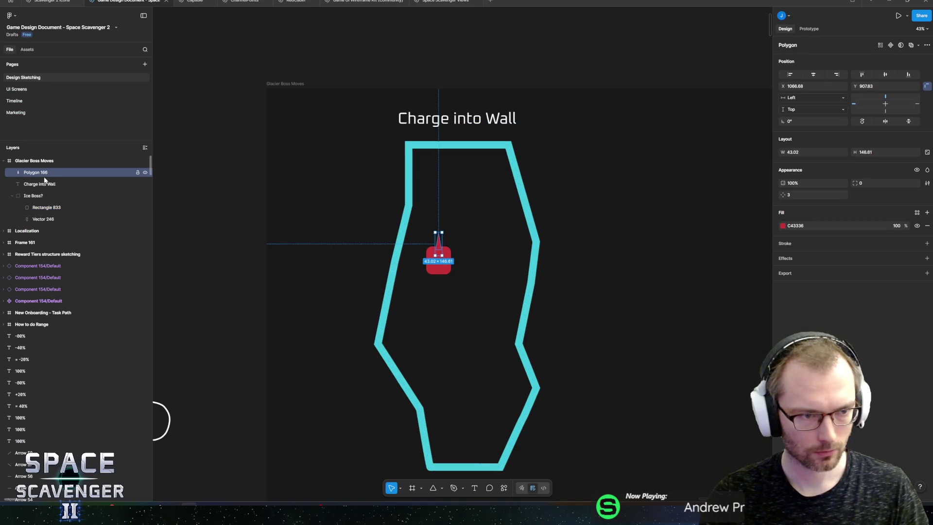
pyautogui.click(36, 196)
pyautogui.click(43, 220)
pyautogui.moveTo(43, 208)
pyautogui.mouseDown()
pyautogui.moveTo(51, 188)
pyautogui.moveTo(46, 207)
pyautogui.moveTo(39, 192)
pyautogui.mouseUp()
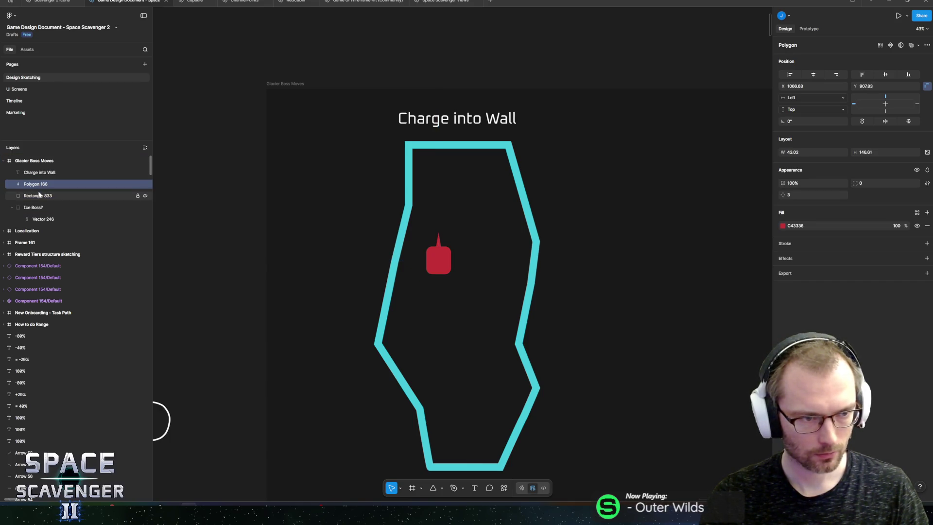
pyautogui.keyDown('shift'); pyautogui.click(36, 196); pyautogui.keyUp('shift')
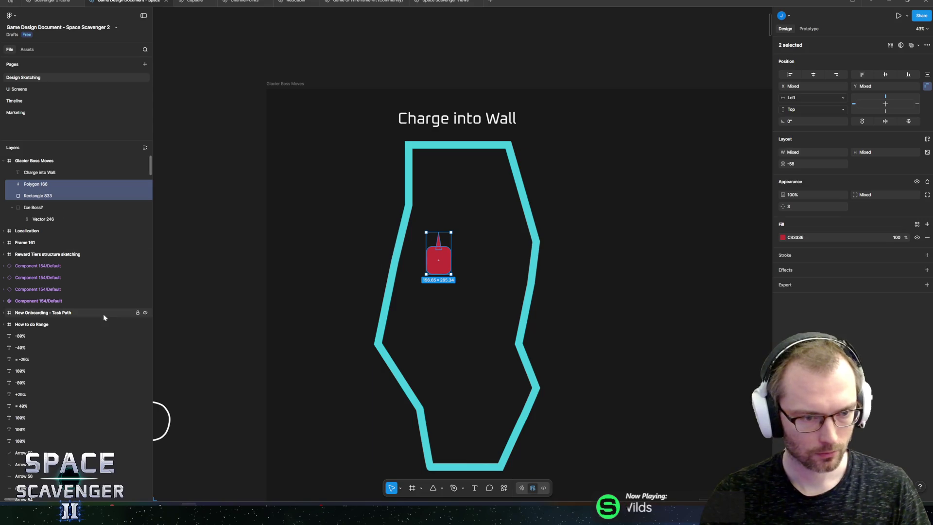
# Step: Make the two boss shapes a component named GlacierBoss
pyautogui.rightClick(44, 197)
pyautogui.moveTo(77, 342)
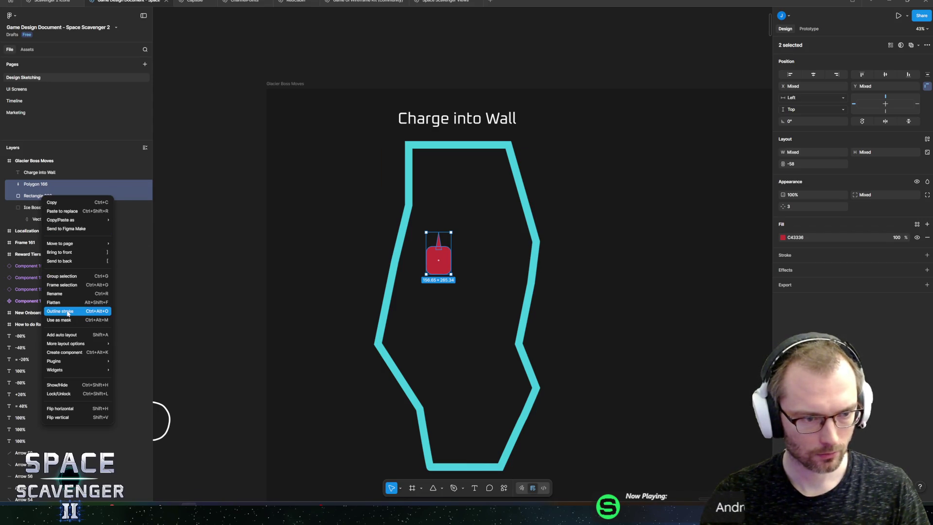
pyautogui.click(67, 353)
pyautogui.doubleClick(30, 184)
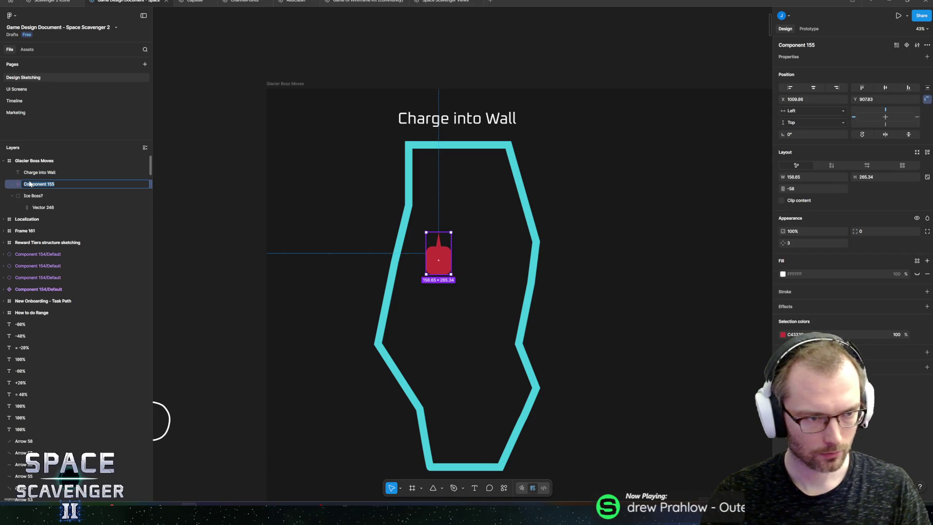
pyautogui.write('s')
pyautogui.press('Return')
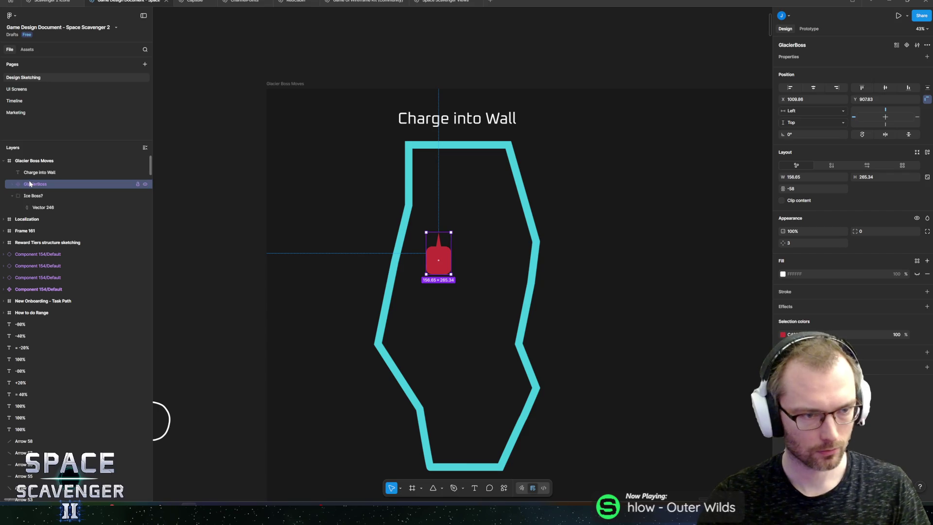
# Step: Move the GlacierBoss main component above the frame, leaving a copy in the Charge into Wall arena
pyautogui.scroll(5, 497, 346)
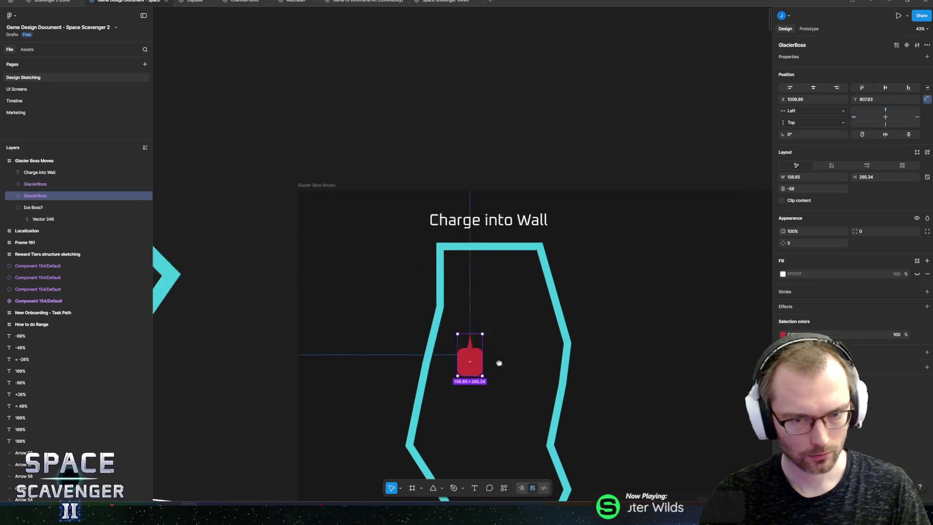
pyautogui.moveTo(473, 399); pyautogui.dragTo(461, 167)
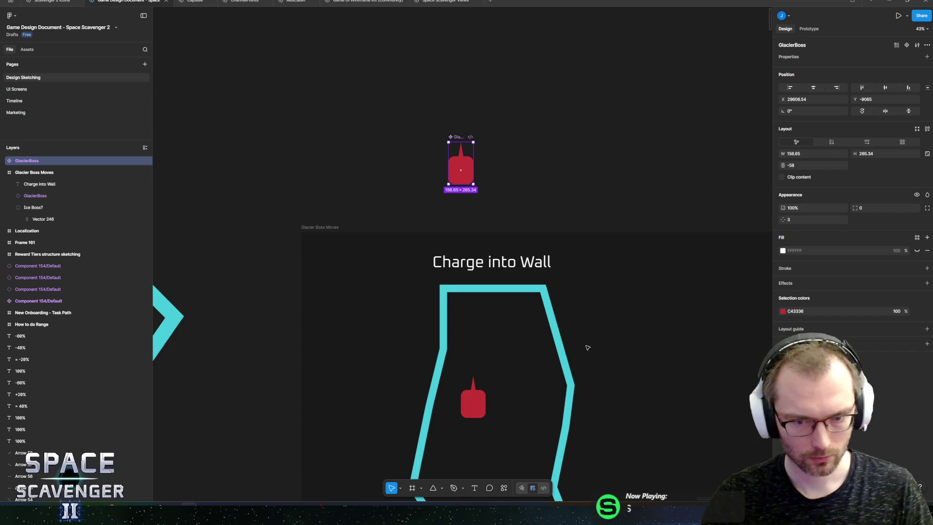
pyautogui.moveTo(588, 351); pyautogui.dragTo(475, 138)
pyautogui.click(363, 56)
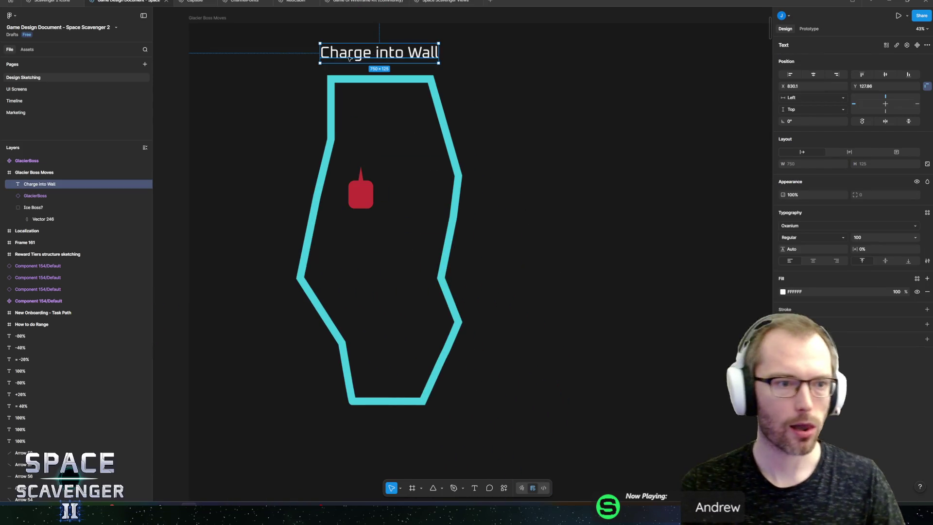
# Step: Group the title, boss and arena outline into a group named 'Charge into Wall'
pyautogui.click(18, 211)
pyautogui.click(13, 210)
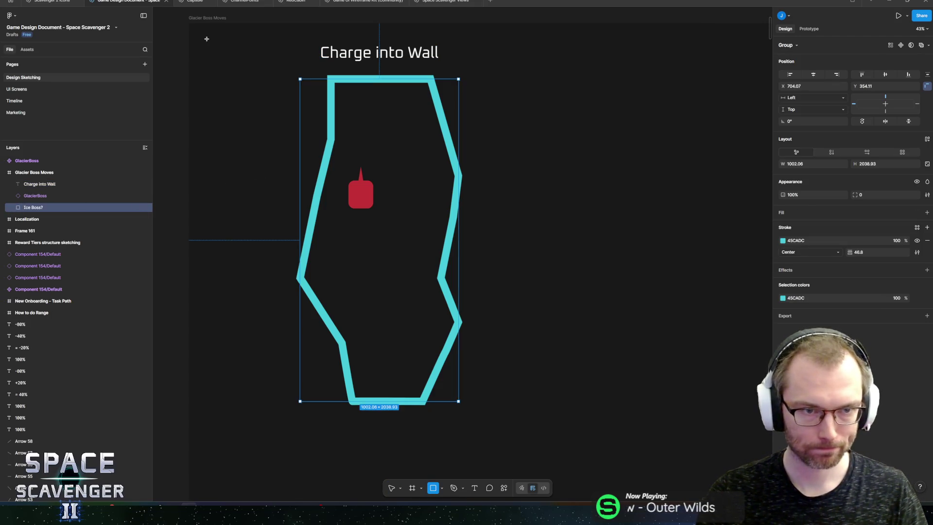
pyautogui.click(39, 184)
pyautogui.keyDown('shift'); pyautogui.click(33, 209); pyautogui.keyUp('shift')
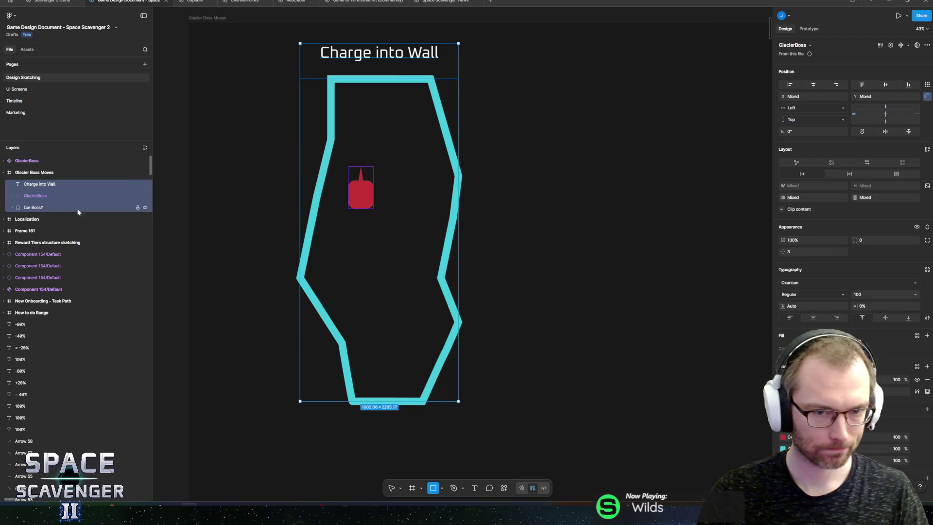
pyautogui.hotkey('ctrl', 'g')
pyautogui.doubleClick(35, 184)
pyautogui.write('Charge into Wall')
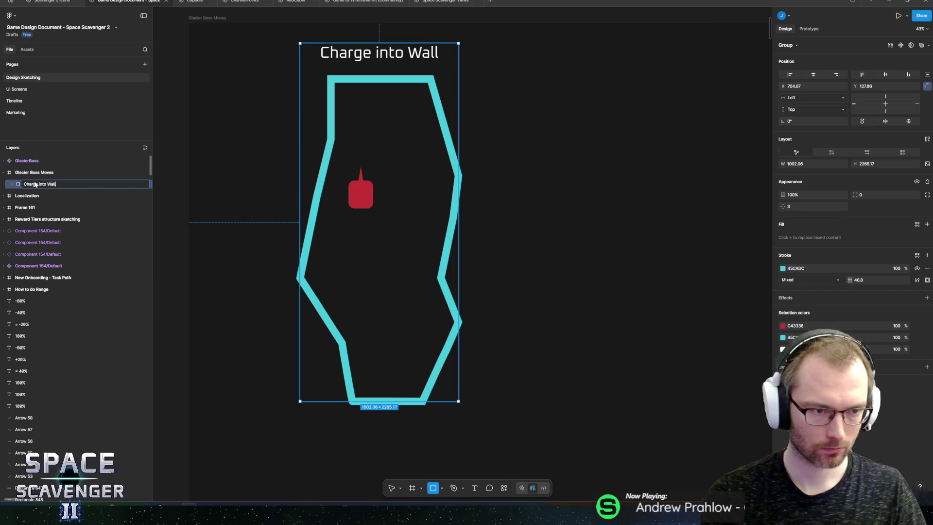
pyautogui.press('Return')
# Step: Duplicate the Charge into Wall group and place the copy to the right of the original
pyautogui.hotkey('ctrl', 'd')
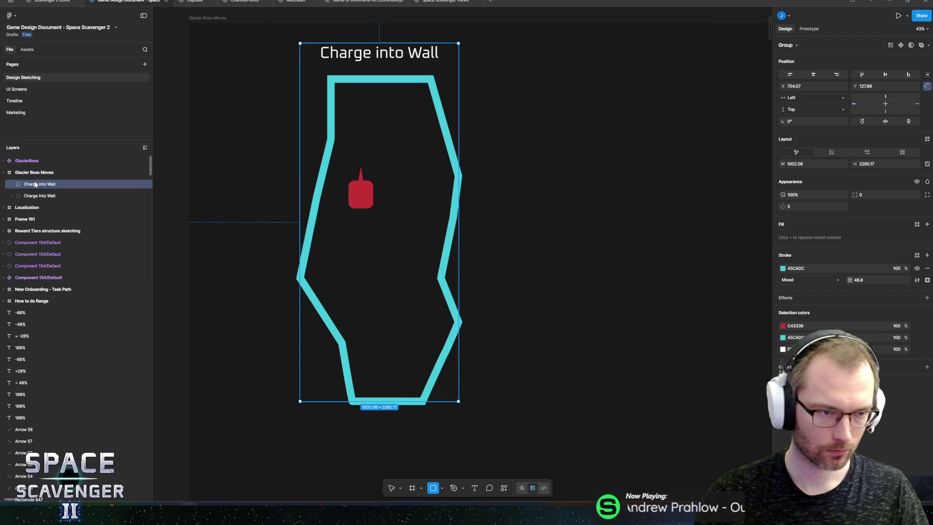
pyautogui.moveTo(373, 485); pyautogui.dragTo(691, 168)
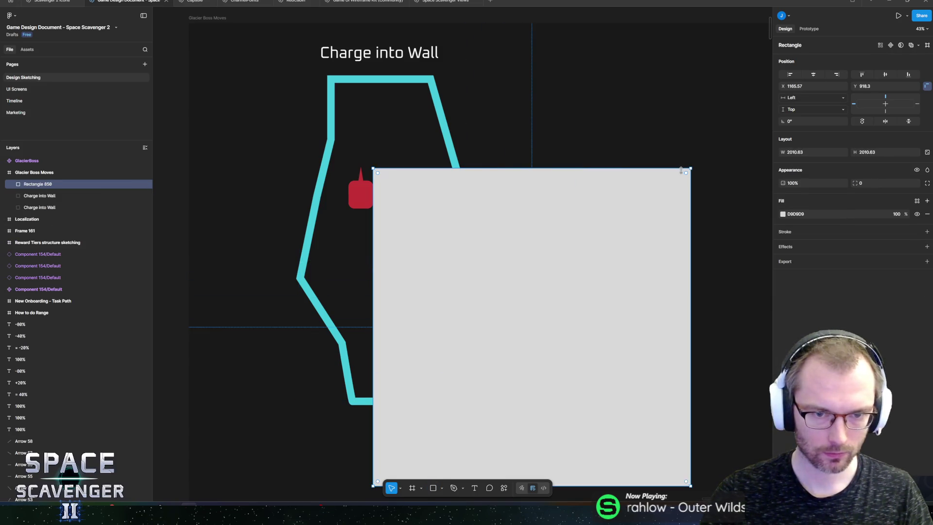
pyautogui.hotkey('ctrl', 'z')
pyautogui.moveTo(384, 208); pyautogui.dragTo(683, 204)
pyautogui.hscroll(5, 606, 194)
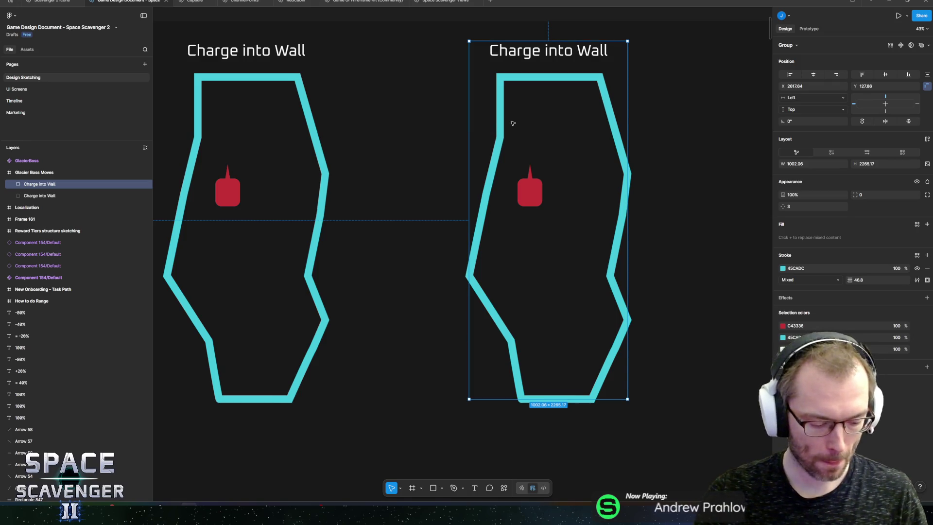
pyautogui.hscroll(2, 488, 147)
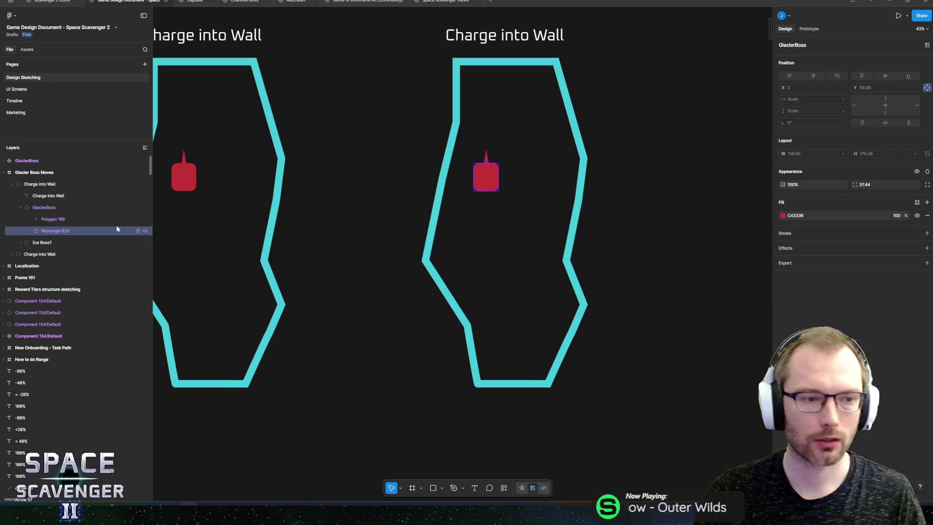
# Step: Move the GlacierBoss lower in the right arena and draw a 154.63 grey circle near its top
pyautogui.doubleClick(486, 167)
pyautogui.moveTo(485, 180)
pyautogui.mouseDown()
pyautogui.moveTo(517, 267)
pyautogui.moveTo(509, 268)
pyautogui.mouseUp()
pyautogui.scroll(1, 512, 193)
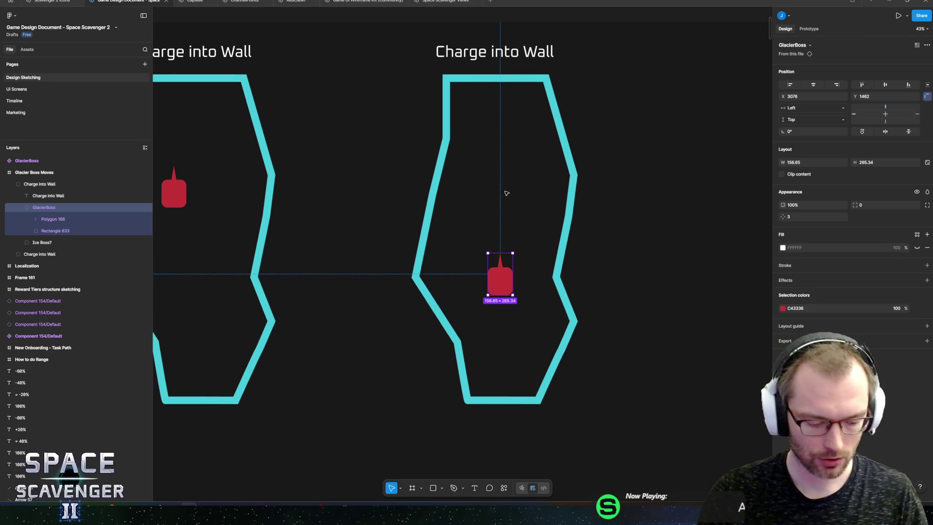
pyautogui.moveTo(449, 165)
pyautogui.mouseDown()
pyautogui.moveTo(465, 189)
pyautogui.moveTo(434, 128)
pyautogui.mouseUp()
pyautogui.scroll(5, 466, 189)
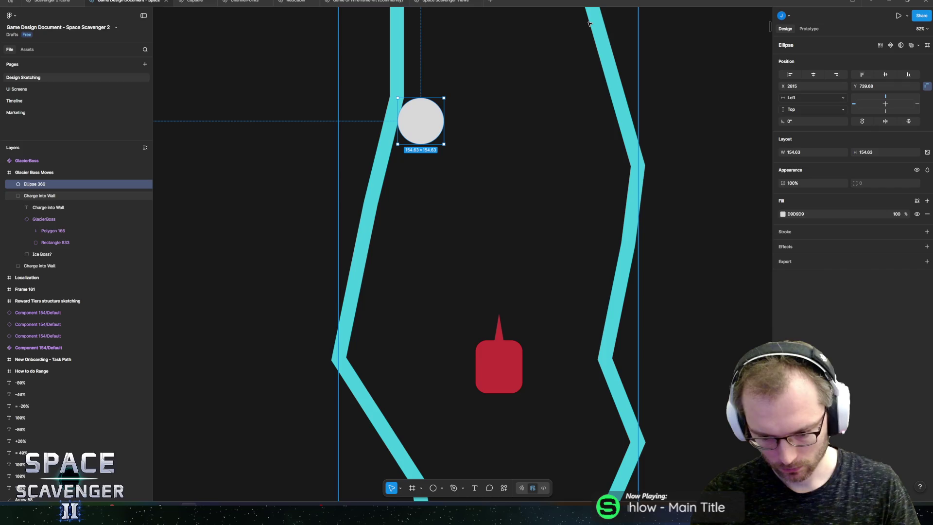
# Step: Move the grey circle down beside the red boss
pyautogui.scroll(-1, 555, 163)
pyautogui.hscroll(1, 555, 163)
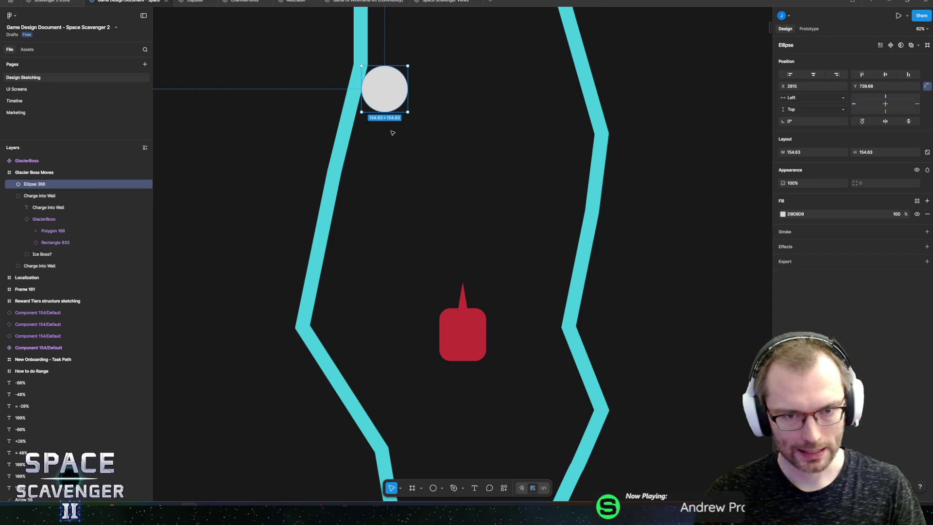
pyautogui.moveTo(380, 91)
pyautogui.mouseDown()
pyautogui.moveTo(421, 288)
pyautogui.moveTo(458, 278)
pyautogui.moveTo(406, 286)
pyautogui.moveTo(465, 266)
pyautogui.moveTo(534, 198)
pyautogui.moveTo(562, 145)
pyautogui.moveTo(427, 254)
pyautogui.moveTo(426, 275)
pyautogui.mouseUp()
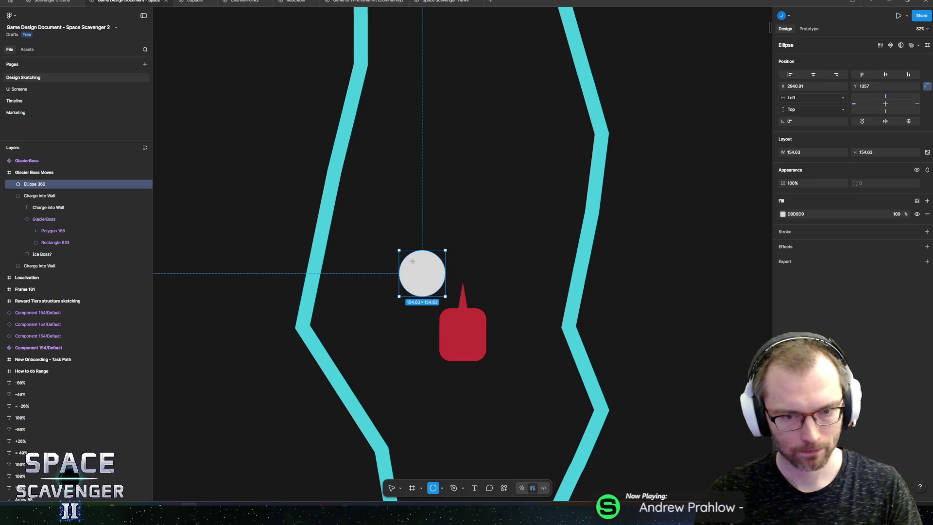
# Step: Draw an 87.97 square on the circle, fill it 45CADC, and rotate it 45° into a diamond
pyautogui.press('v')
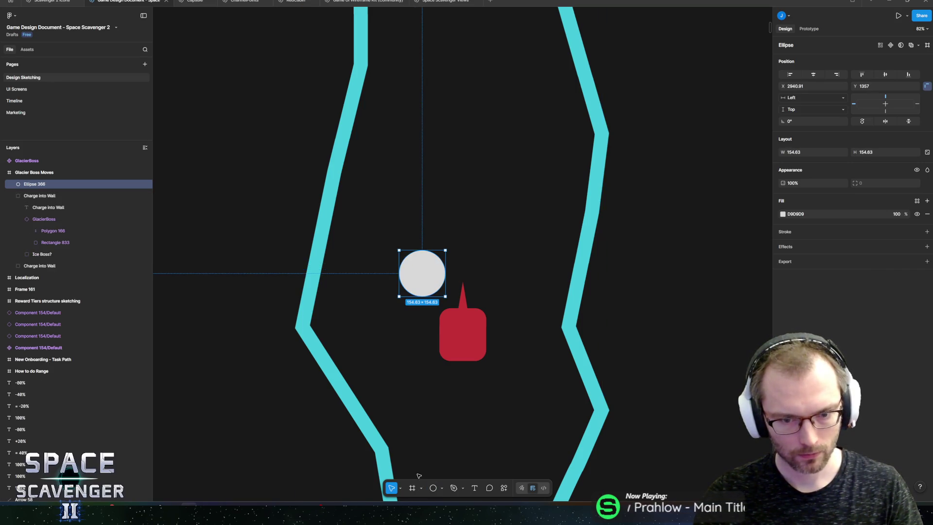
pyautogui.click(440, 490)
pyautogui.click(461, 419)
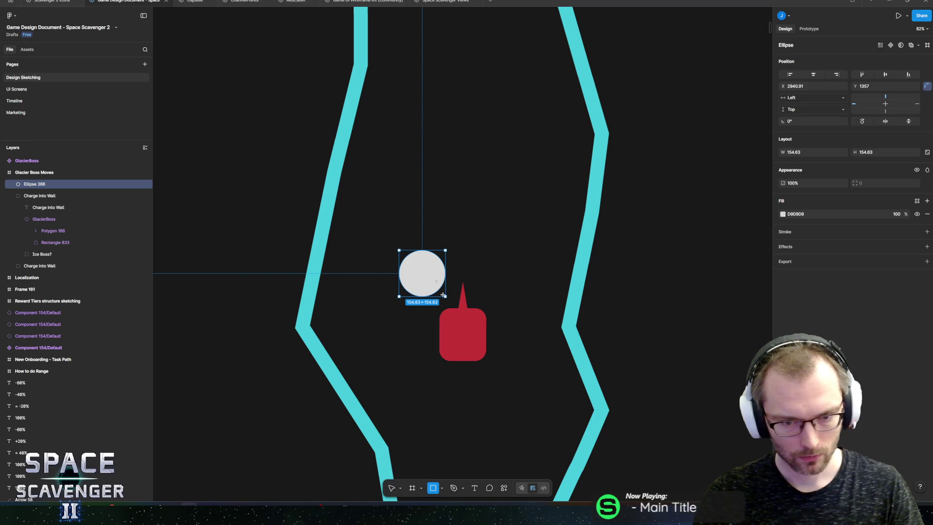
pyautogui.moveTo(419, 260); pyautogui.dragTo(446, 286)
pyautogui.moveTo(434, 278); pyautogui.dragTo(429, 275)
pyautogui.click(783, 213)
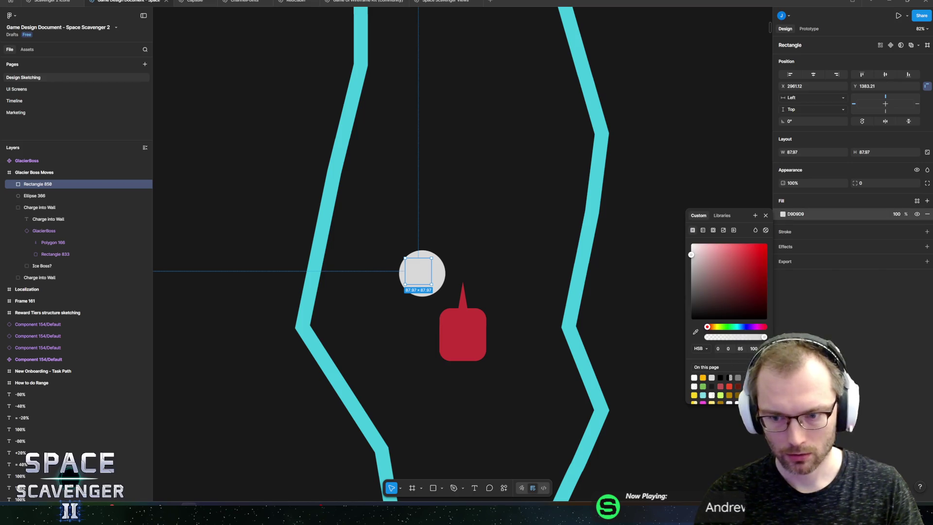
pyautogui.click(703, 395)
pyautogui.moveTo(428, 274)
pyautogui.mouseDown()
pyautogui.moveTo(443, 265)
pyautogui.moveTo(444, 275)
pyautogui.mouseUp()
pyautogui.press('Escape')
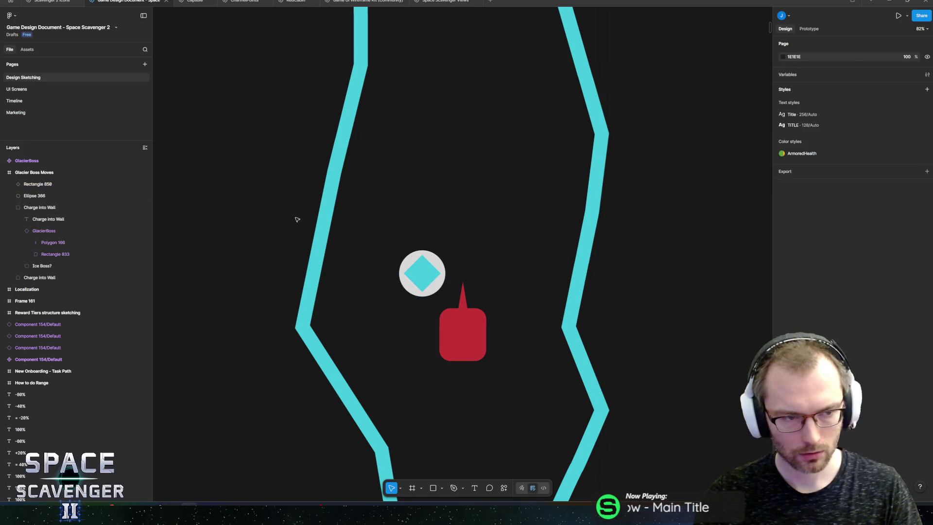
# Step: Turn the circle and diamond into a component named 'Icicle'
pyautogui.keyDown('shift'); pyautogui.click(438, 263); pyautogui.keyUp('shift')
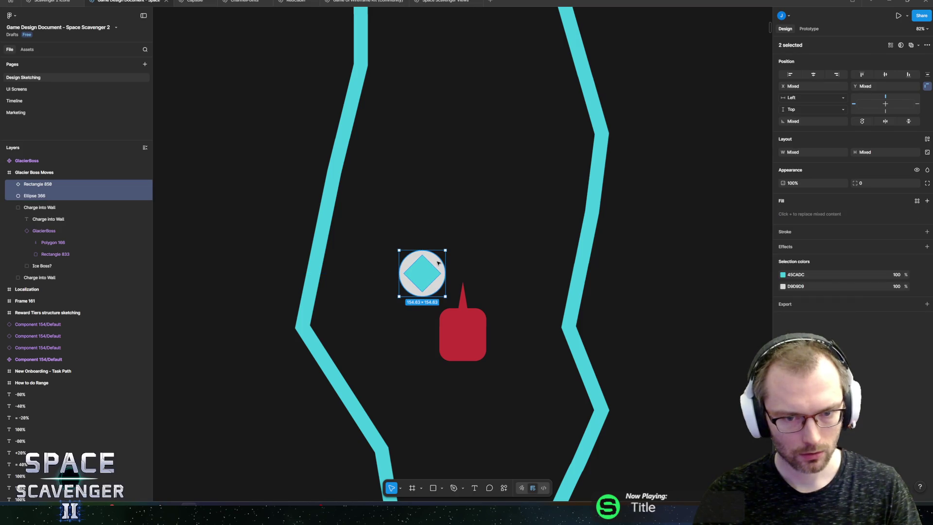
pyautogui.rightClick(438, 263)
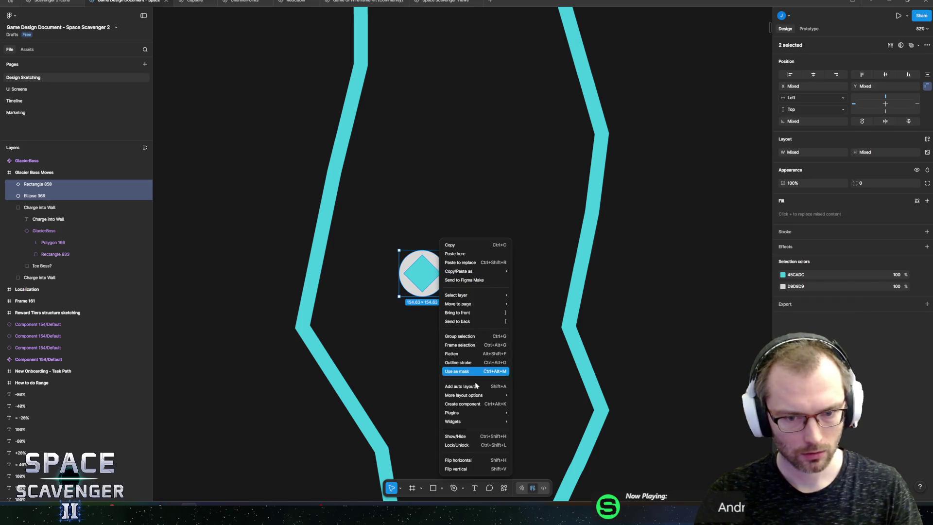
pyautogui.click(465, 401)
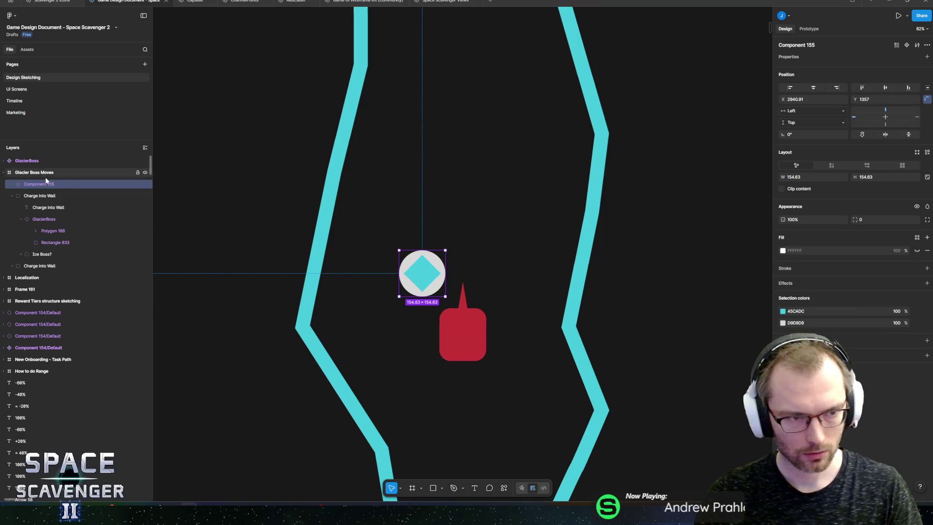
pyautogui.hotkey('ctrl', 'r')
pyautogui.write('icle')
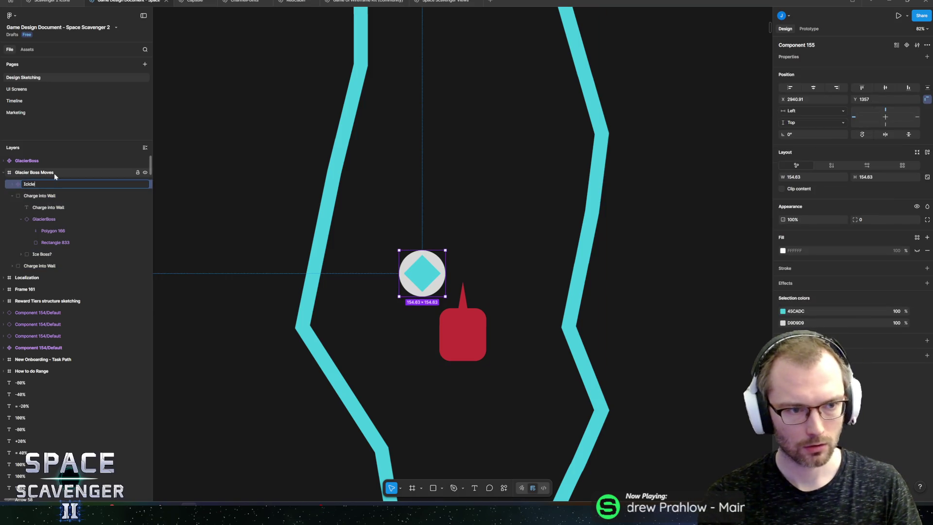
pyautogui.press('Return')
# Step: Move the Icicle main component out of the arena group and start a diagonal trail of icicle copies
pyautogui.scroll(-5, 471, 315)
pyautogui.hotkey('ctrl', 'd')
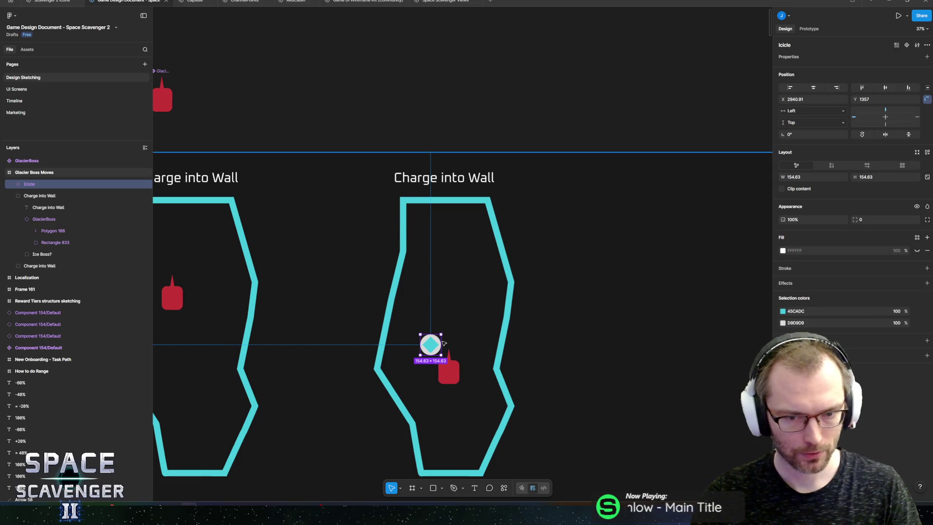
pyautogui.moveTo(44, 195); pyautogui.dragTo(43, 168)
pyautogui.click(438, 343)
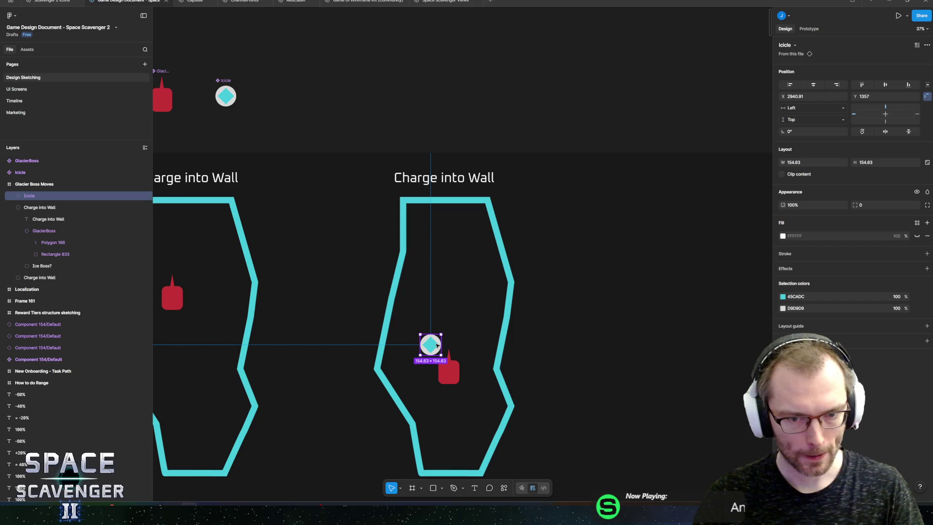
pyautogui.moveTo(437, 343); pyautogui.dragTo(427, 320)
pyautogui.hotkey('ctrl', 'd')
pyautogui.hotkey('ctrl', 'd')
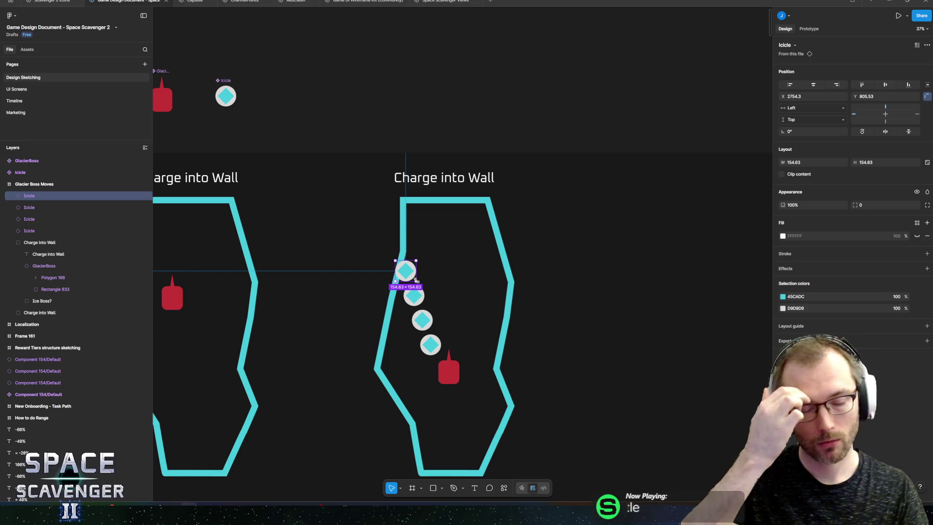
# Step: Duplicate the four icicles, rotate the copies about -119°, and move them beside the red boss
pyautogui.scroll(5, 455, 318)
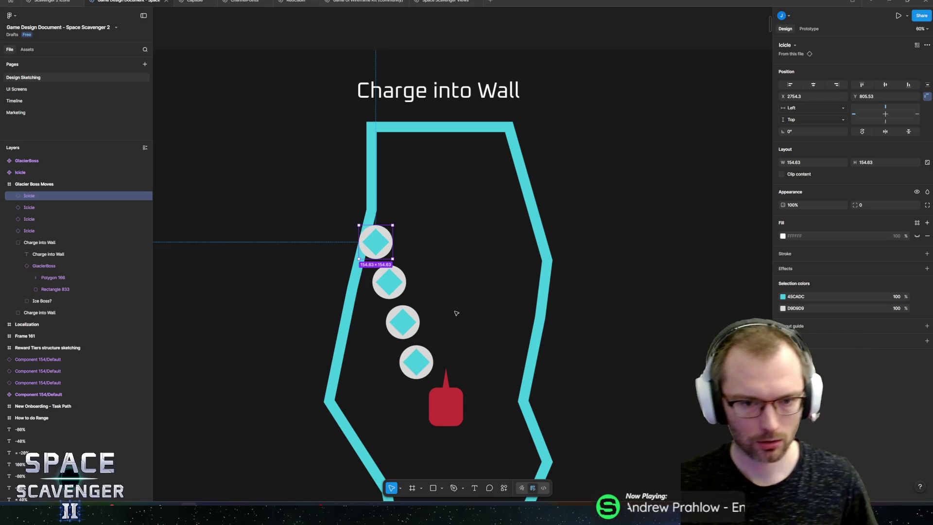
pyautogui.scroll(1, 470, 287)
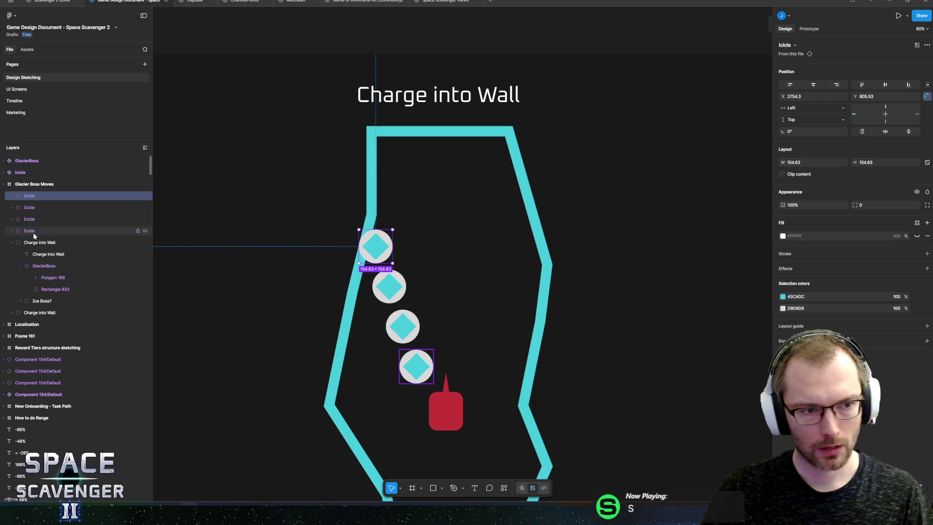
pyautogui.keyDown('shift'); pyautogui.click(139, 232); pyautogui.keyUp('shift')
pyautogui.hotkey('ctrl', 'd')
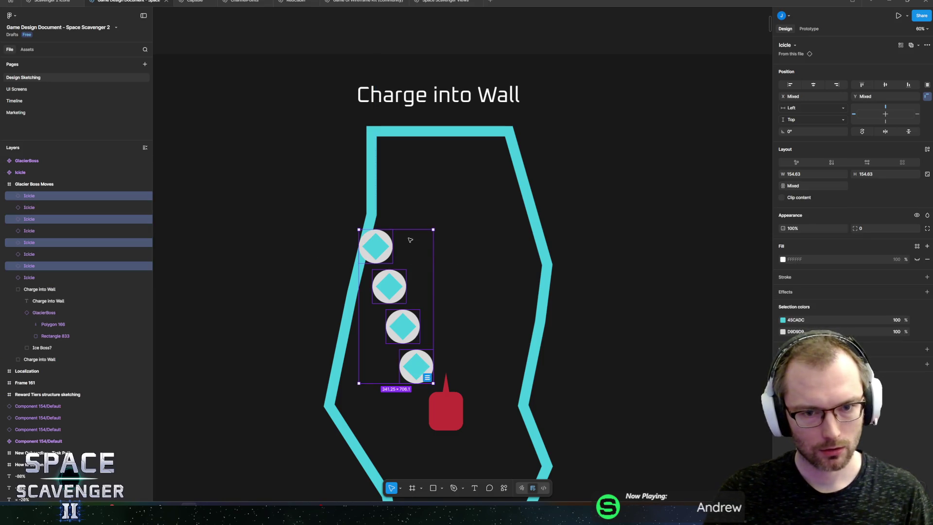
pyautogui.moveTo(42, 218); pyautogui.dragTo(42, 190)
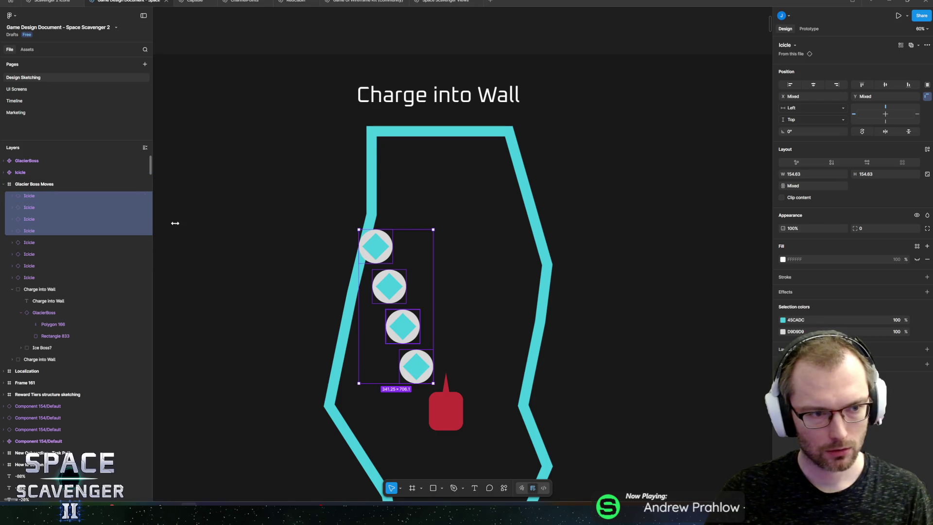
pyautogui.moveTo(439, 229)
pyautogui.mouseDown()
pyautogui.moveTo(484, 306)
pyautogui.moveTo(442, 381)
pyautogui.mouseUp()
pyautogui.moveTo(426, 319)
pyautogui.mouseDown()
pyautogui.moveTo(545, 429)
pyautogui.moveTo(574, 443)
pyautogui.mouseUp()
# Step: Spread the rotated icicles, placing one beside the red boss and another near the lower-left wall
pyautogui.scroll(-3, 518, 283)
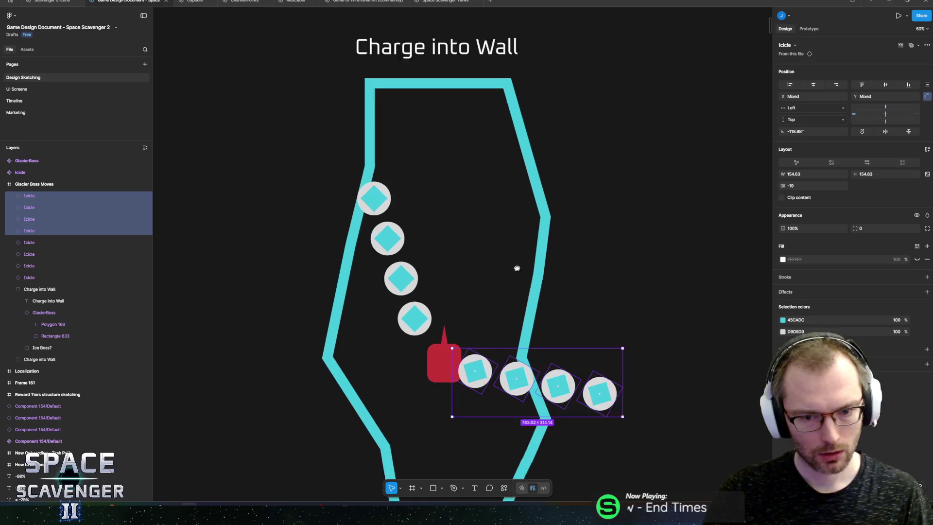
pyautogui.moveTo(618, 325); pyautogui.dragTo(624, 343)
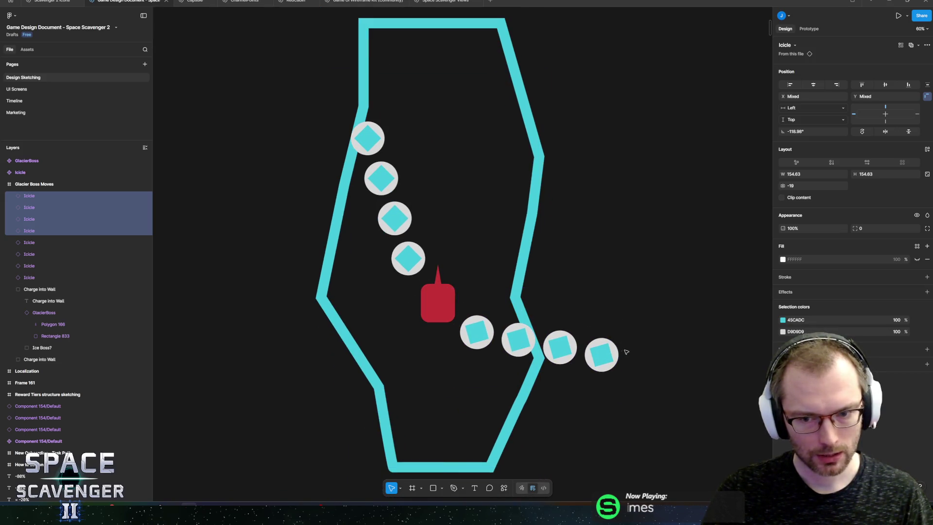
pyautogui.press('Escape')
pyautogui.moveTo(565, 352); pyautogui.dragTo(412, 343)
pyautogui.moveTo(610, 354); pyautogui.dragTo(395, 367)
# Step: Enlarge the Icicle component's cyan diamond (Rectangle 850) to about 139.47 × 139.47
pyautogui.scroll(5, 426, 315)
pyautogui.hscroll(-3, 426, 316)
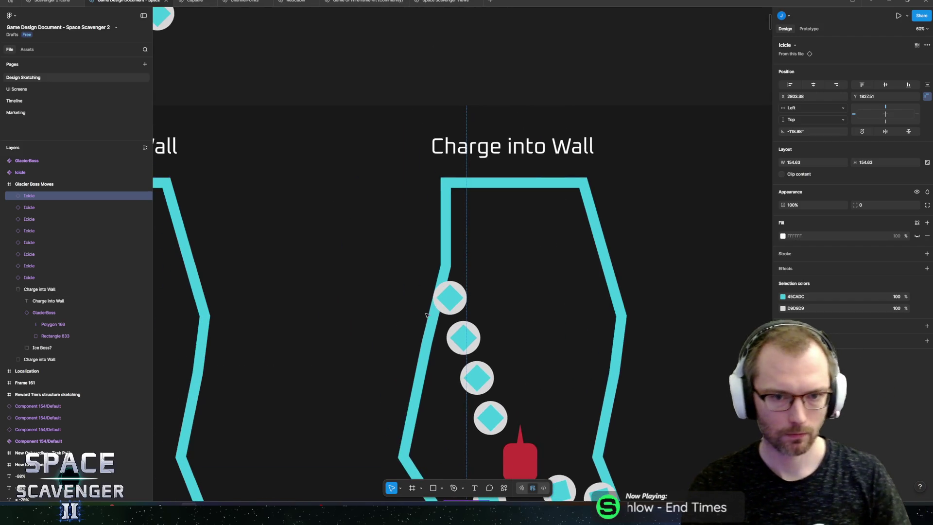
pyautogui.scroll(3, 437, 291)
pyautogui.hscroll(-3, 437, 292)
pyautogui.scroll(5, 370, 233)
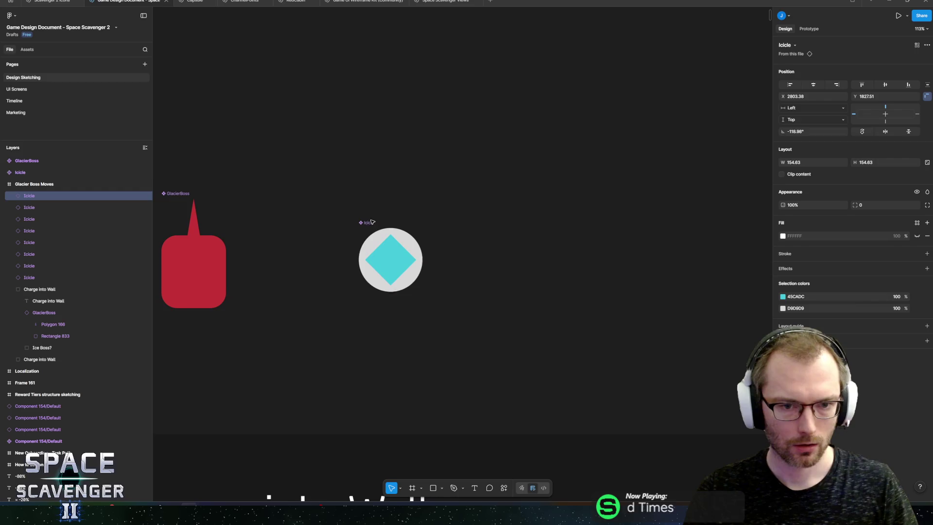
pyautogui.click(391, 262)
pyautogui.scroll(5, 428, 301)
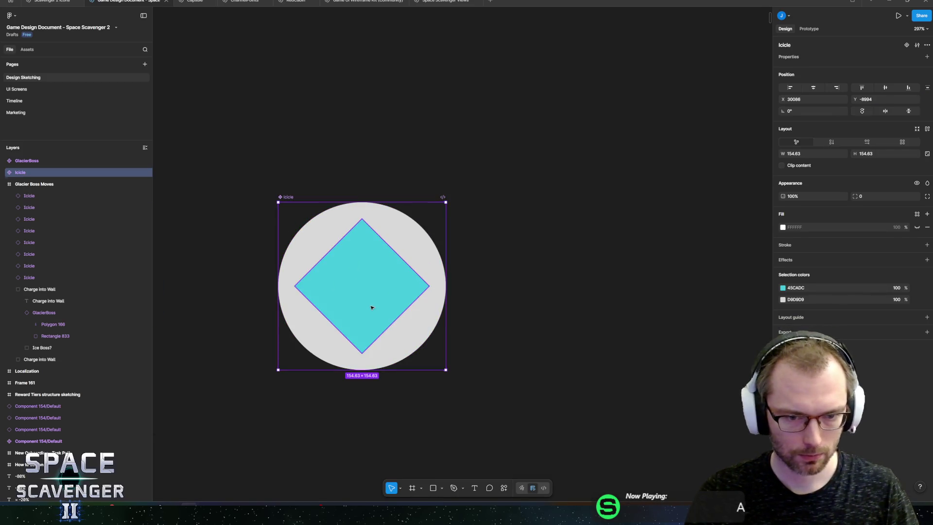
pyautogui.click(384, 316)
pyautogui.moveTo(363, 352); pyautogui.dragTo(370, 380)
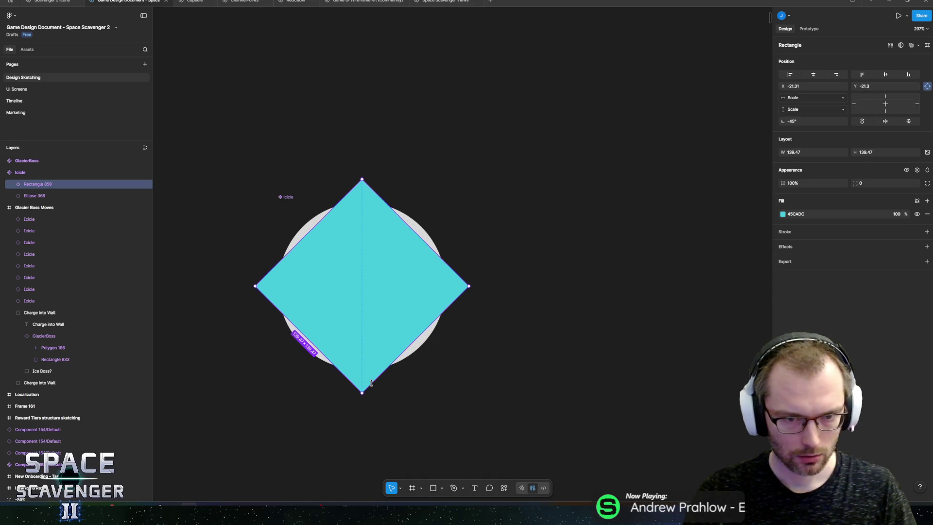
# Step: Reselect the whole Icicle component and review the updated icicles across the arenas
pyautogui.scroll(-10, 496, 310)
pyautogui.click(430, 245)
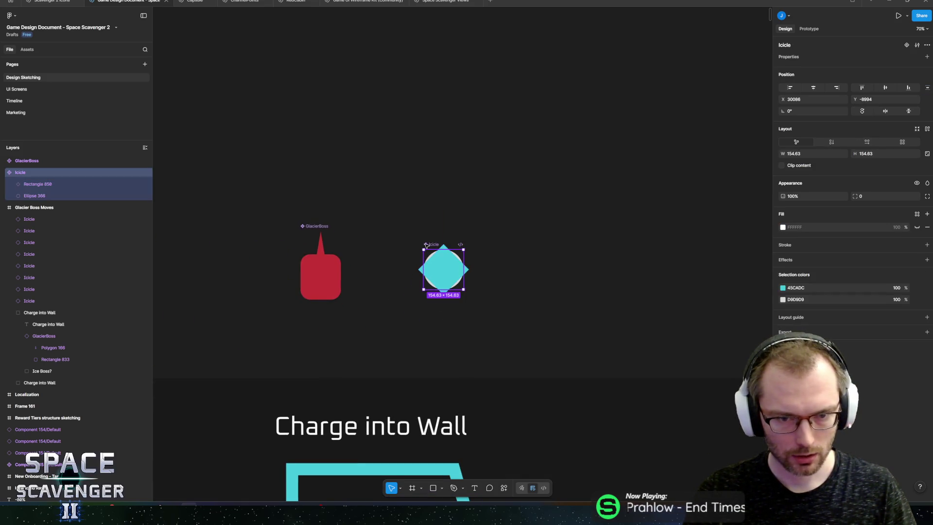
pyautogui.scroll(-10, 484, 228)
pyautogui.scroll(-5, 501, 127)
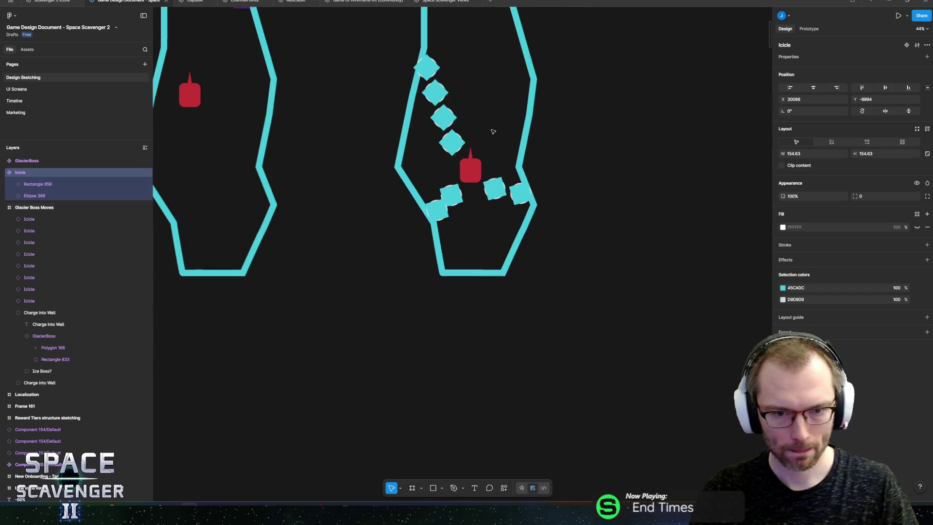
pyautogui.scroll(3, 510, 185)
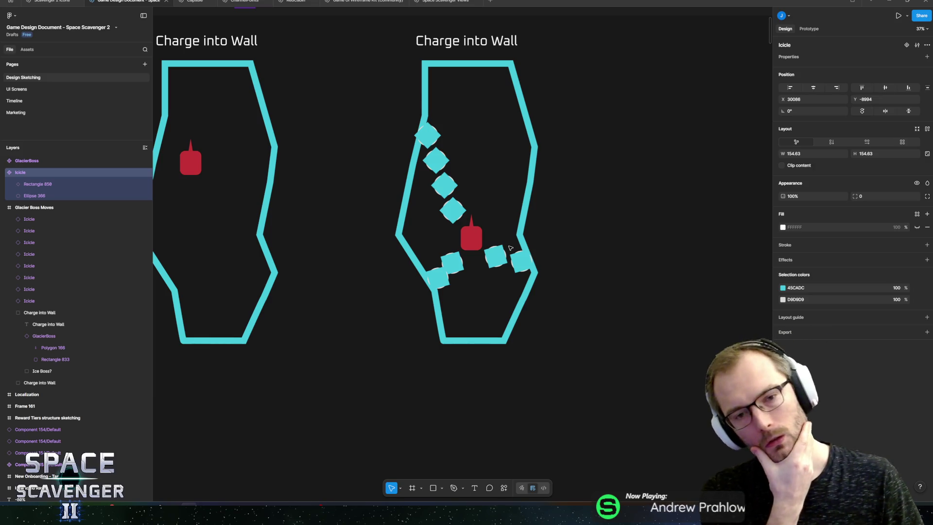
# Step: Retitle the right heading 'Slam Ground and / Generate Ice Block Terrain' over two lines
pyautogui.click(484, 41)
pyautogui.doubleClick(484, 40)
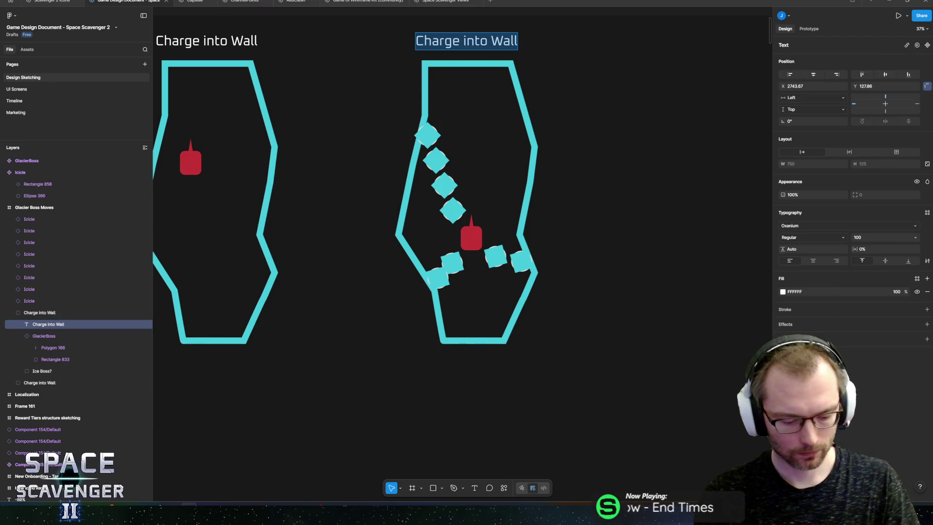
pyautogui.write('Slam GHr')
pyautogui.press('BackSpace')
pyautogui.press('BackSpace')
pyautogui.write('round and')
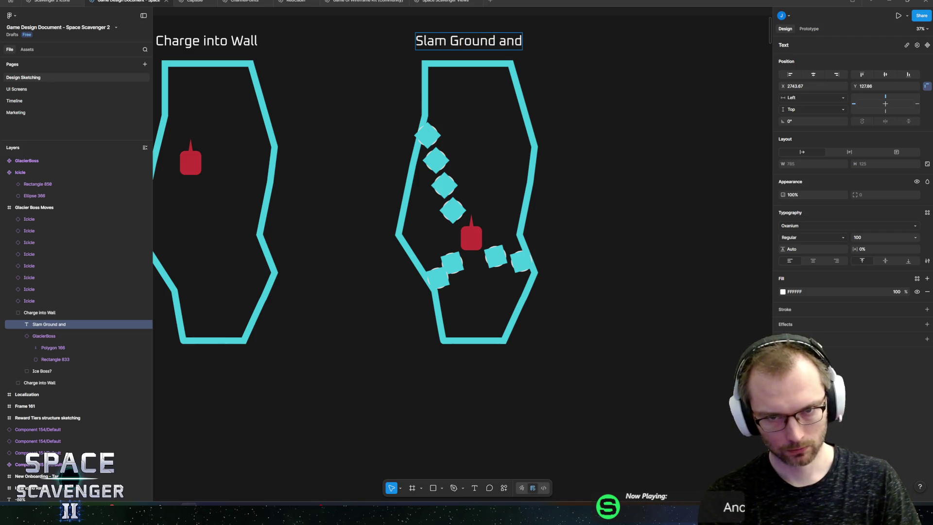
pyautogui.press('Return')
pyautogui.write('Gener')
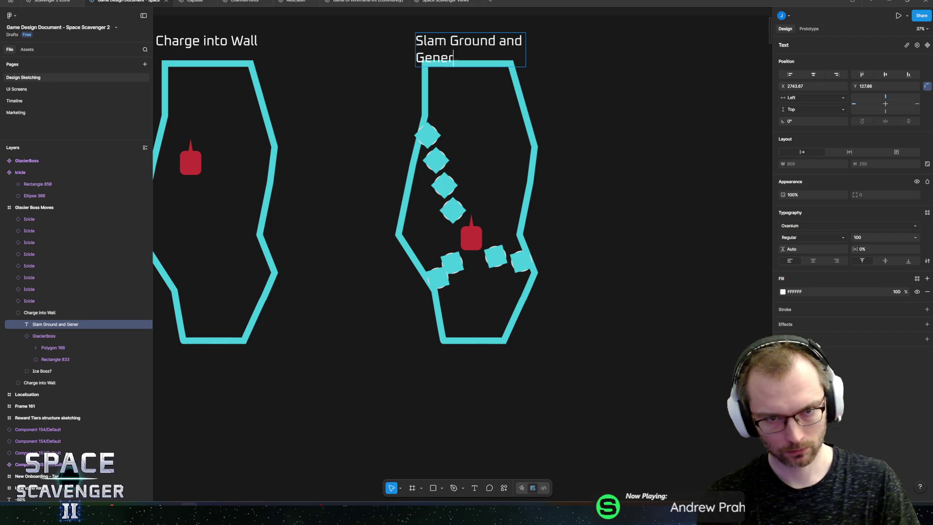
pyautogui.write('ate Ice Blocks/')
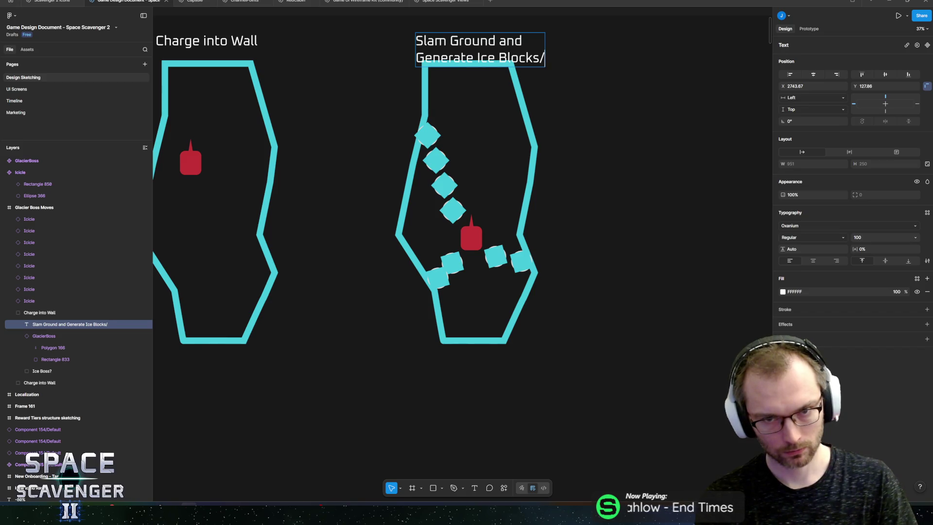
pyautogui.press('Return')
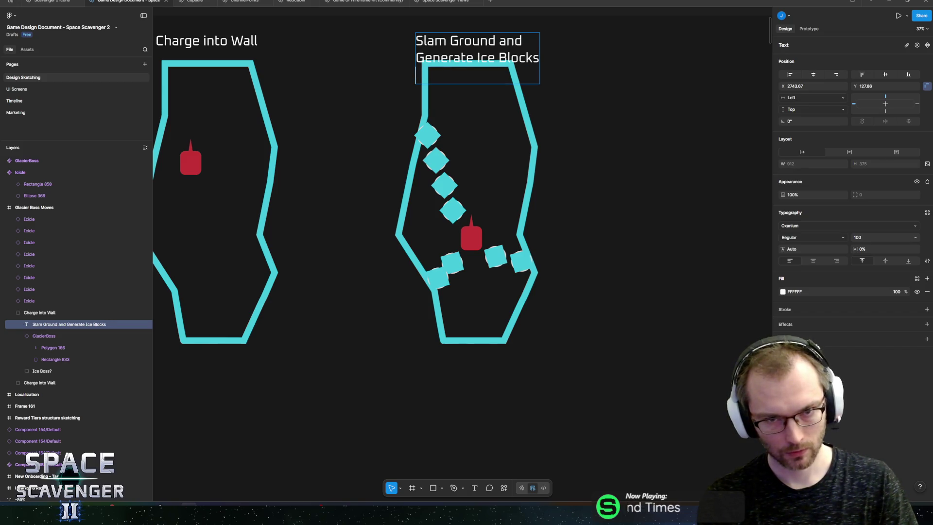
pyautogui.press('BackSpace')
pyautogui.press('BackSpace')
pyautogui.write('Terrag')
pyautogui.press('BackSpace')
pyautogui.write('in')
pyautogui.press('Escape')
# Step: Centre the new heading above the right arena's frame, then clear the selection
pyautogui.scroll(3, 553, 148)
pyautogui.hscroll(-2, 554, 148)
pyautogui.moveTo(589, 141)
pyautogui.mouseDown()
pyautogui.moveTo(552, 137)
pyautogui.moveTo(567, 129)
pyautogui.mouseUp()
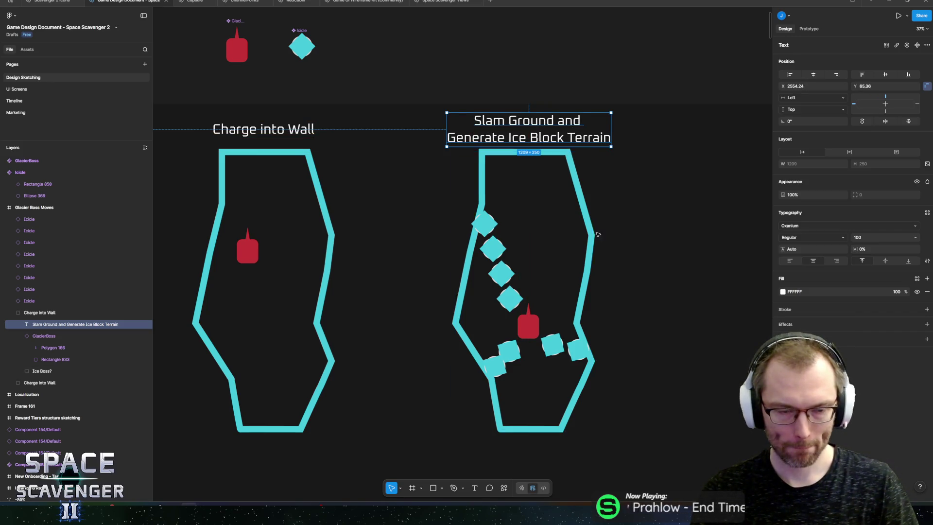
pyautogui.scroll(-1, 413, 146)
pyautogui.click(260, 126)
pyautogui.click(260, 125)
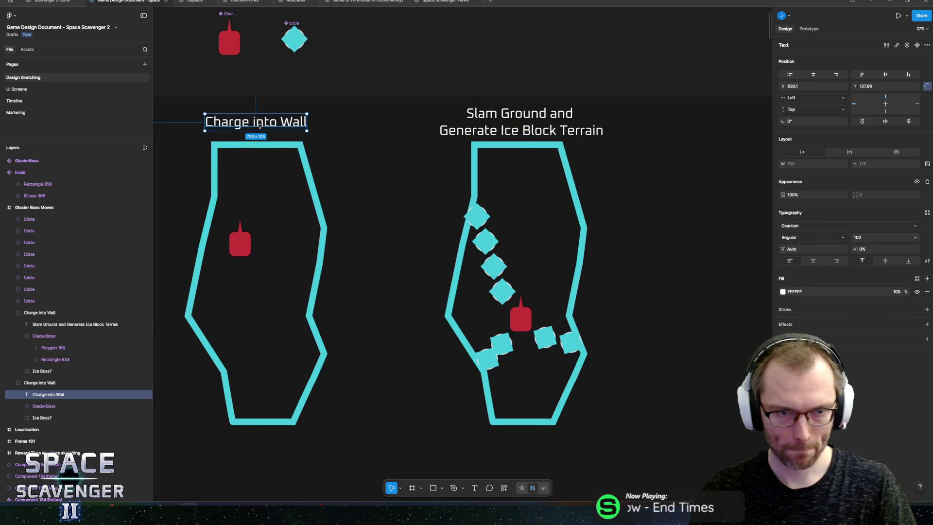
pyautogui.click(344, 146)
pyautogui.hscroll(-5, 484, 131)
pyautogui.scroll(1, 484, 131)
# Step: Add 'On Enter and Exit Spawn Artillery projectiles' on a new line below the Charge into Wall title
pyautogui.click(382, 110)
pyautogui.press('Return')
pyautogui.press('Right')
pyautogui.press('Return')
pyautogui.write('On Enter and')
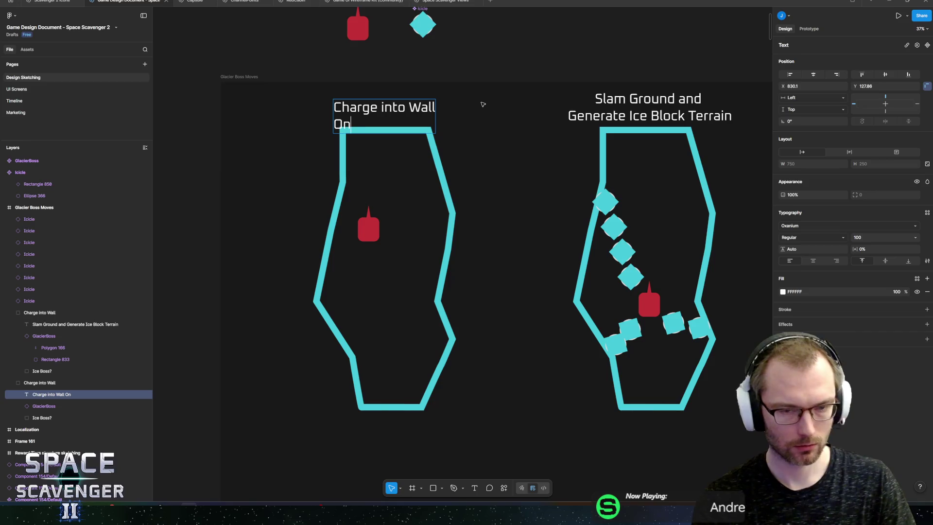
pyautogui.write(' Exi')
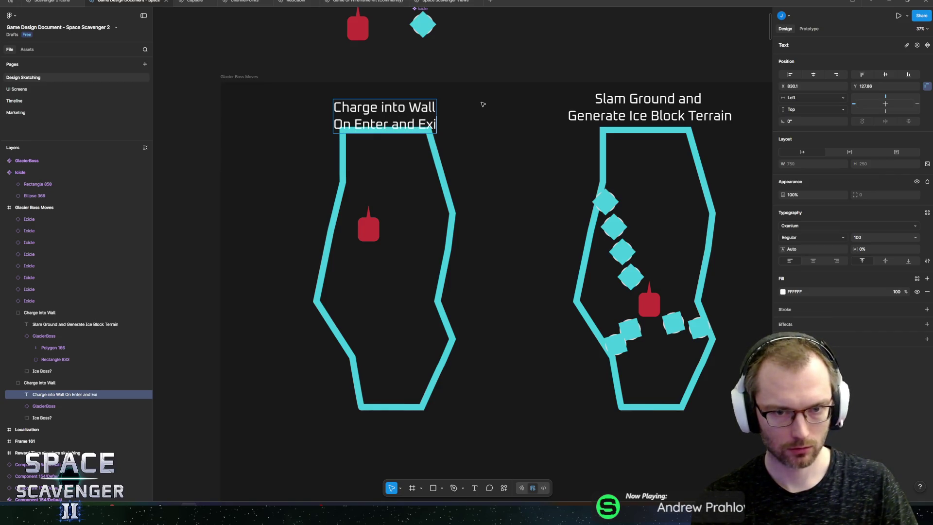
pyautogui.write('t Spawn Art')
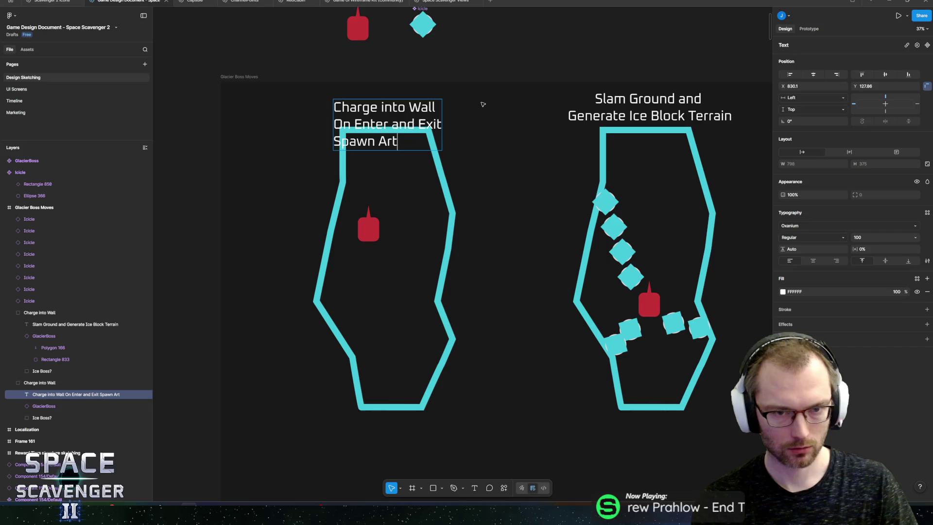
pyautogui.write('illery projectiles')
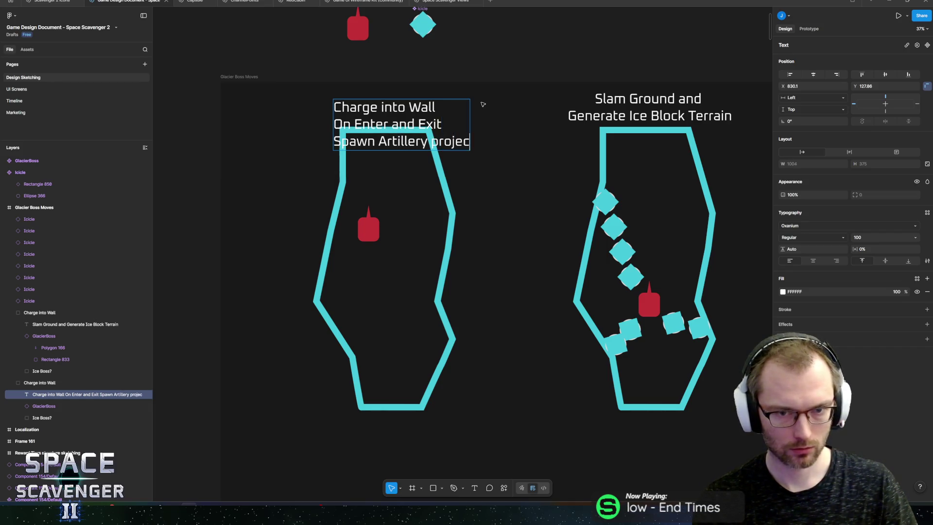
# Step: Centre-align the Charge into Wall title and raise it above the left arena
pyautogui.click(813, 261)
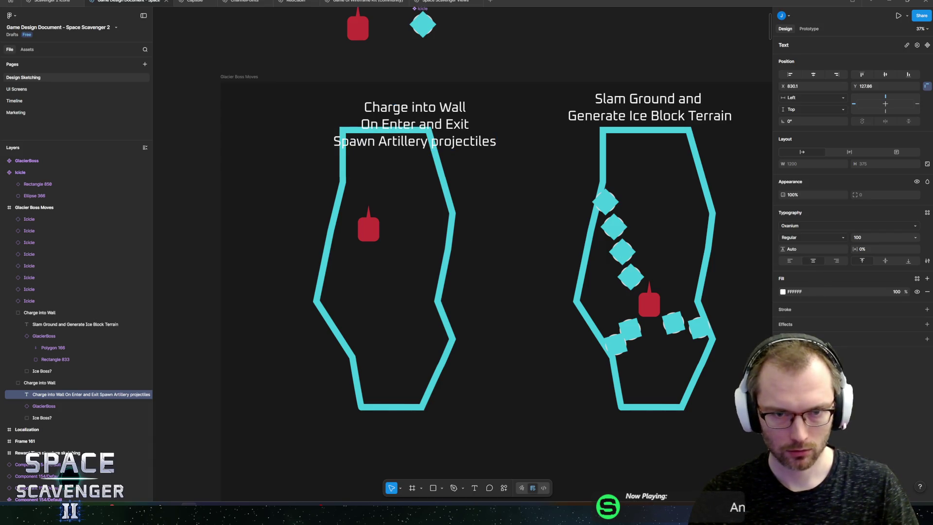
pyautogui.moveTo(449, 113); pyautogui.dragTo(420, 107)
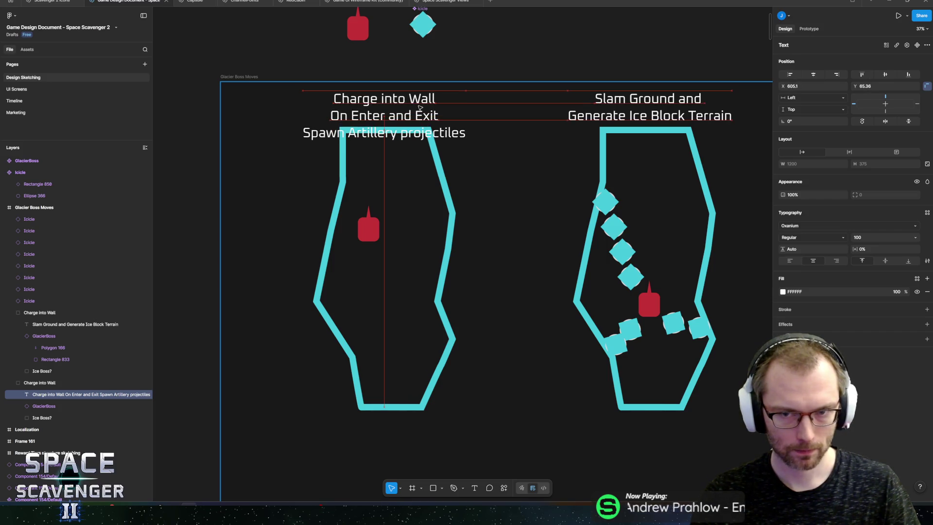
pyautogui.click(433, 208)
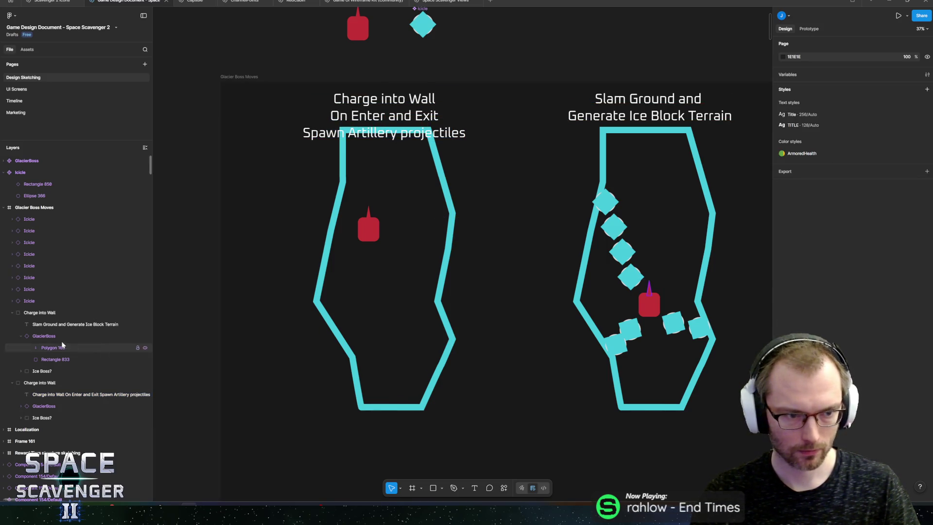
# Step: Nest the eight Icicle layers inside the right arena's group
pyautogui.click(626, 238)
pyautogui.moveTo(674, 217); pyautogui.dragTo(679, 249)
pyautogui.hotkey('ctrl', 'z')
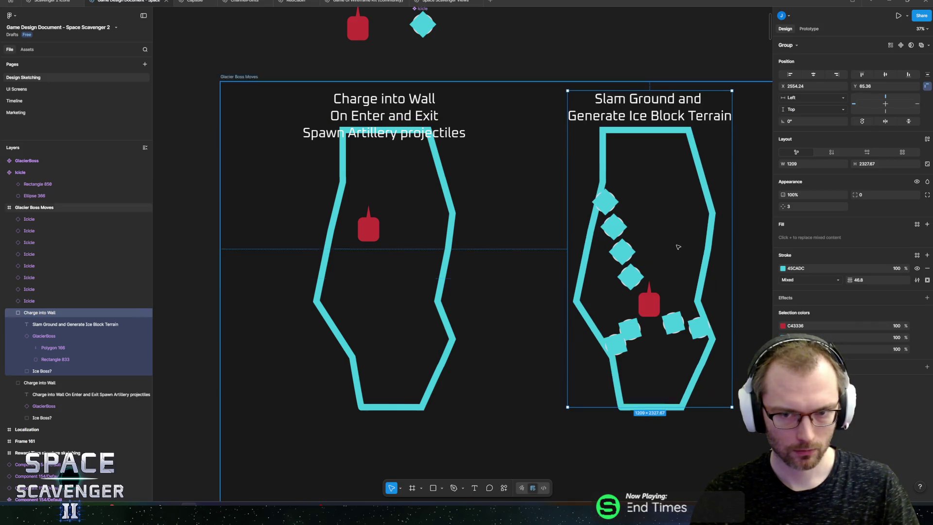
pyautogui.click(37, 301)
pyautogui.keyDown('shift'); pyautogui.click(30, 218); pyautogui.keyUp('shift')
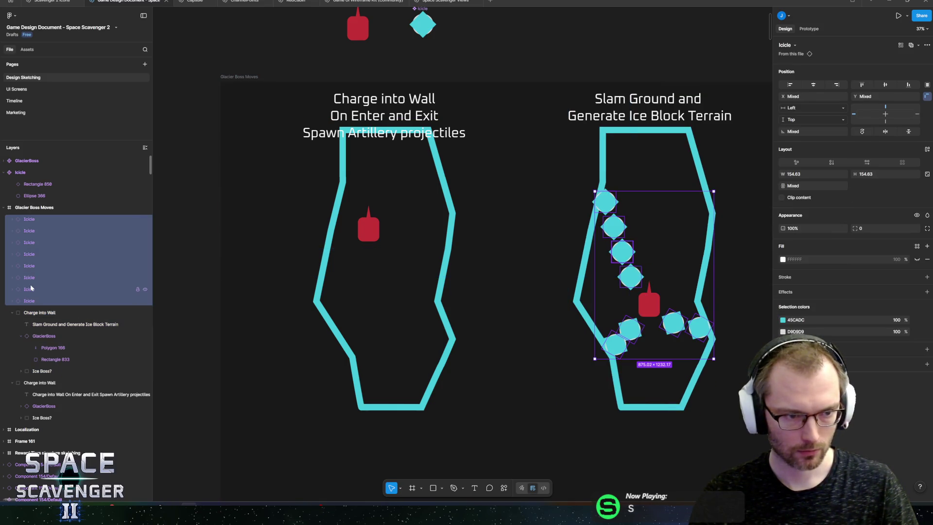
pyautogui.moveTo(30, 296)
pyautogui.mouseDown()
pyautogui.moveTo(34, 312)
pyautogui.moveTo(37, 302)
pyautogui.mouseUp()
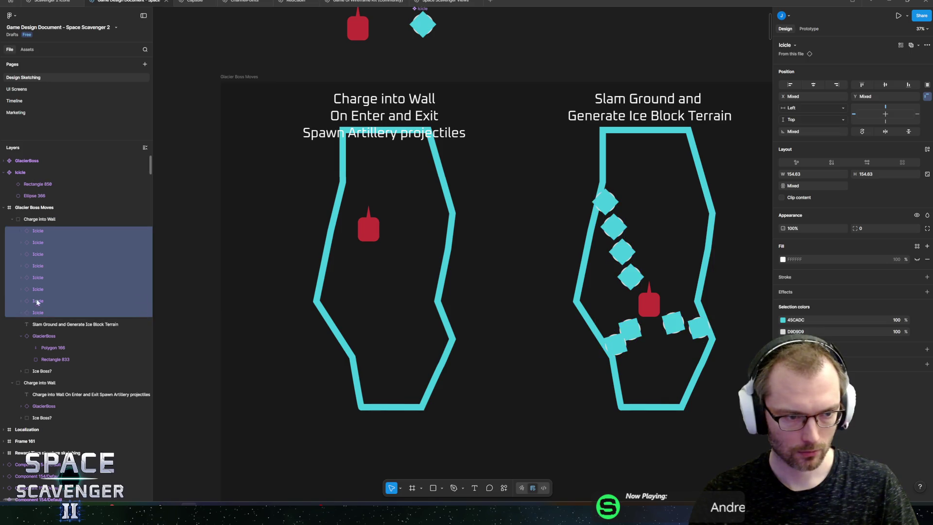
# Step: Reposition both arenas, shifting the Slam Ground arena right and the left arena down
pyautogui.click(35, 219)
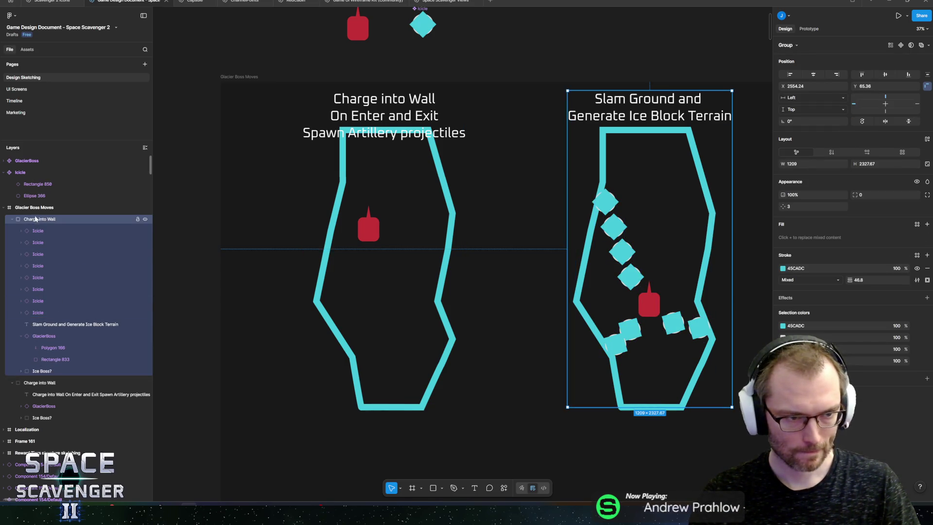
pyautogui.moveTo(589, 293); pyautogui.dragTo(620, 289)
pyautogui.click(398, 230)
pyautogui.moveTo(410, 215); pyautogui.dragTo(417, 242)
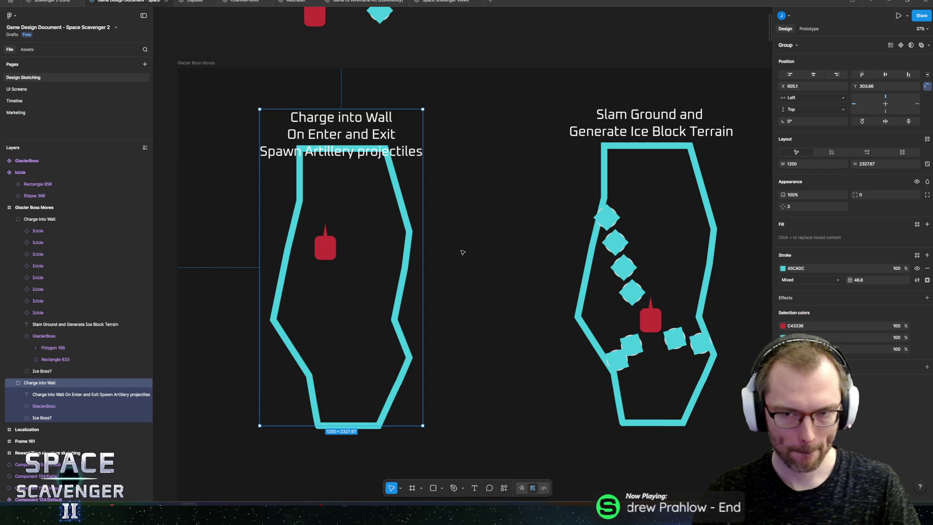
# Step: Raise the Charge into Wall and Slam Ground titles clear of their arena outlines
pyautogui.click(350, 134)
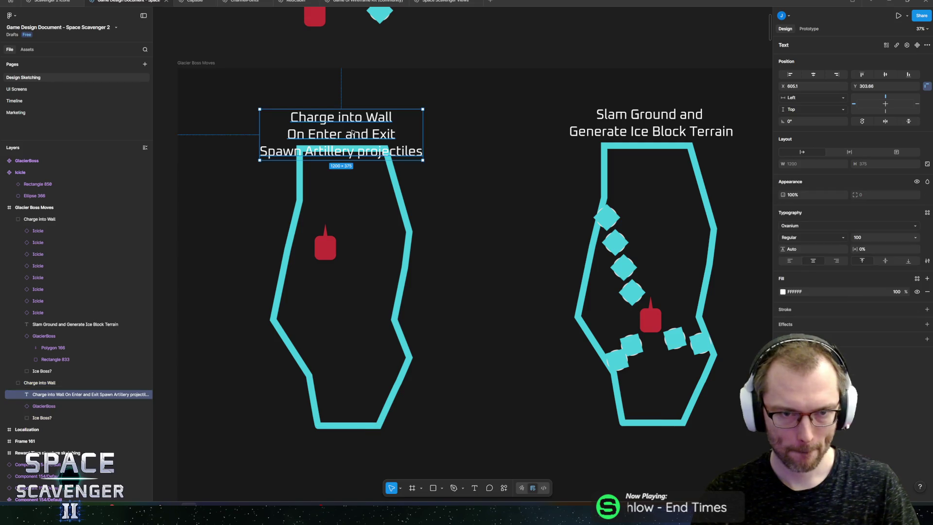
pyautogui.press('Up')
pyautogui.press('Up')
pyautogui.press('Up')
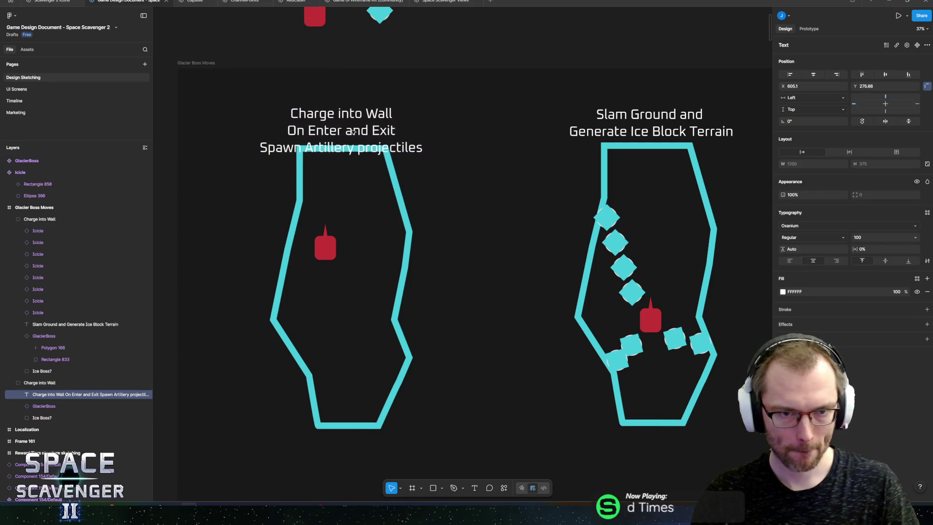
pyautogui.press('Up')
pyautogui.press('Up')
pyautogui.press('Up')
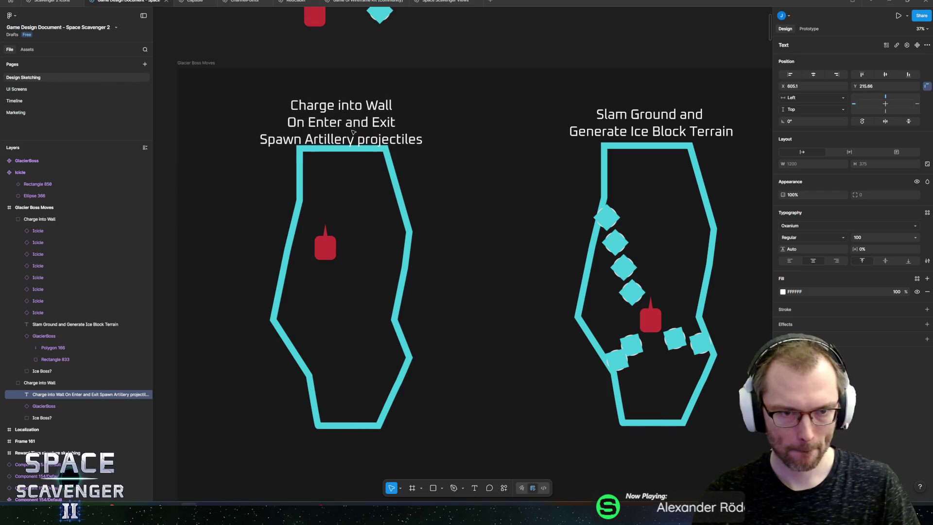
pyautogui.moveTo(353, 132); pyautogui.dragTo(337, 123)
pyautogui.click(639, 137)
pyautogui.click(639, 137)
pyautogui.moveTo(639, 137); pyautogui.dragTo(640, 116)
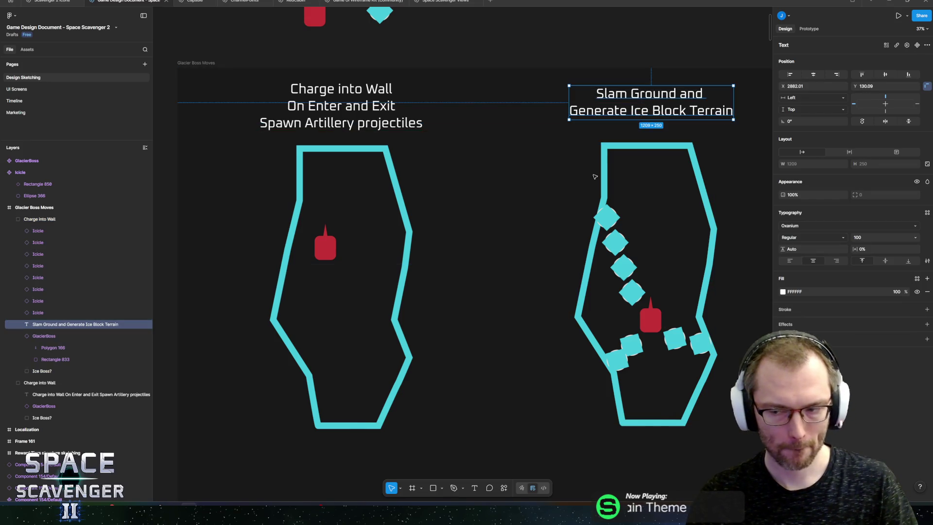
pyautogui.hscroll(2, 553, 143)
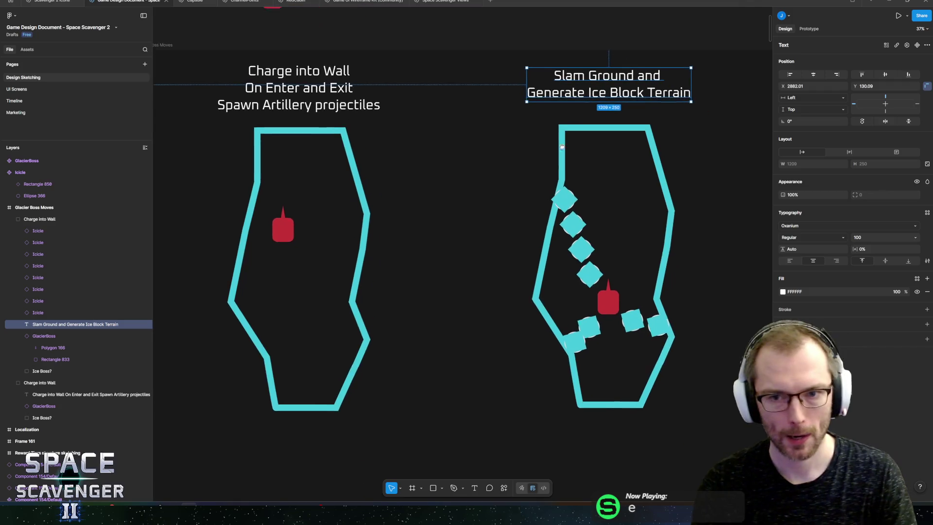
# Step: Rename the right arena group 'Slam Ground' and Alt-drag a copy of it further right
pyautogui.scroll(-5, 553, 143)
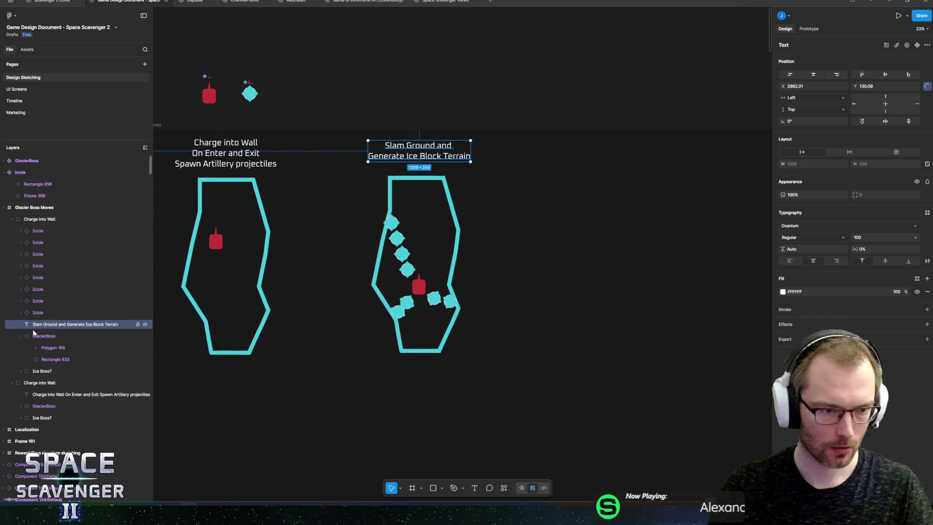
pyautogui.click(43, 219)
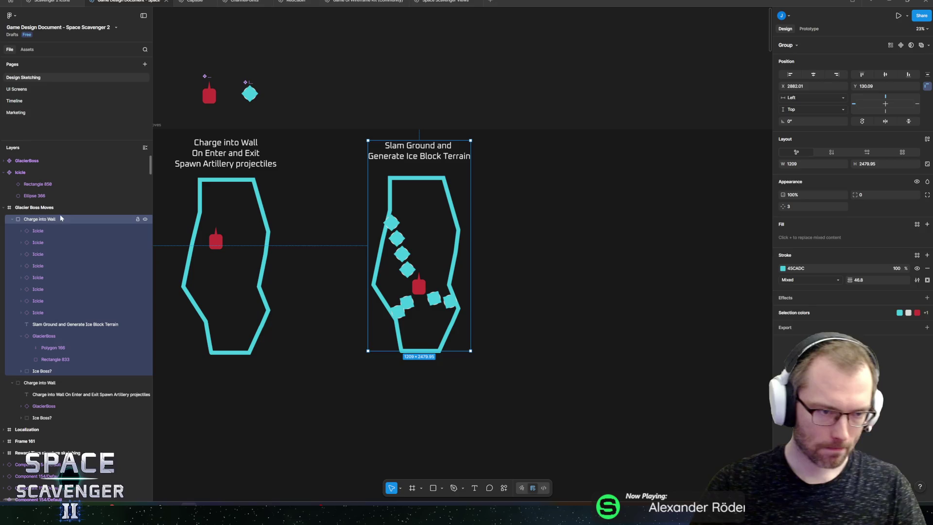
pyautogui.doubleClick(30, 220)
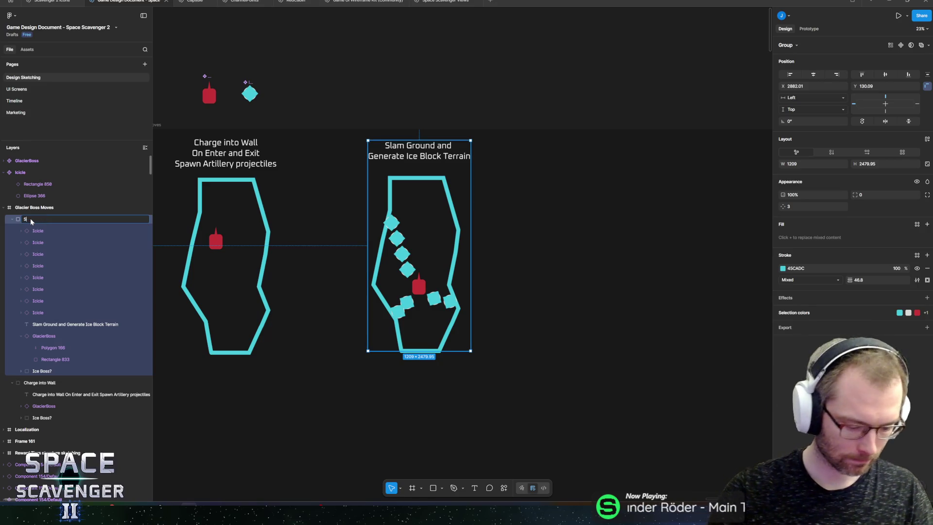
pyautogui.write('Slam Grou')
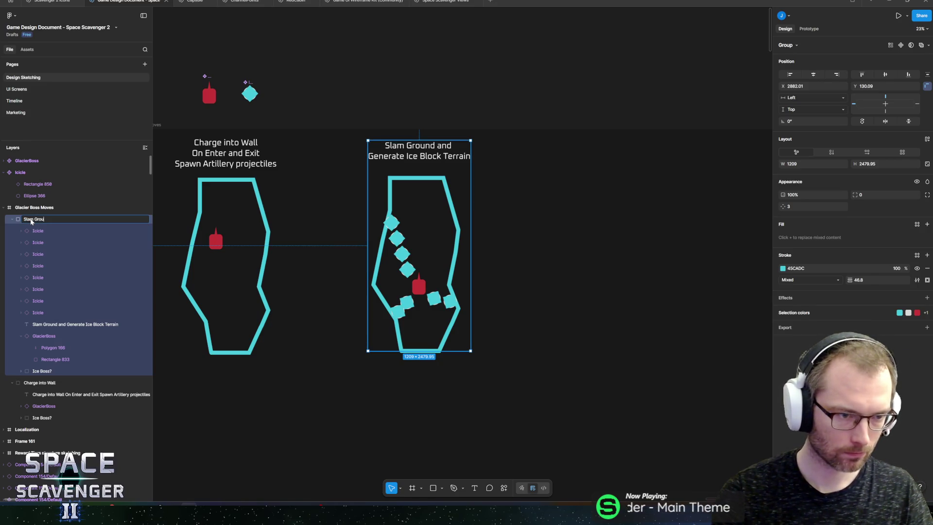
pyautogui.write('nd')
pyautogui.press('Return')
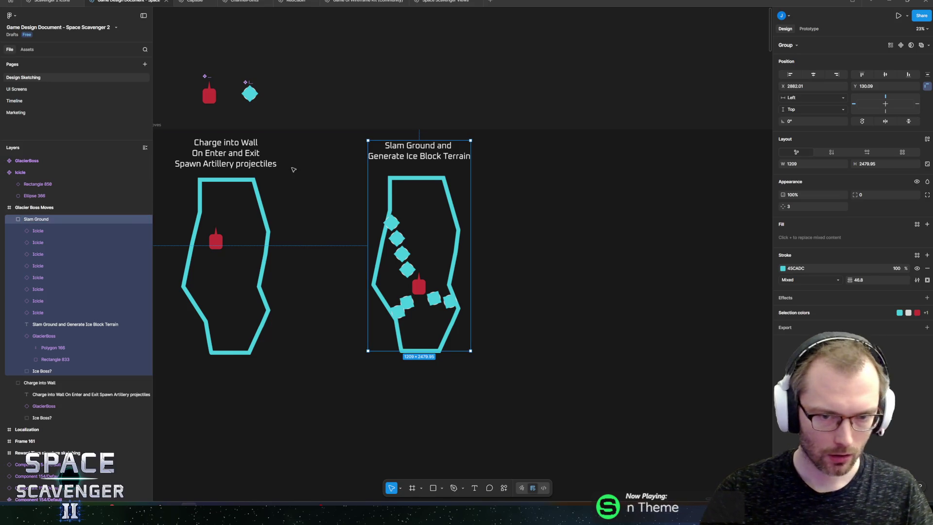
pyautogui.moveTo(431, 151)
pyautogui.mouseDown()
pyautogui.moveTo(416, 157)
pyautogui.moveTo(607, 162)
pyautogui.mouseUp()
pyautogui.hscroll(5, 535, 155)
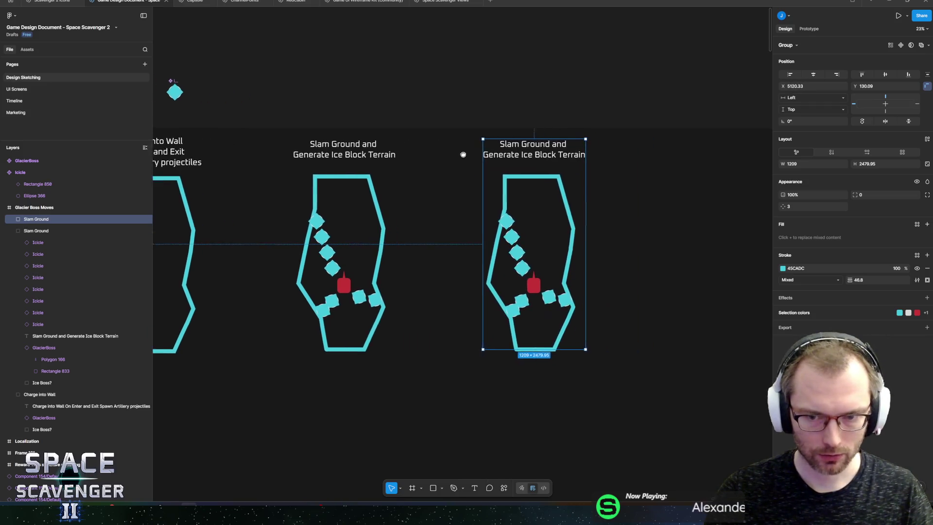
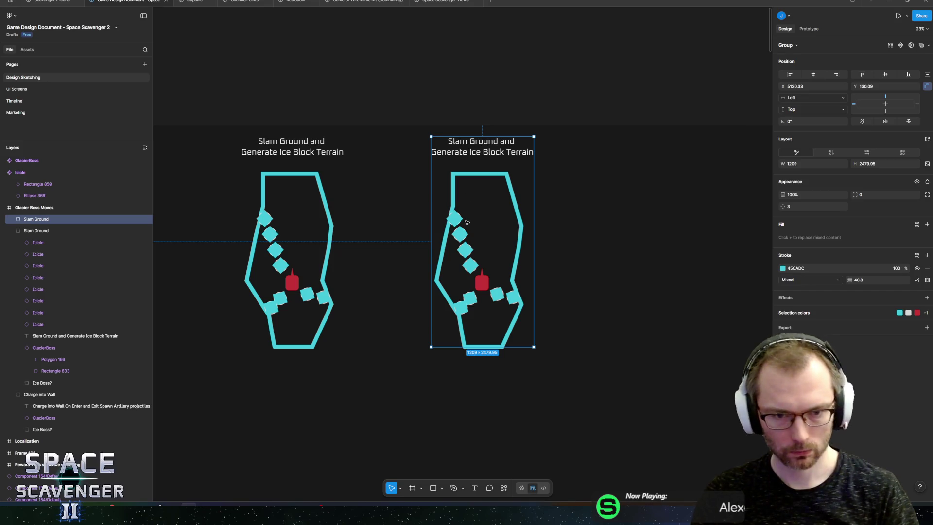
# Step: Delete all eight Icicle layers from the copied Slam Ground group
pyautogui.click(12, 230)
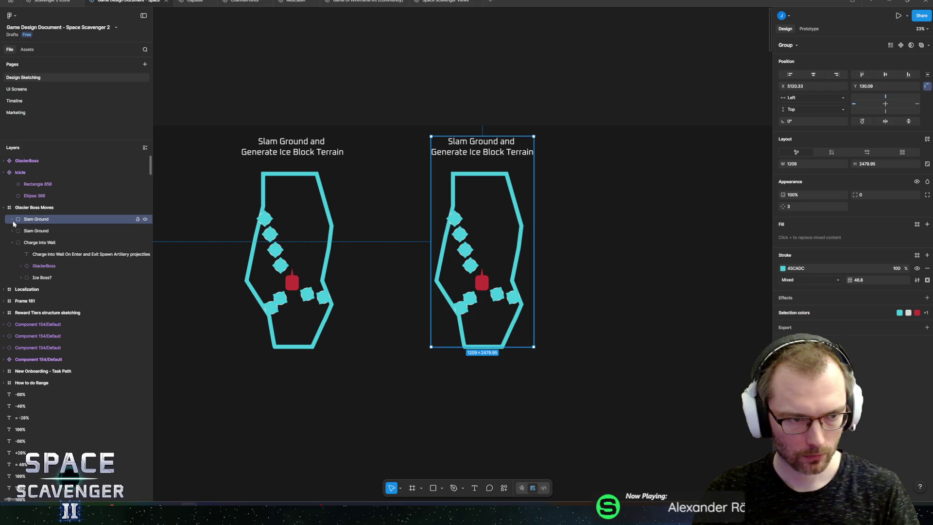
pyautogui.press('Return')
pyautogui.click(49, 231)
pyautogui.keyDown('shift'); pyautogui.click(45, 312); pyautogui.keyUp('shift')
pyautogui.press('Delete')
# Step: Select the emptied Slam Ground sketch and its title text, then bring up the shape-type list
pyautogui.click(468, 297)
pyautogui.scroll(5, 489, 271)
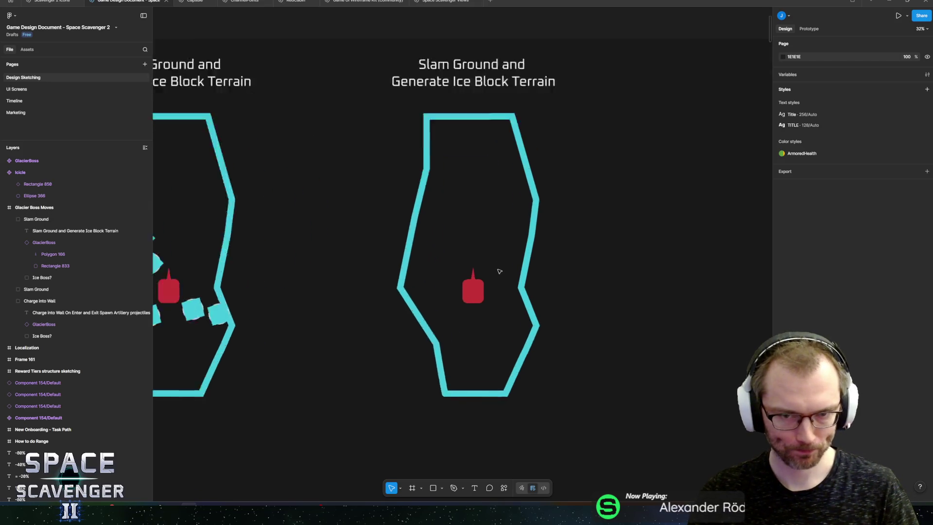
pyautogui.click(465, 47)
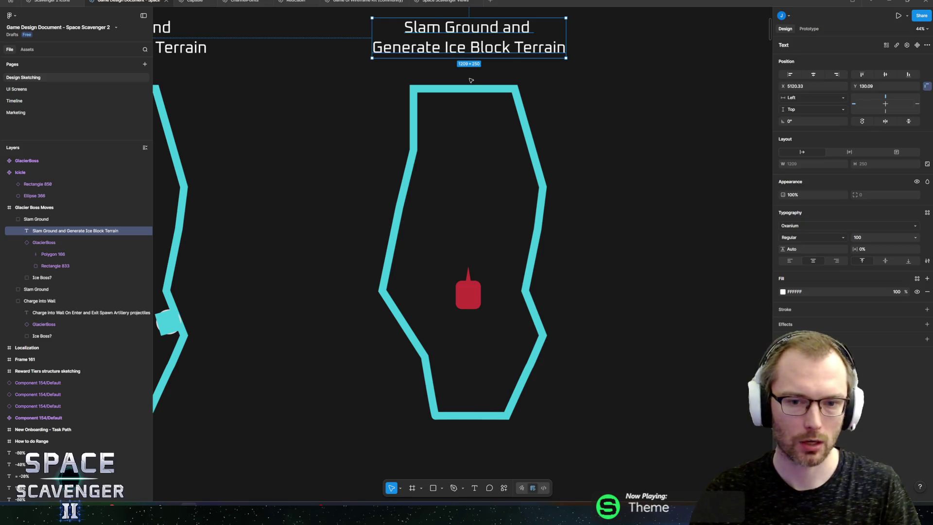
pyautogui.scroll(-5, 471, 80)
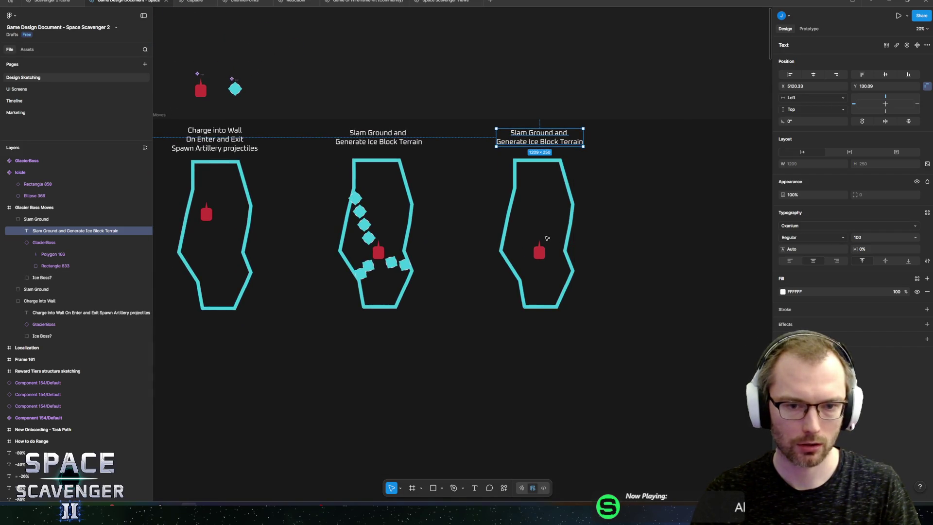
pyautogui.scroll(3, 542, 254)
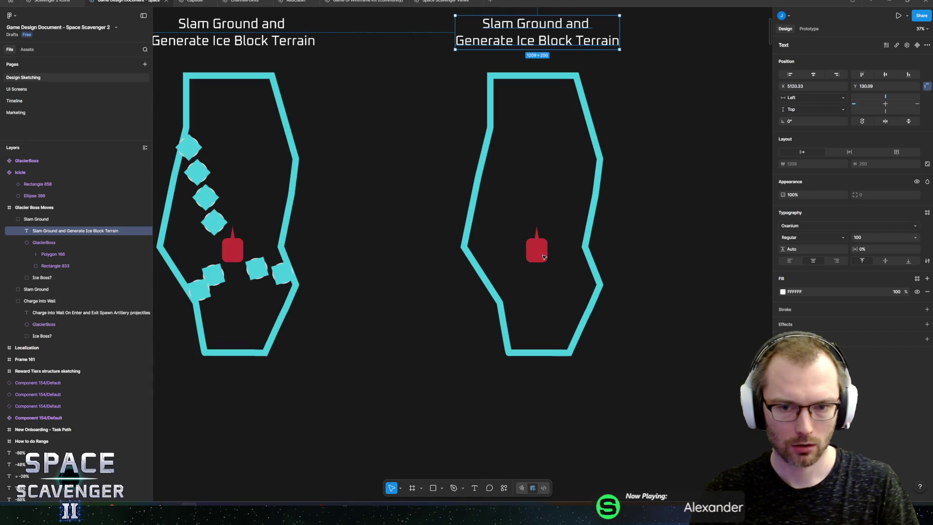
pyautogui.click(442, 489)
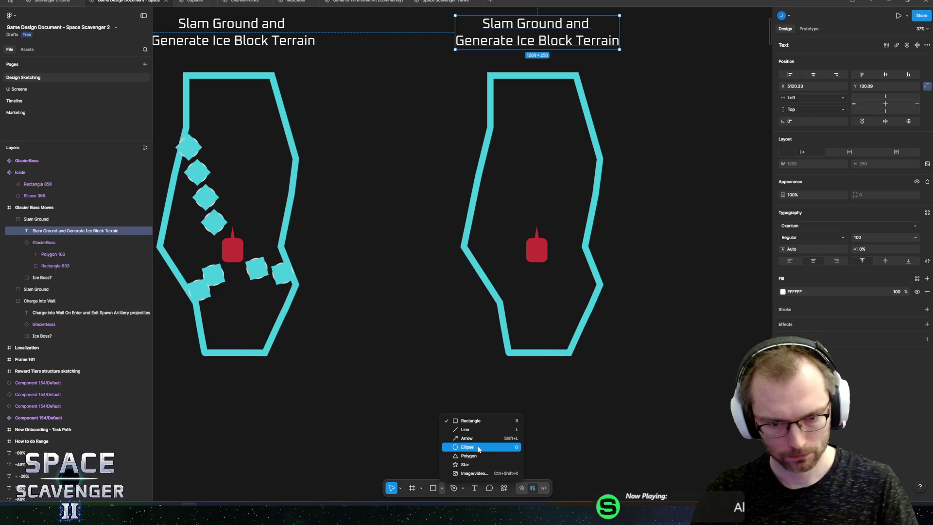
pyautogui.press('Escape')
pyautogui.hscroll(-10, 254, 220)
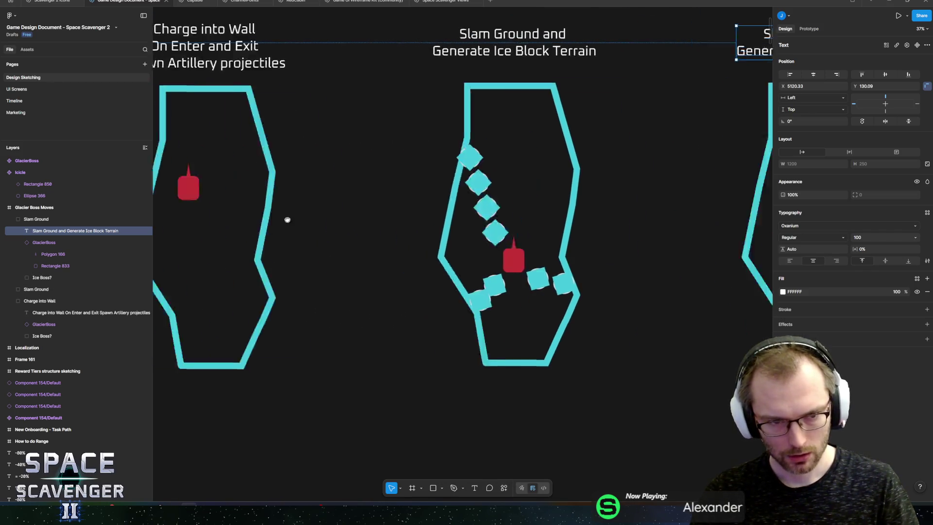
pyautogui.click(308, 191)
pyautogui.hscroll(3, 340, 202)
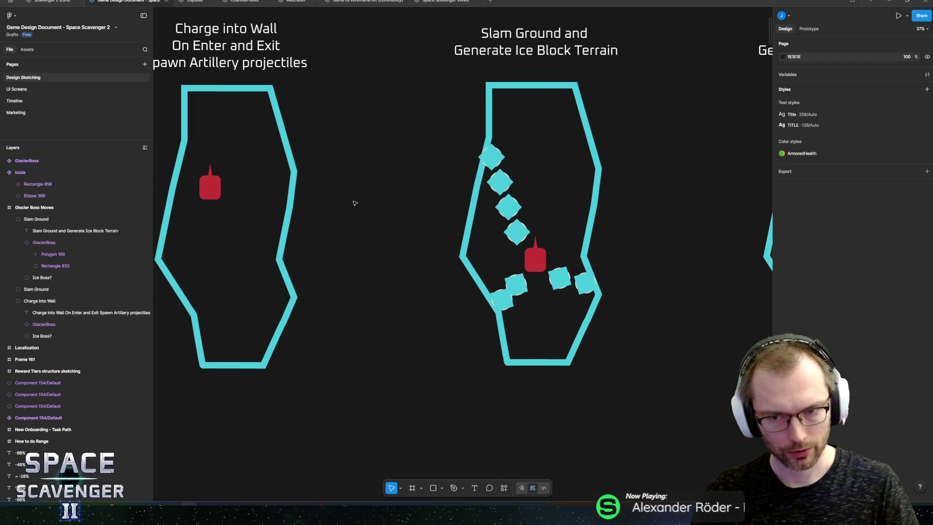
pyautogui.hscroll(1, 520, 208)
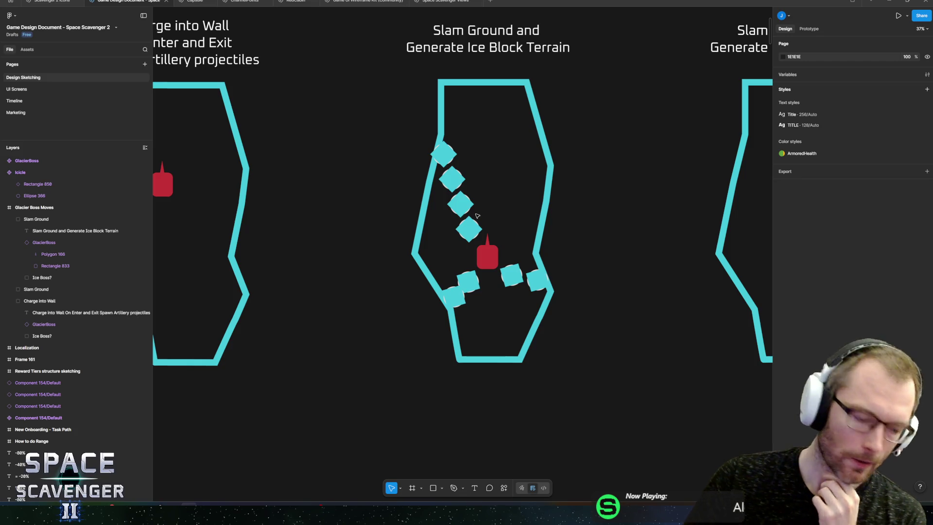
pyautogui.hscroll(6, 584, 205)
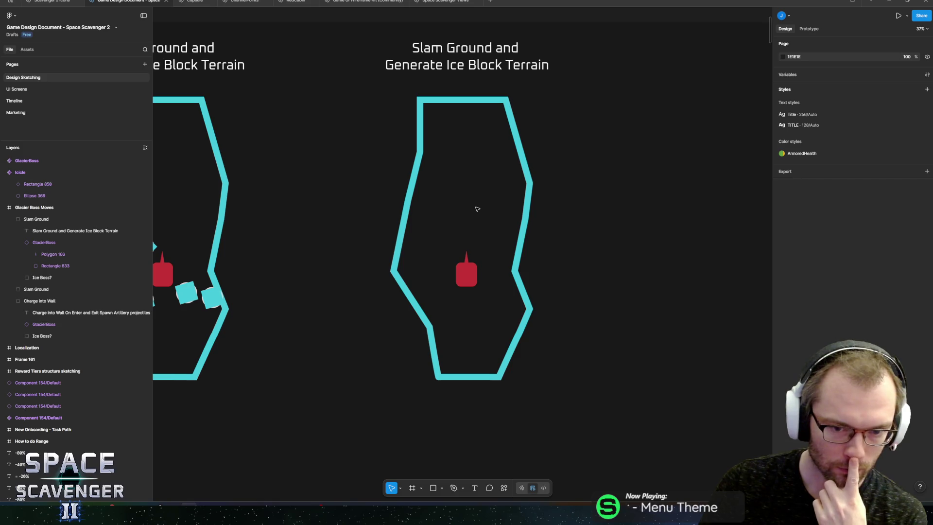
pyautogui.moveTo(348, 245); pyautogui.dragTo(492, 227)
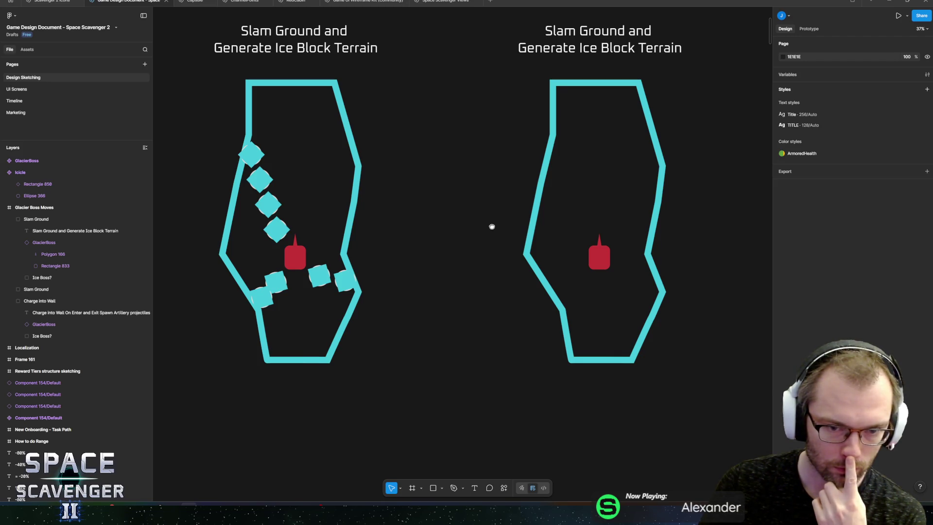
pyautogui.moveTo(491, 226); pyautogui.dragTo(493, 226)
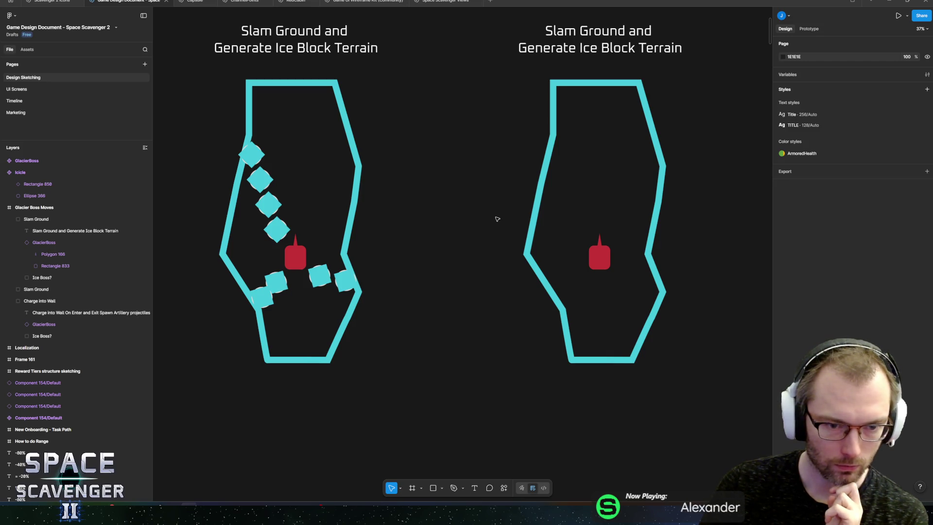
pyautogui.hscroll(-10, 409, 234)
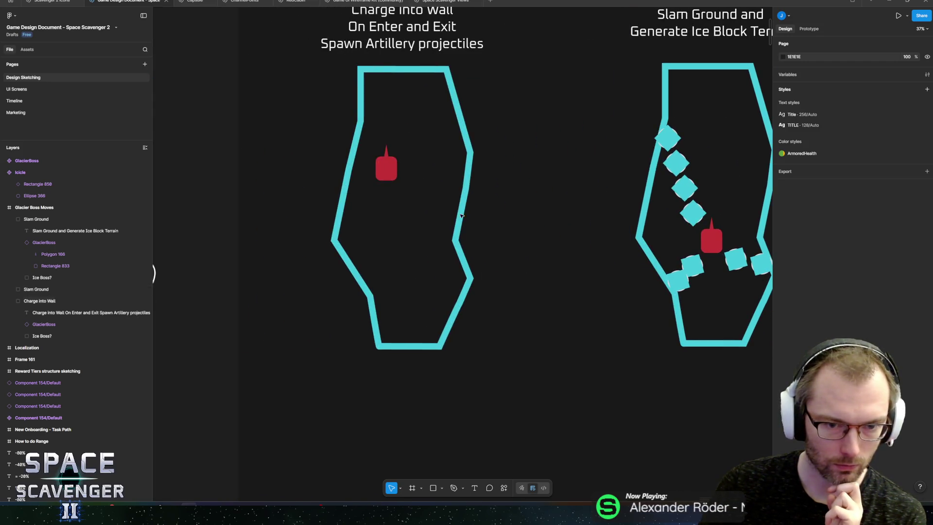
pyautogui.scroll(3, 476, 162)
# Step: Add 'Spawn an Ice Beam' after On Enter in the Charge into Wall title, ending that line
pyautogui.click(429, 112)
pyautogui.doubleClick(412, 80)
pyautogui.press('Return')
pyautogui.click(369, 63)
pyautogui.hotkey('ctrl', 'Right')
pyautogui.press('Down')
pyautogui.write('Spawn an Ice Beam')
pyautogui.press('Return')
# Step: Put 'On Exit' and its Spawn action together on the title's third line
pyautogui.press('Delete')
pyautogui.press('Delete')
pyautogui.press('Delete')
pyautogui.press('Delete')
pyautogui.write('On')
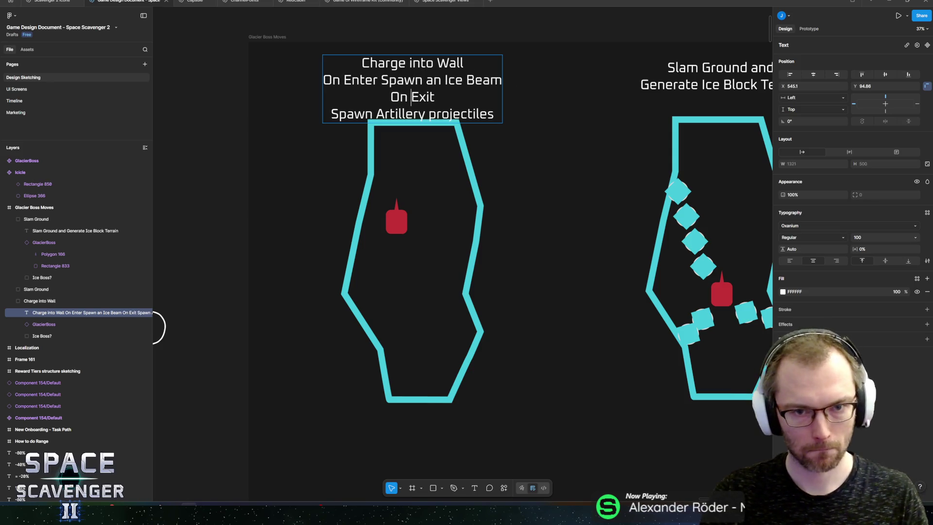
pyautogui.press('End')
pyautogui.press('Delete')
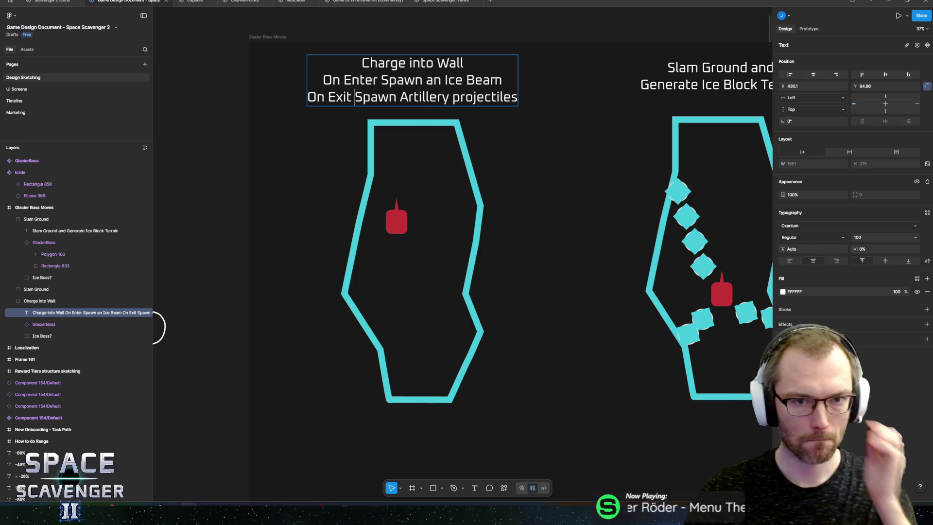
pyautogui.press('Escape')
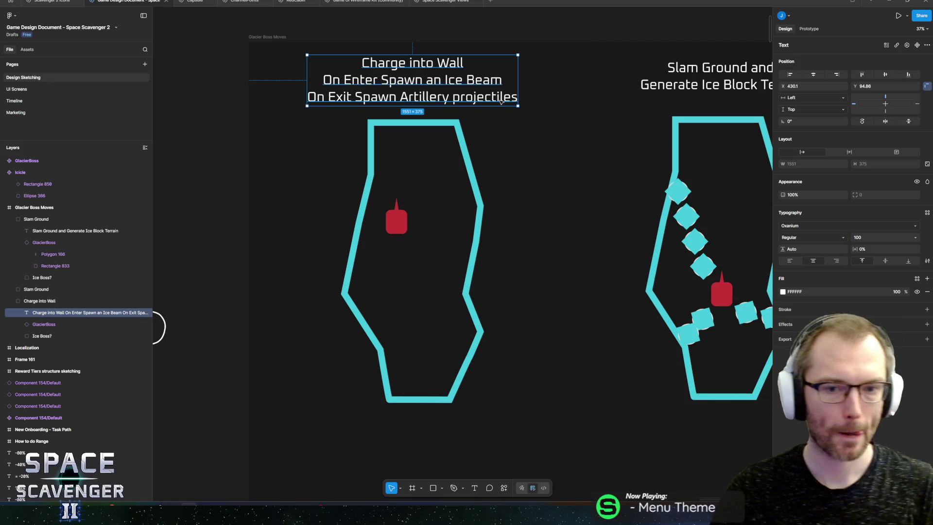
pyautogui.press('Return')
pyautogui.hscroll(5, 624, 183)
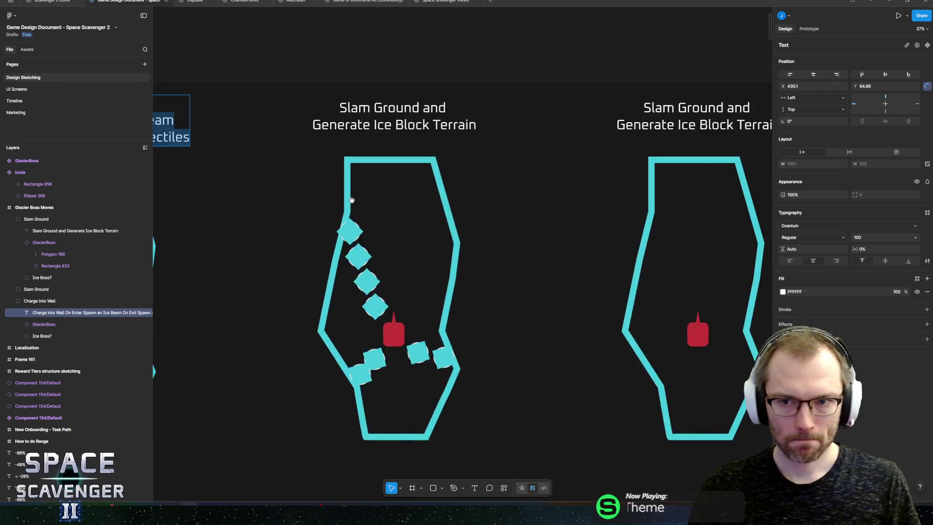
pyautogui.hscroll(10, 625, 183)
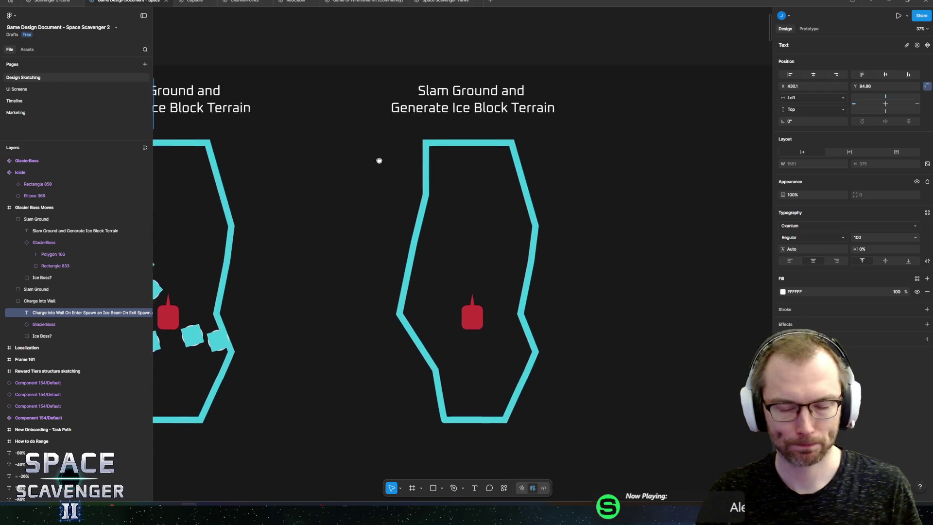
# Step: Replace the third sketch's old title with 'Spawn Snowflakes'
pyautogui.doubleClick(470, 97)
pyautogui.doubleClick(470, 97)
pyautogui.hotkey('ctrl', 'a')
pyautogui.write('Spawn W')
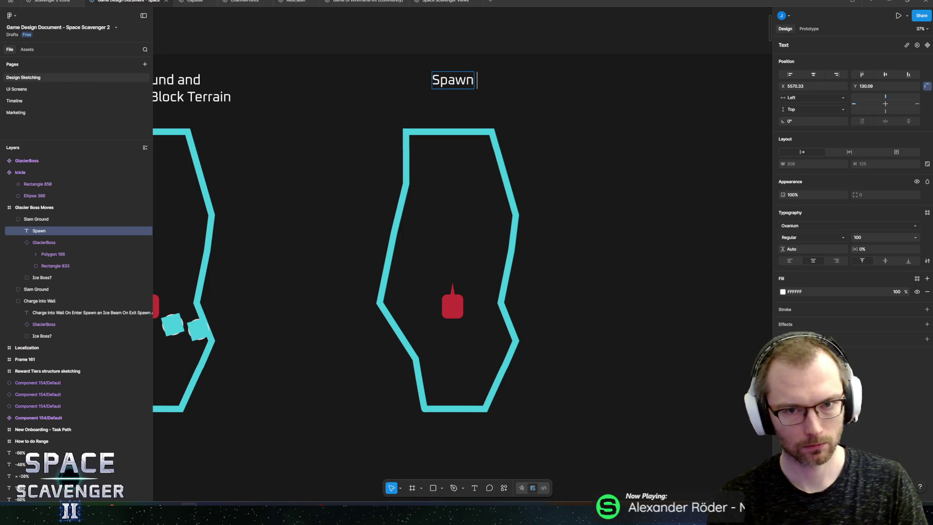
pyautogui.press('BackSpace')
pyautogui.write('Snowfla')
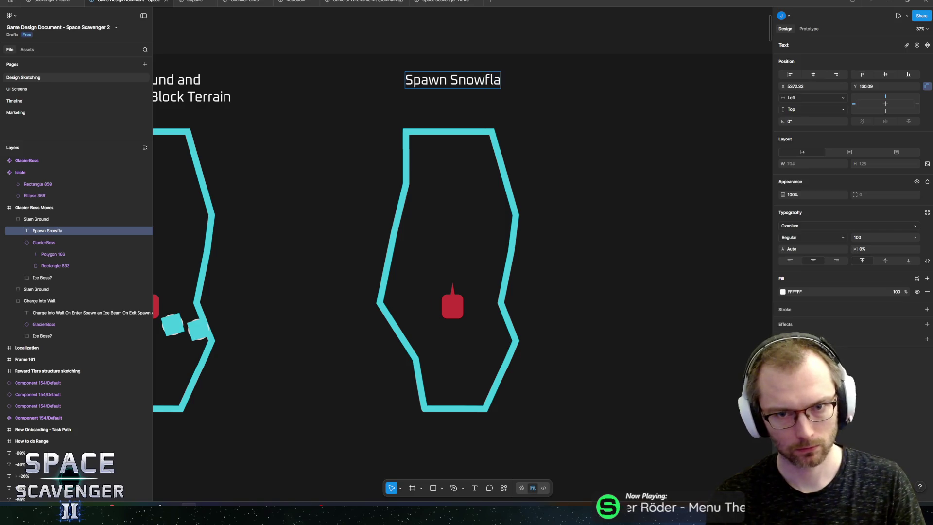
pyautogui.write('ke')
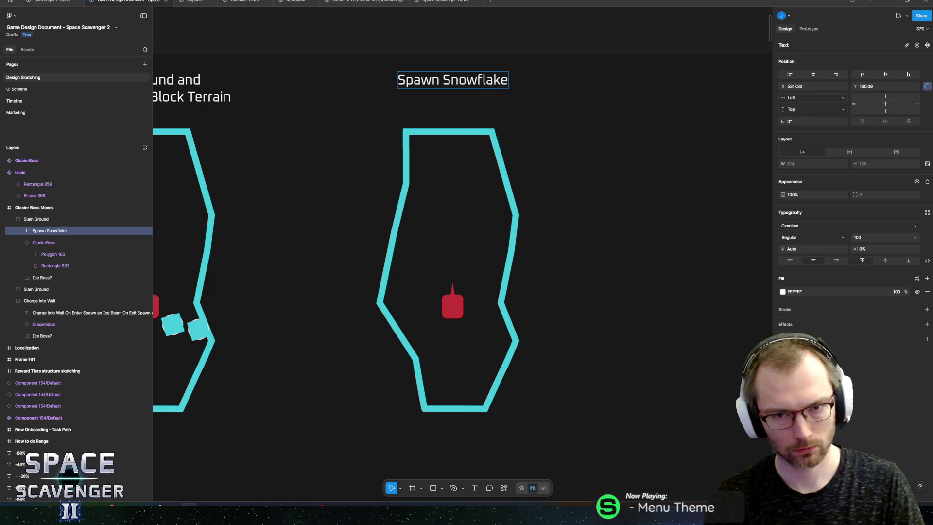
pyautogui.write('s')
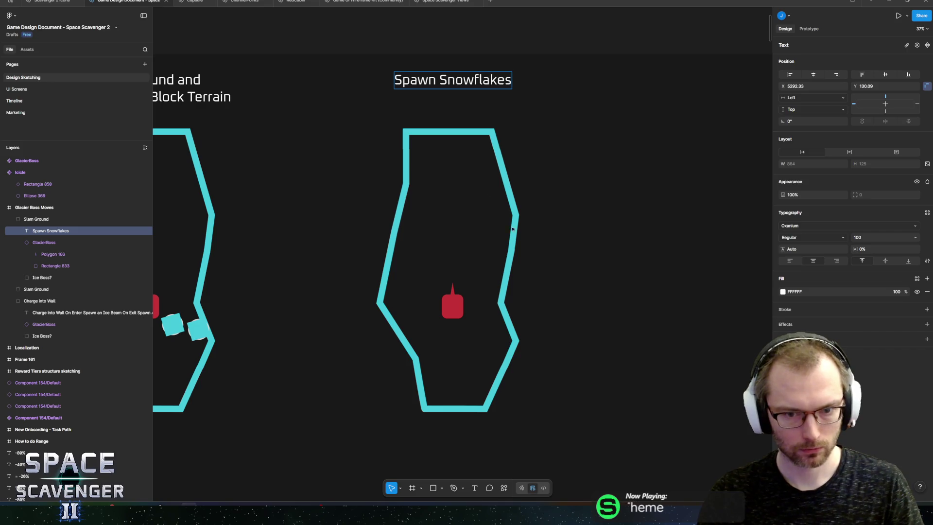
pyautogui.press('Escape')
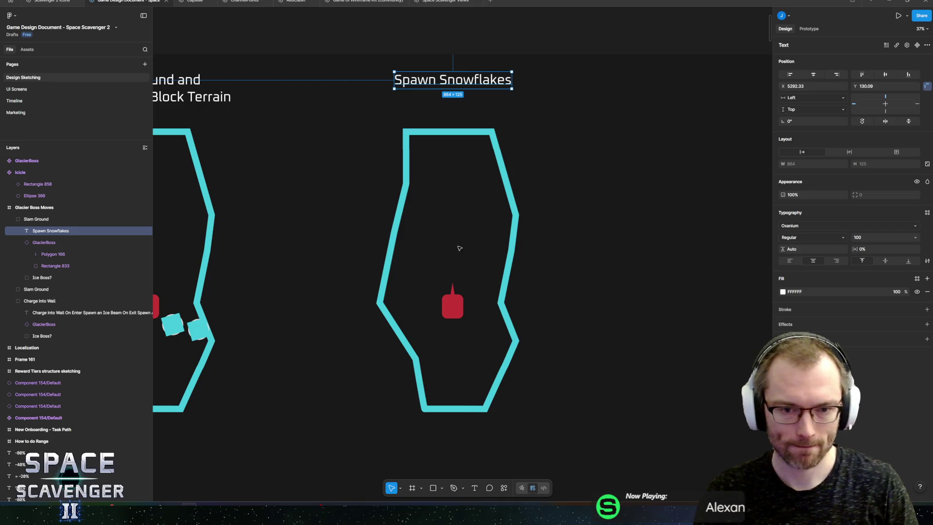
# Step: Add 'Shoot Projectiles' as a first line and append 'when they hit the wall'
pyautogui.doubleClick(439, 78)
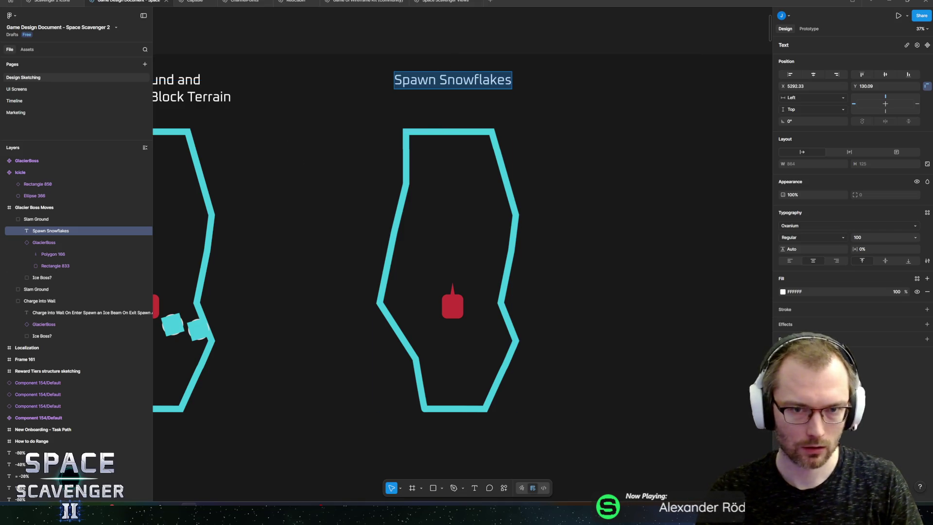
pyautogui.press('Left')
pyautogui.write('Shoot Projec')
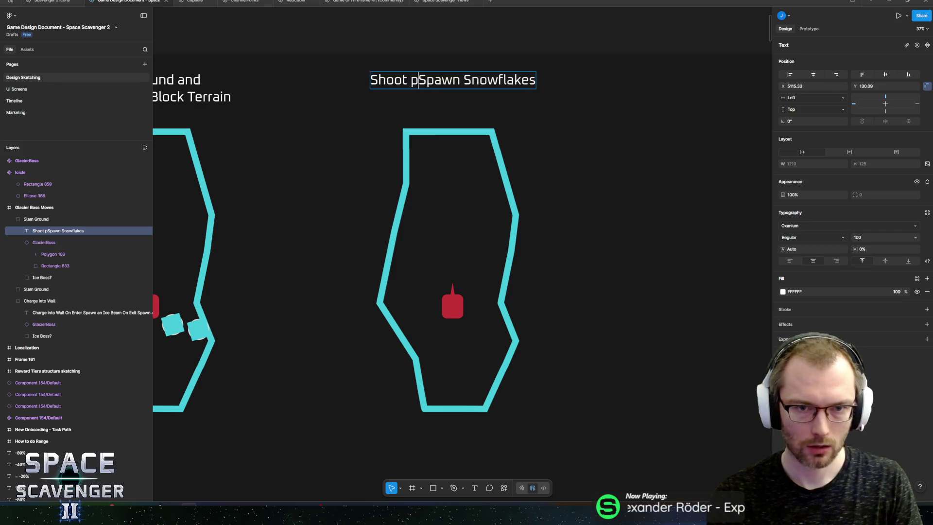
pyautogui.write('tiles')
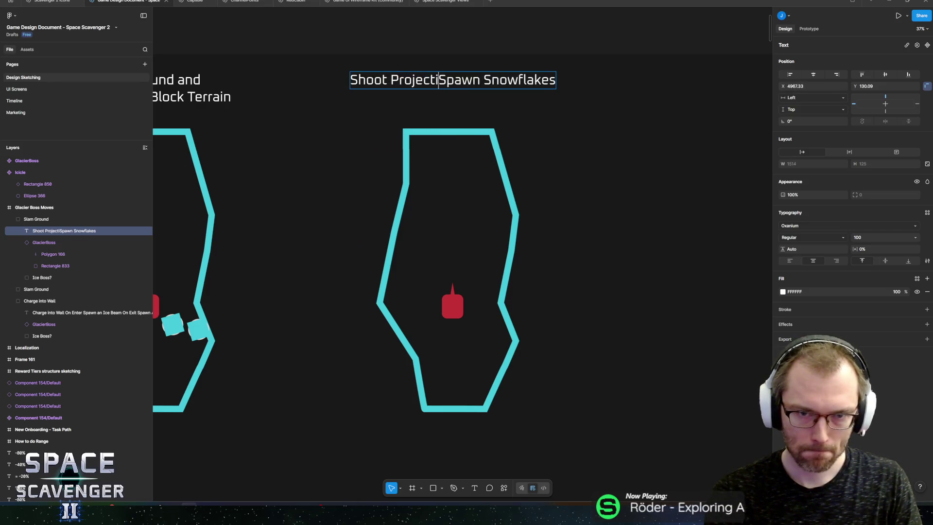
pyautogui.press('Return')
pyautogui.press('End')
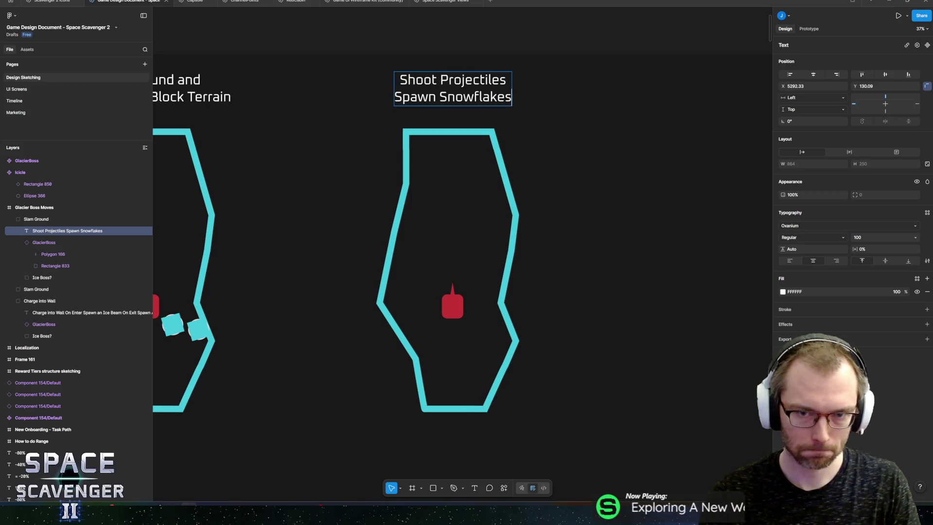
pyautogui.write(' when they hit ')
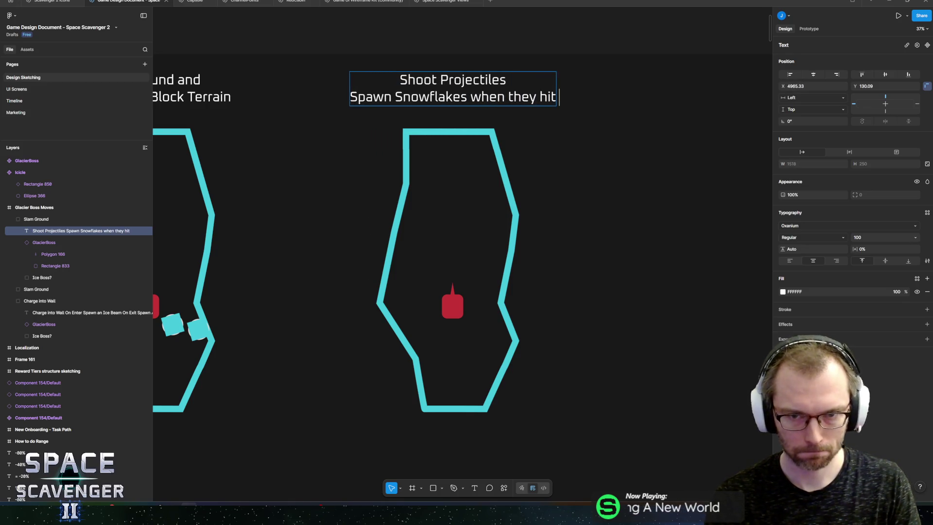
pyautogui.write('the wall')
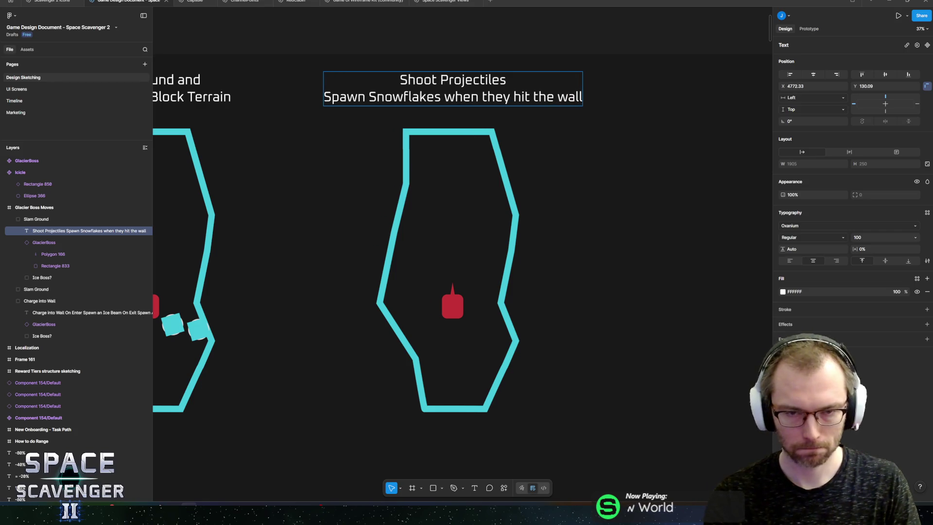
pyautogui.press('Escape')
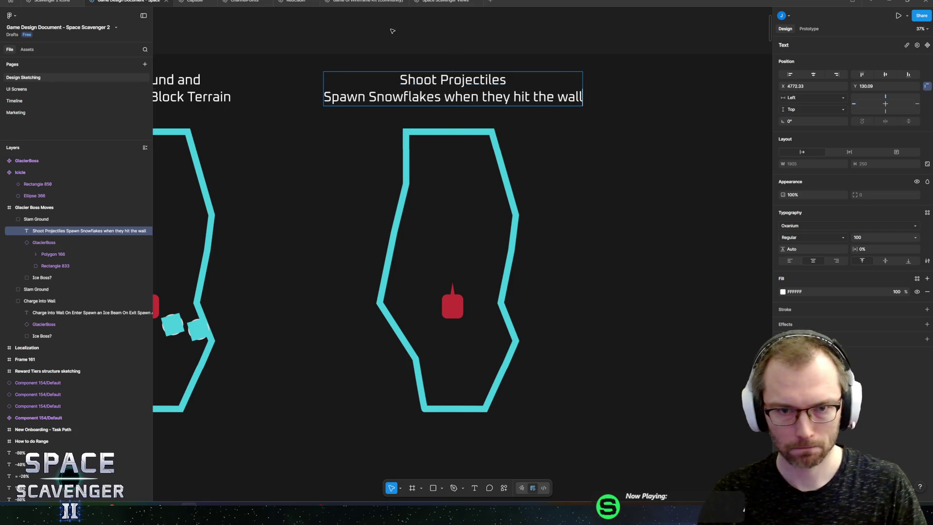
pyautogui.scroll(-5, 483, 214)
pyautogui.scroll(1, 483, 214)
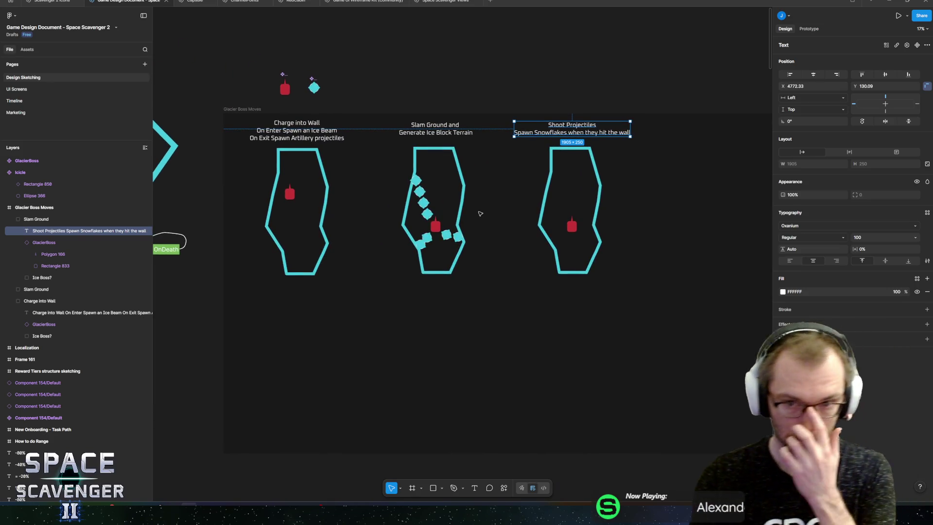